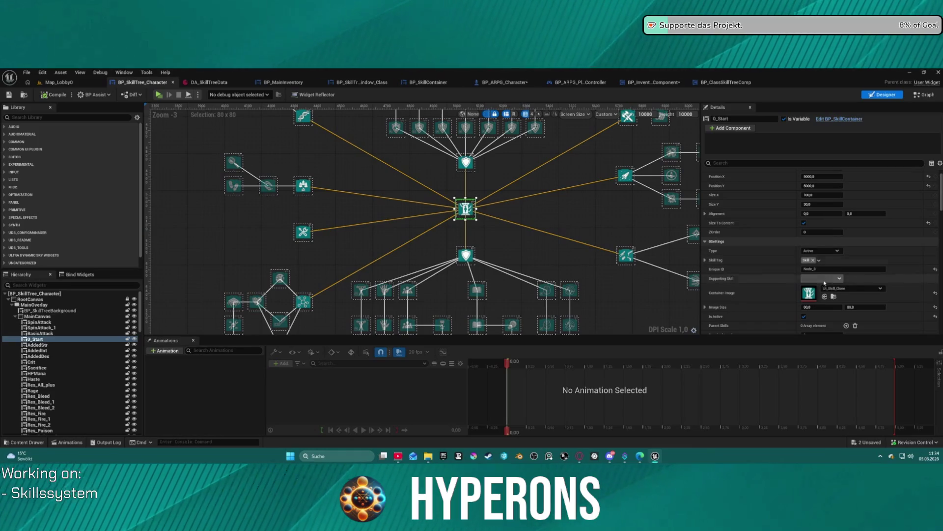
# Step: Inspect the 7_Resistences and 8_Stats nodes while looking around the skill tree layout
pyautogui.scroll(1, 799, 279)
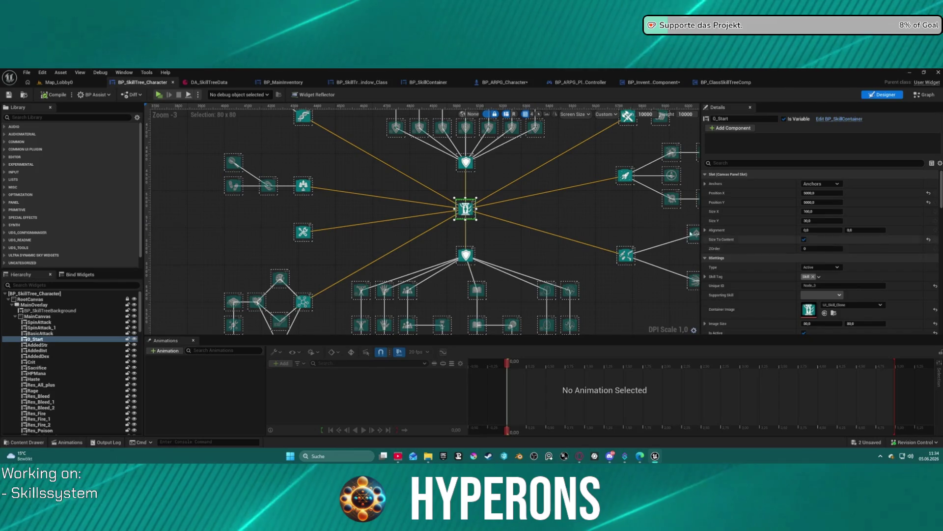
pyautogui.moveTo(510, 184); pyautogui.dragTo(479, 202)
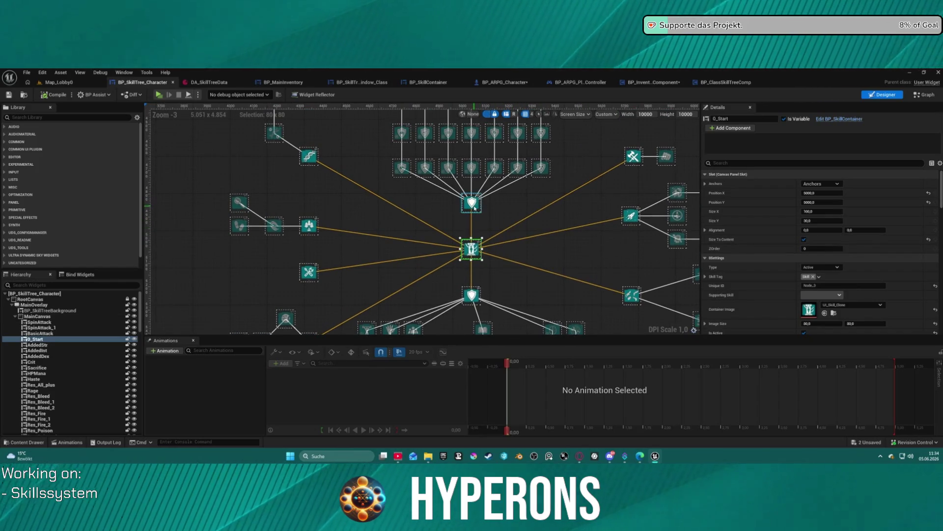
pyautogui.click(472, 203)
pyautogui.moveTo(512, 267)
pyautogui.mouseDown()
pyautogui.moveTo(470, 247)
pyautogui.moveTo(486, 234)
pyautogui.mouseUp()
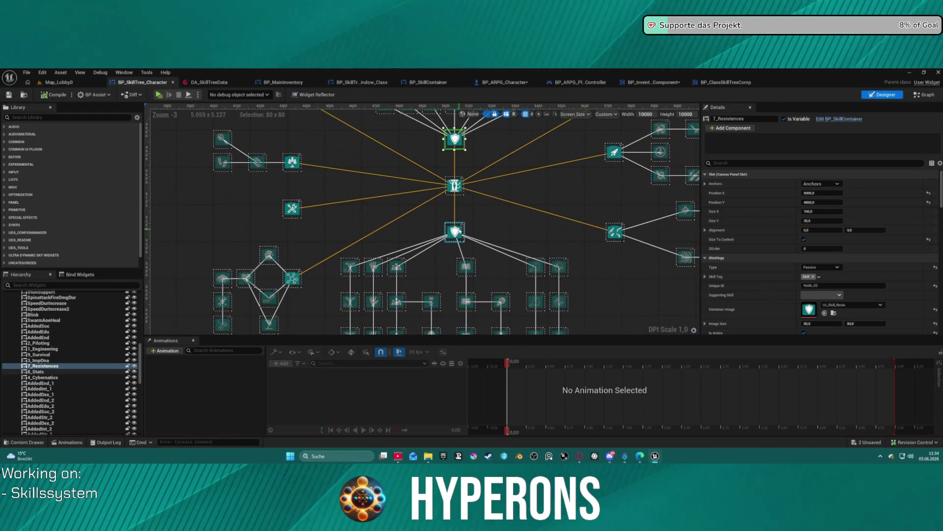
pyautogui.click(455, 231)
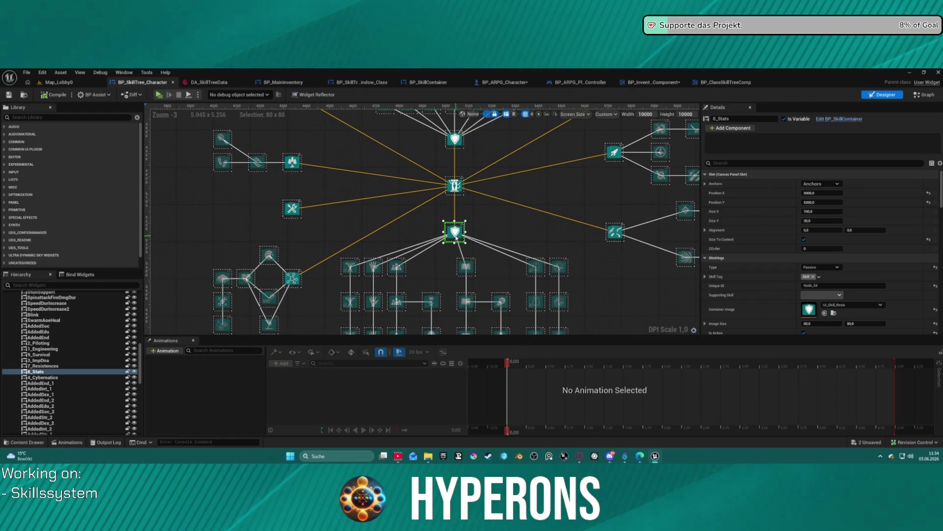
pyautogui.scroll(-5, 477, 235)
pyautogui.scroll(5, 492, 211)
pyautogui.moveTo(510, 179)
pyautogui.mouseDown()
pyautogui.moveTo(514, 153)
pyautogui.moveTo(509, 223)
pyautogui.moveTo(488, 230)
pyautogui.mouseUp()
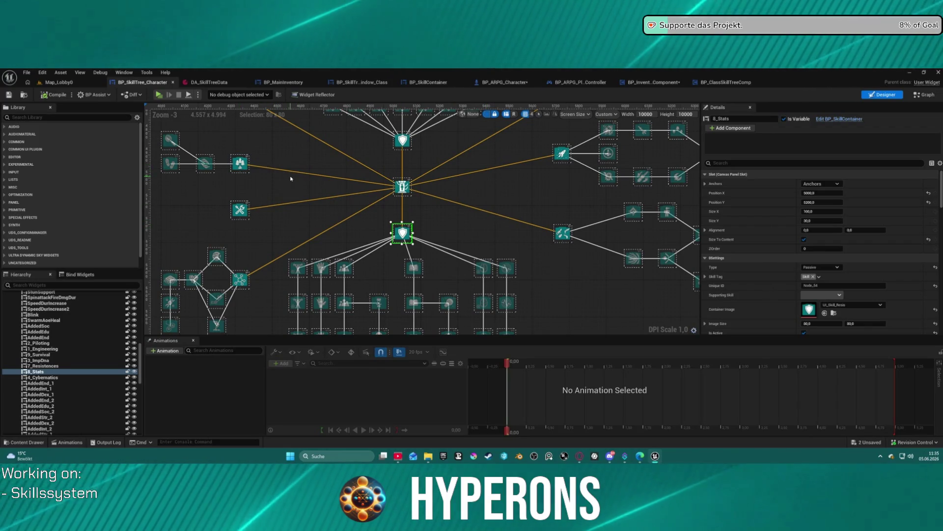
pyautogui.moveTo(440, 216)
pyautogui.mouseDown()
pyautogui.moveTo(516, 229)
pyautogui.moveTo(496, 261)
pyautogui.moveTo(496, 324)
pyautogui.moveTo(522, 318)
pyautogui.moveTo(517, 301)
pyautogui.mouseUp()
pyautogui.scroll(6, 504, 151)
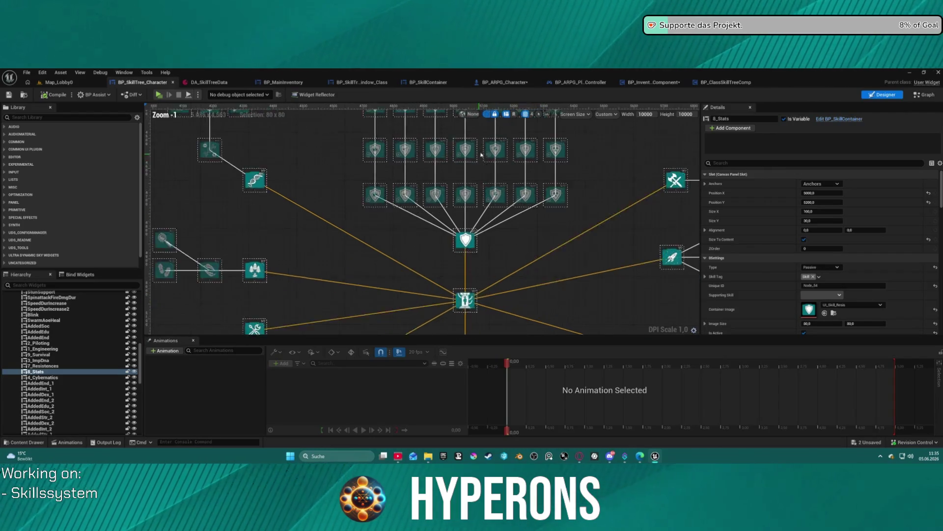
pyautogui.scroll(-5, 505, 151)
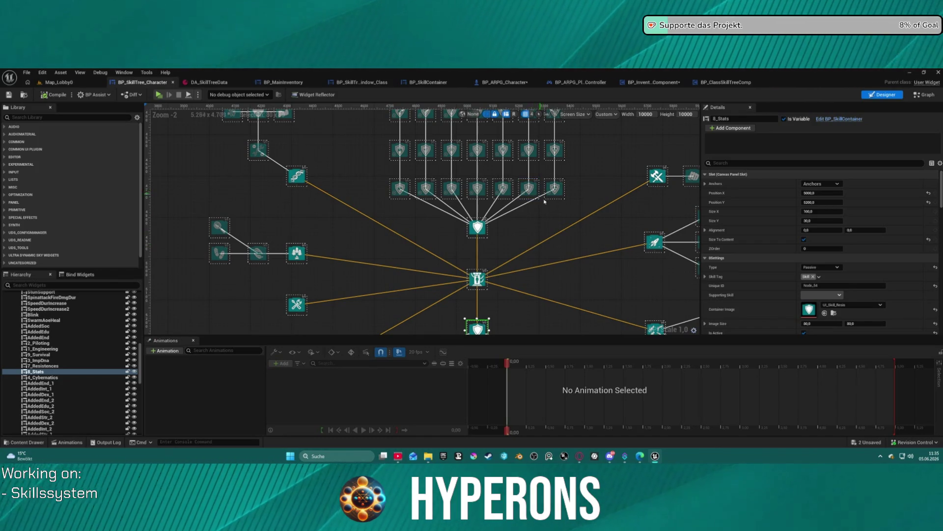
pyautogui.moveTo(538, 239)
pyautogui.mouseDown()
pyautogui.moveTo(552, 270)
pyautogui.moveTo(523, 222)
pyautogui.moveTo(535, 207)
pyautogui.mouseUp()
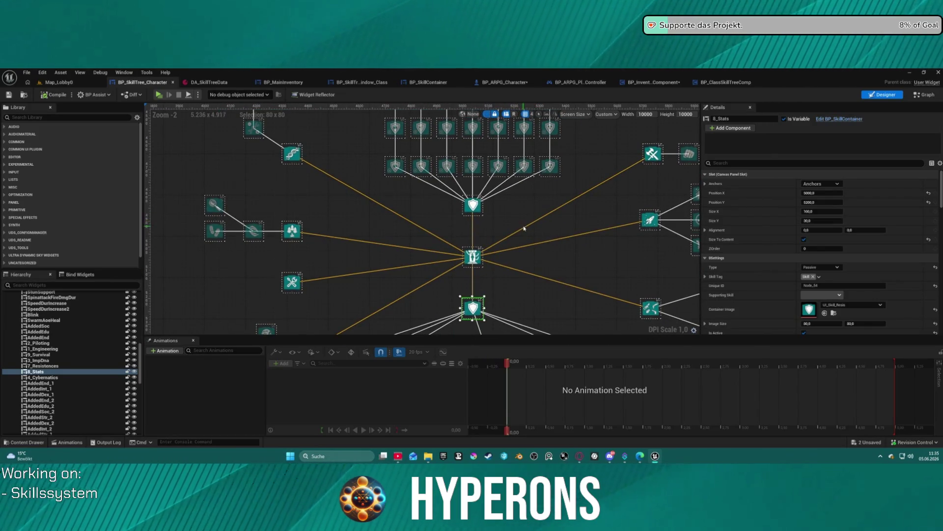
pyautogui.scroll(-2, 530, 229)
# Step: Duplicate BP_SkillTree_Character as BP_SkillTree_Character_BU, then go back to the original's canvas
pyautogui.hotkey('ctrl', 'space')
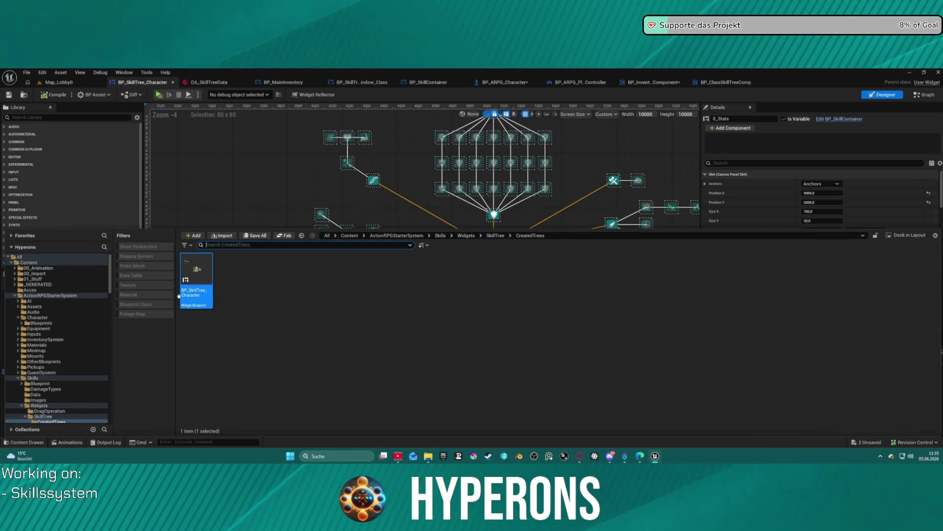
pyautogui.rightClick(200, 296)
pyautogui.click(226, 265)
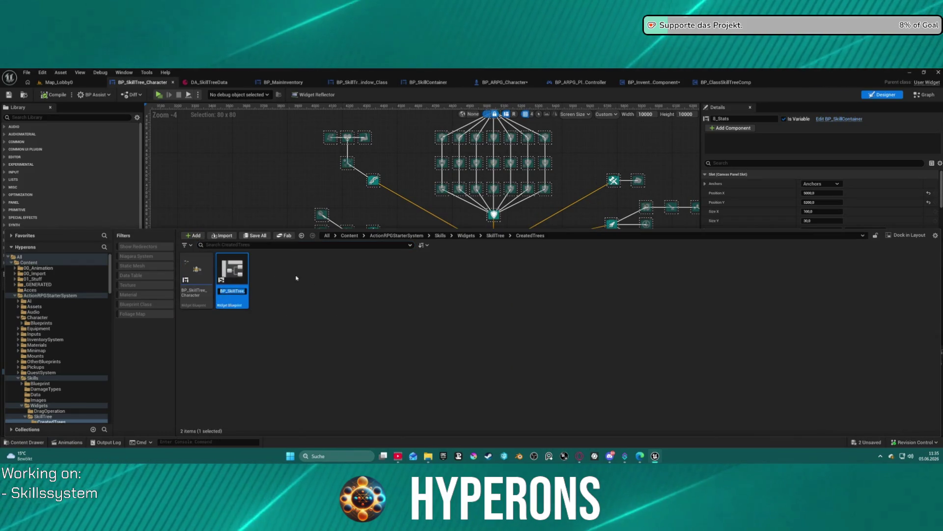
pyautogui.hotkey('ctrl', 's')
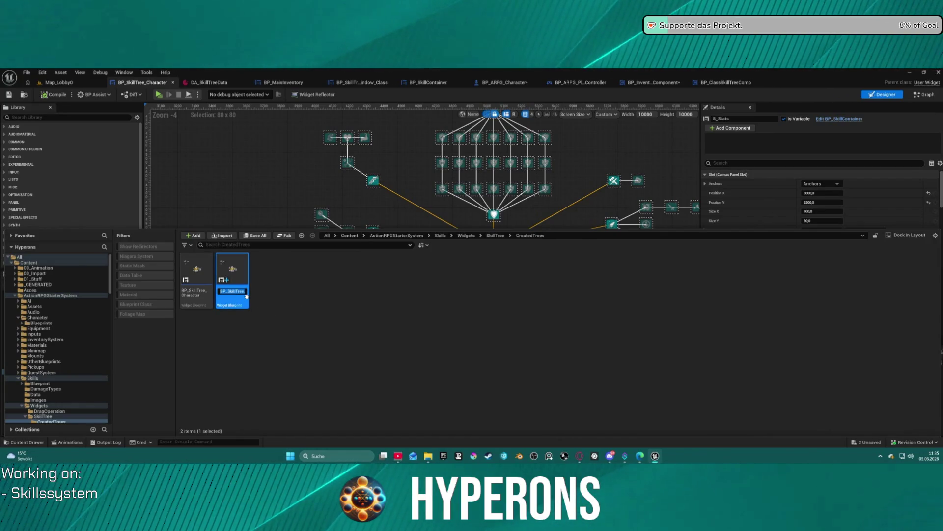
pyautogui.press('BackSpace')
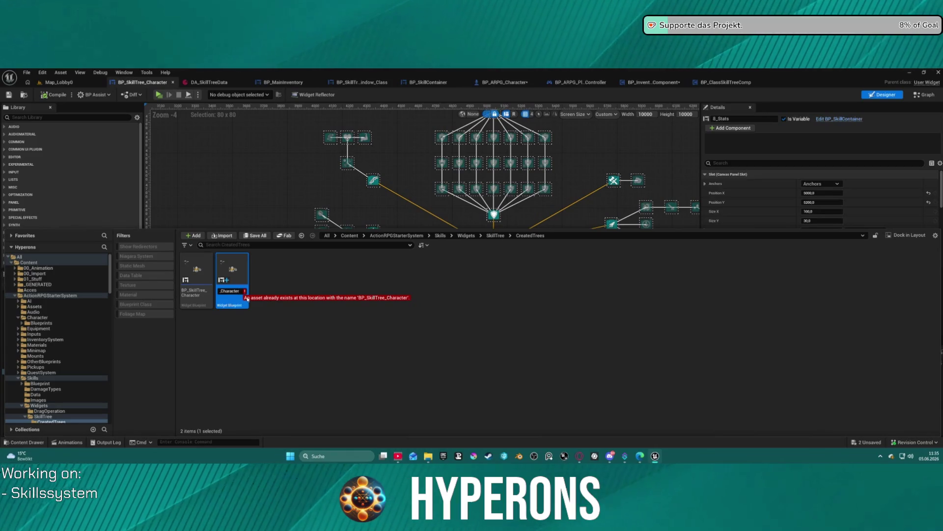
pyautogui.write('_BU')
pyautogui.press('Return')
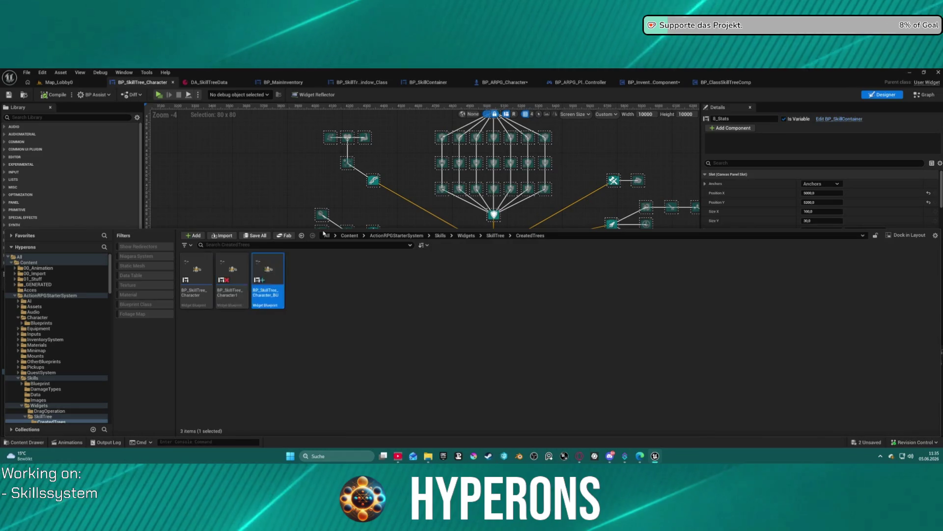
pyautogui.click(200, 293)
pyautogui.click(374, 209)
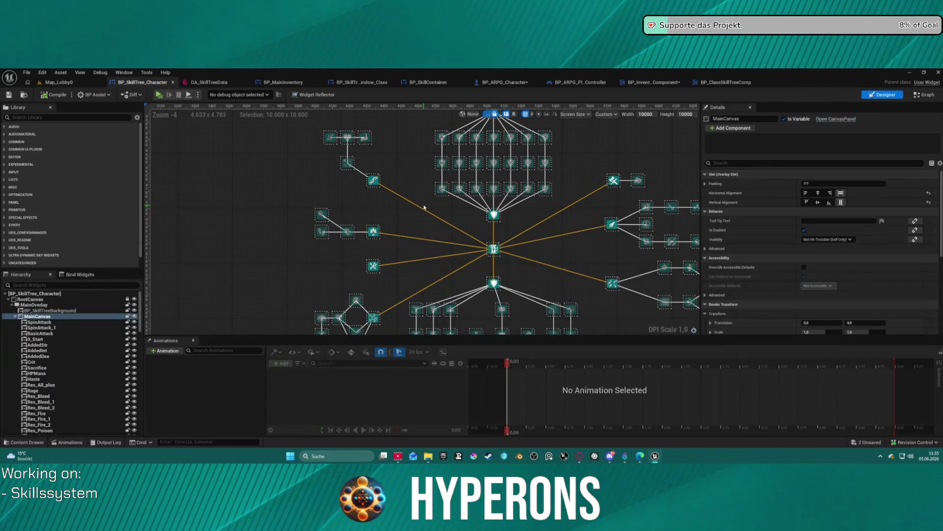
# Step: Inspect the 3_ImpDna and ImprGenetic skill nodes
pyautogui.moveTo(375, 149); pyautogui.dragTo(364, 183)
pyautogui.click(362, 186)
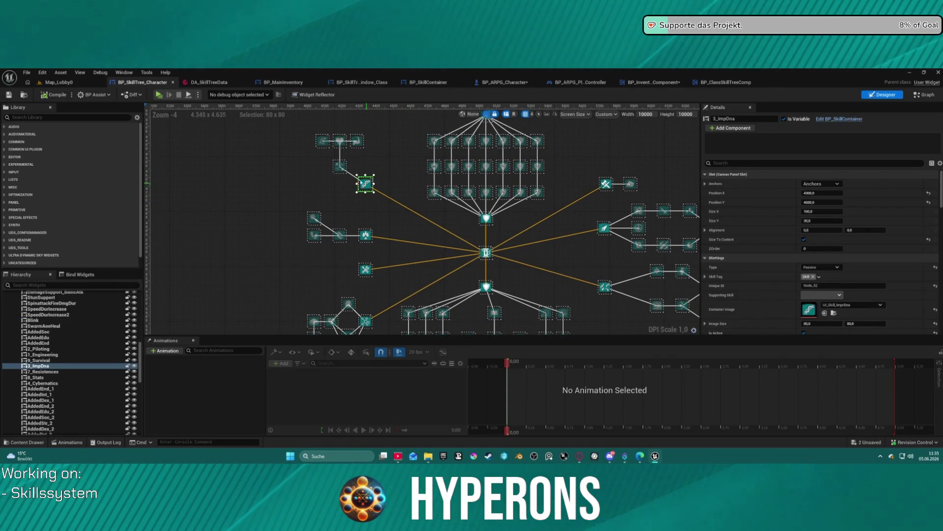
pyautogui.click(343, 167)
# Step: Select the central 9_Survival node and delete it
pyautogui.scroll(-4, 385, 202)
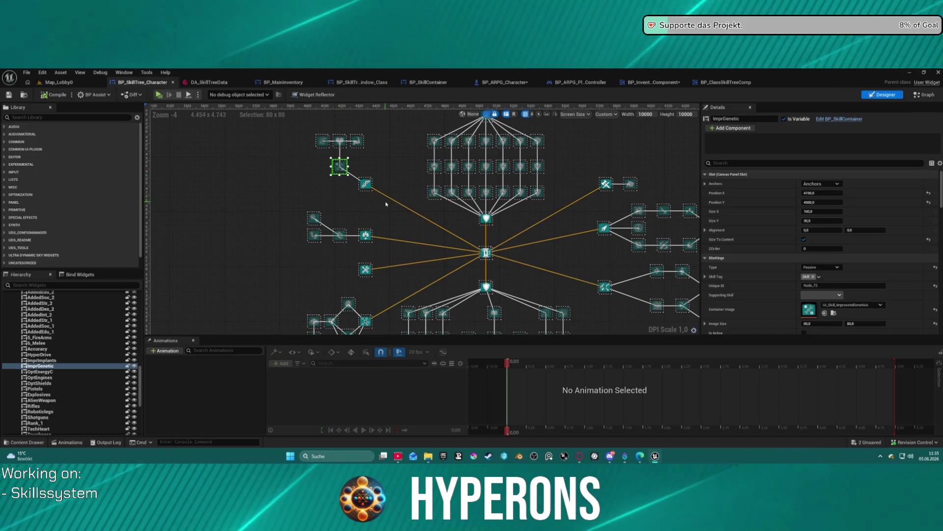
pyautogui.scroll(6, 347, 180)
pyautogui.scroll(-2, 346, 180)
pyautogui.scroll(-1, 346, 180)
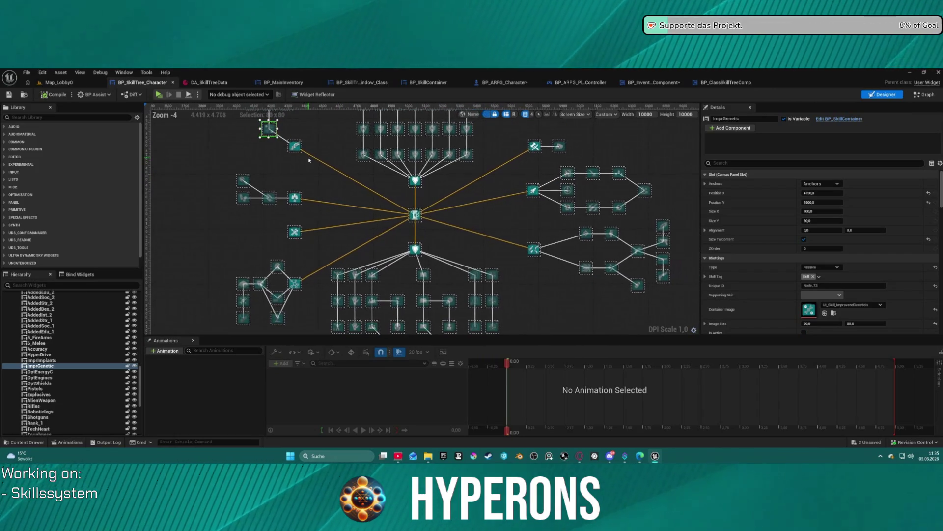
pyautogui.scroll(3, 344, 197)
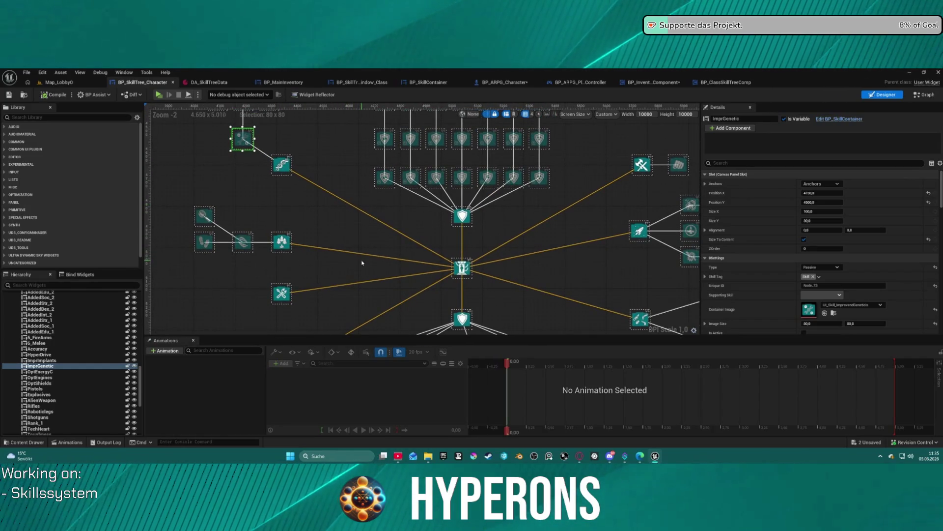
pyautogui.click(287, 244)
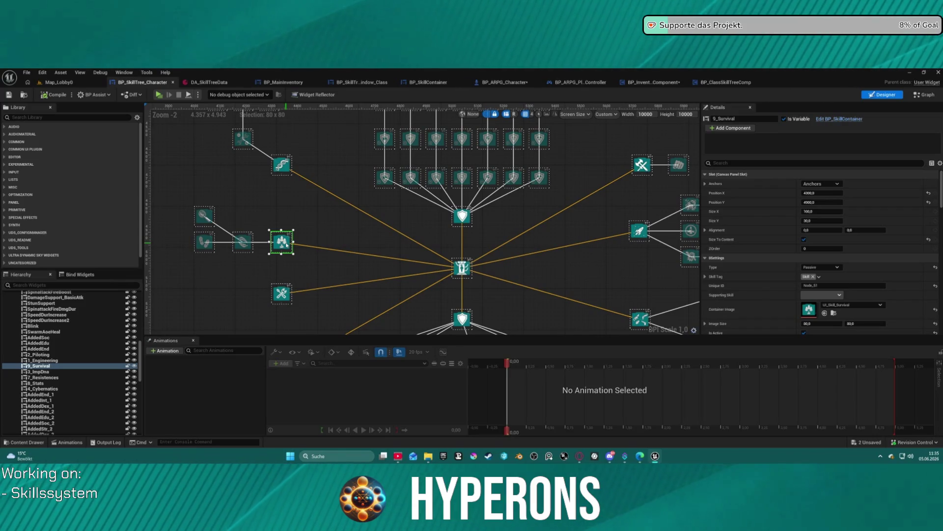
pyautogui.press('Delete')
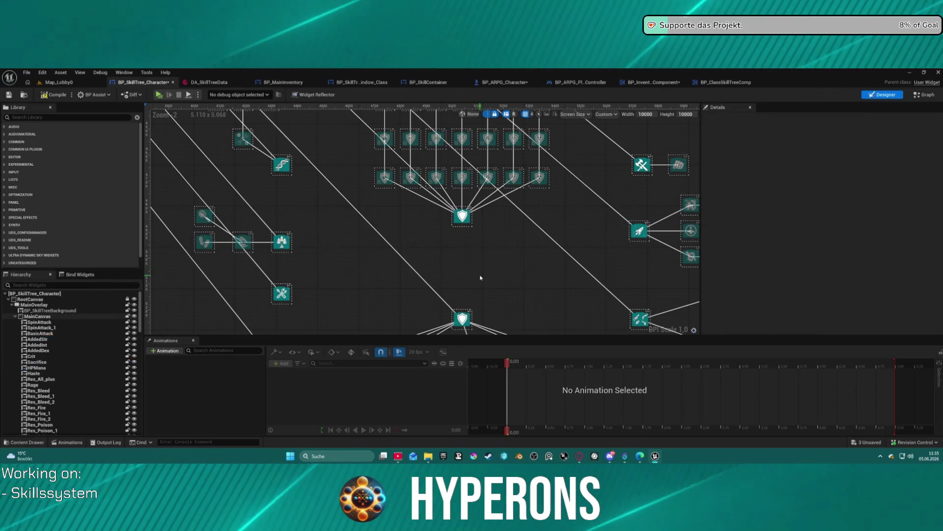
# Step: Check 8_Stats' Parent Skills list, leaving it set to 0_Start
pyautogui.scroll(-5, 501, 283)
pyautogui.moveTo(501, 283)
pyautogui.mouseDown()
pyautogui.moveTo(534, 295)
pyautogui.moveTo(545, 334)
pyautogui.moveTo(418, 143)
pyautogui.mouseUp()
pyautogui.scroll(4, 418, 143)
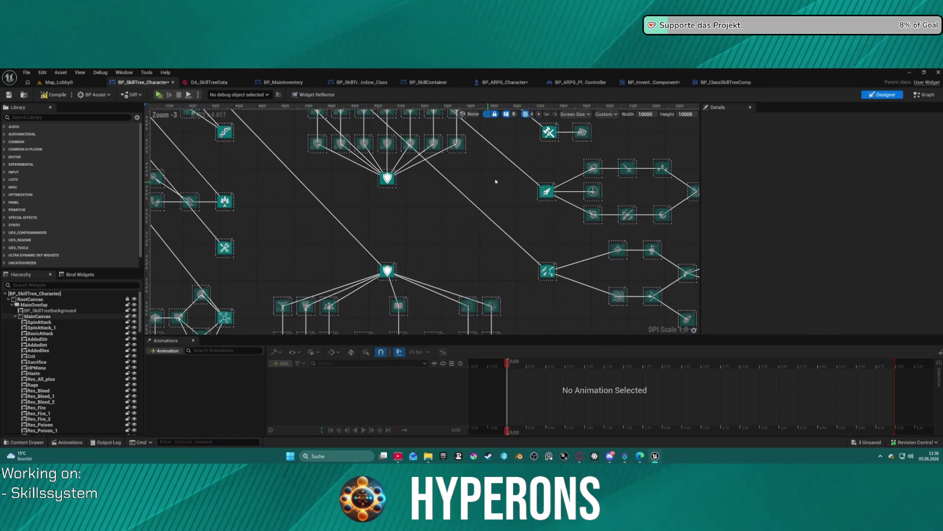
pyautogui.click(30, 299)
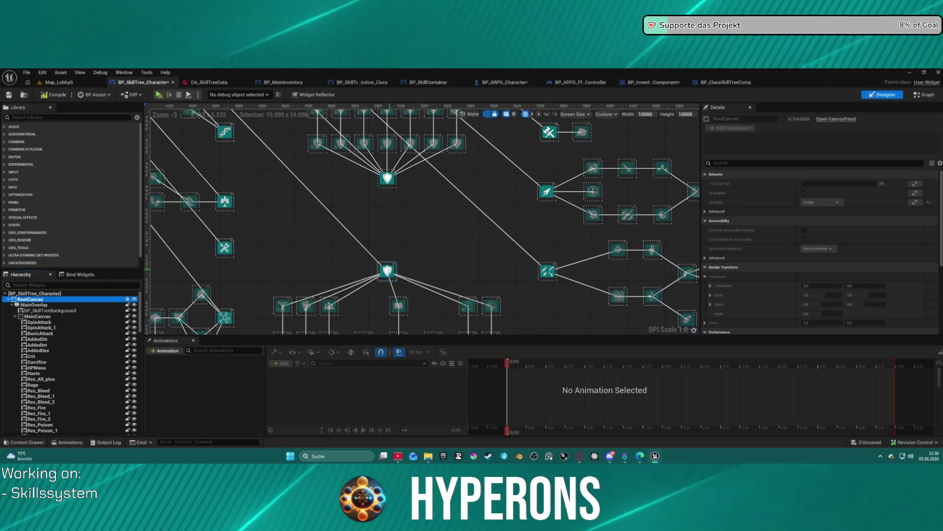
pyautogui.click(388, 270)
pyautogui.scroll(-5, 902, 251)
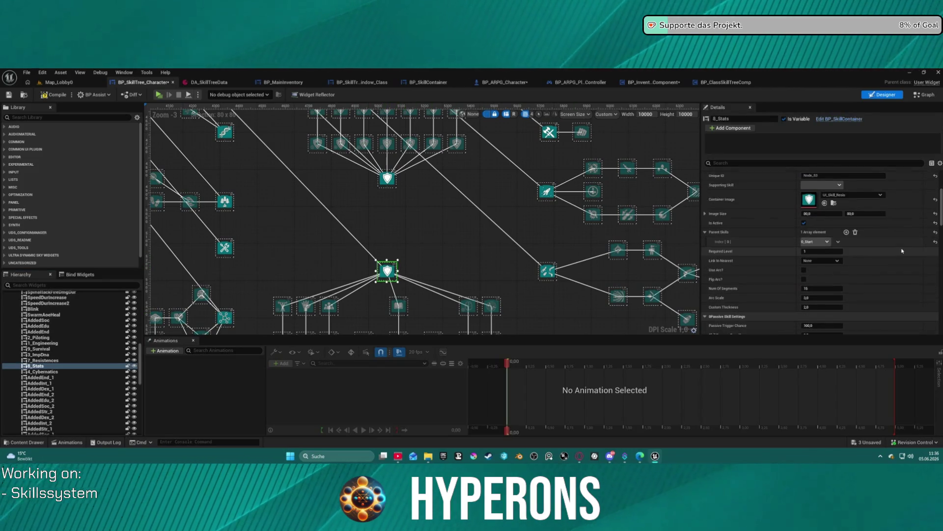
pyautogui.click(815, 242)
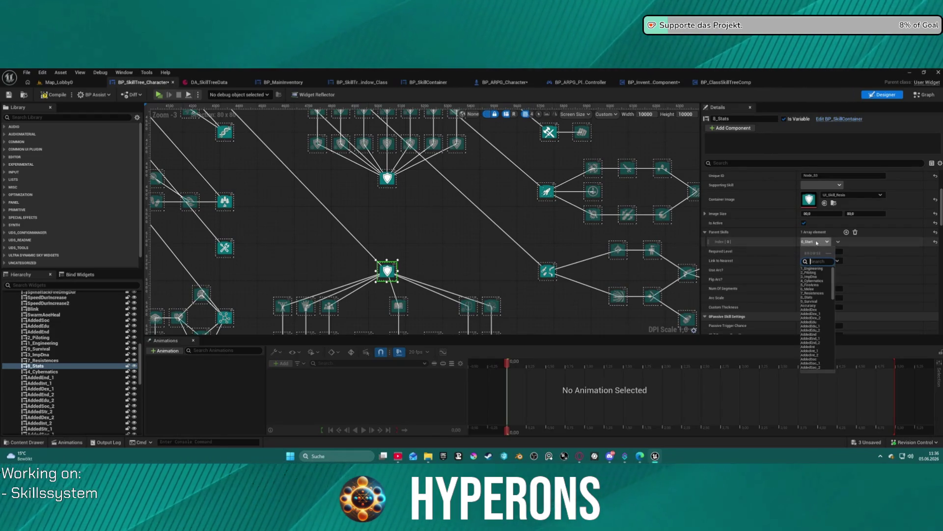
pyautogui.click(817, 243)
# Step: Undo the Remove Widget action so 9_Survival and its links return
pyautogui.scroll(-3, 461, 273)
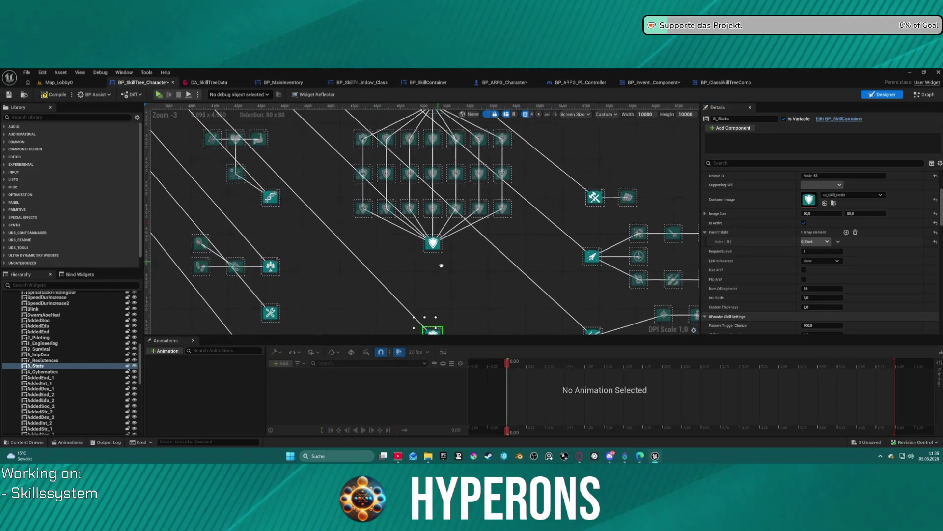
pyautogui.scroll(4, 461, 274)
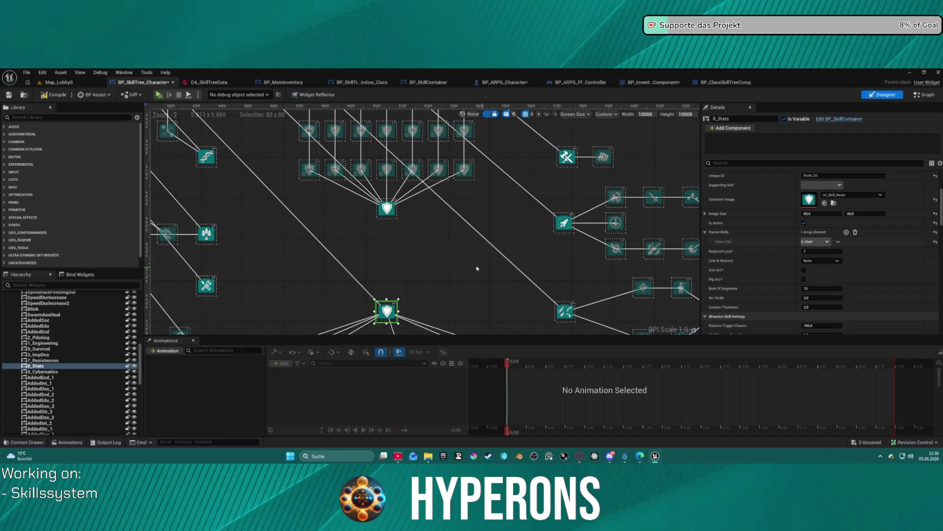
pyautogui.hotkey('ctrl', 'z')
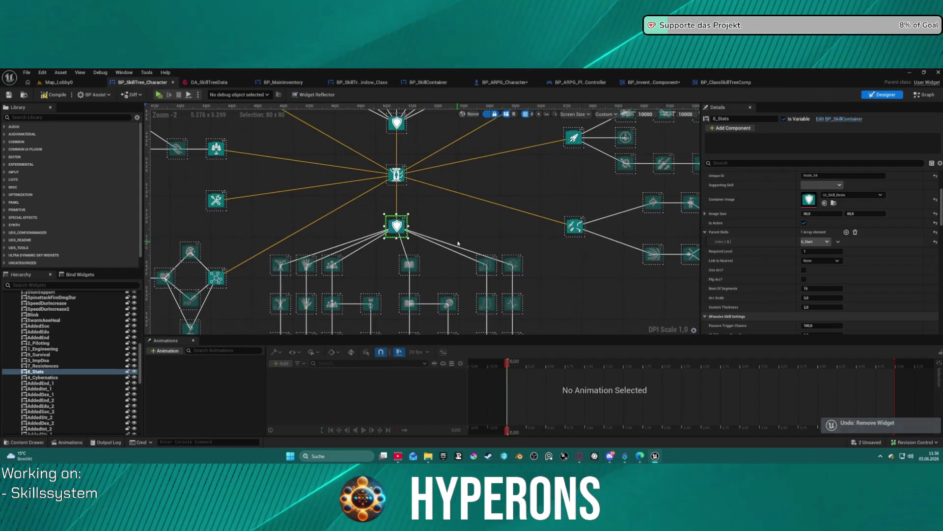
pyautogui.click(487, 180)
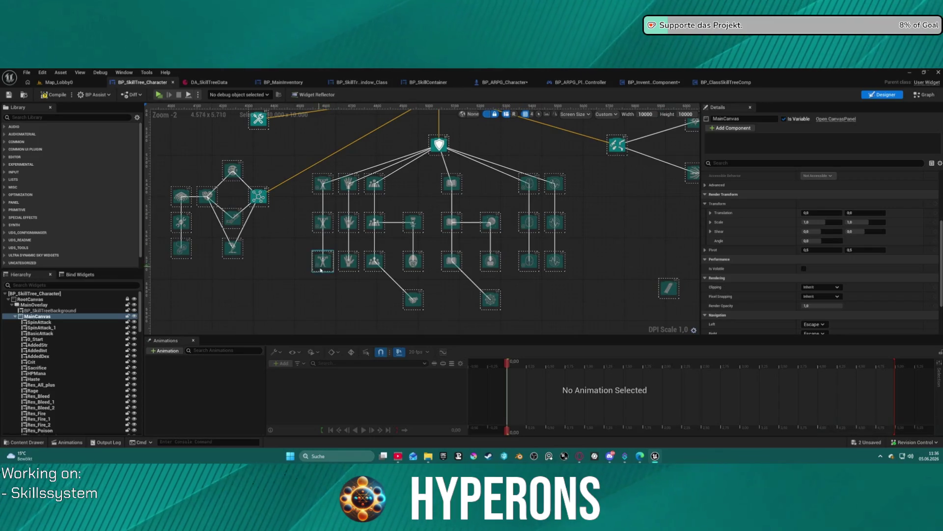
# Step: Inspect the AddedStr node and a lower-branch skill node
pyautogui.click(333, 223)
pyautogui.click(329, 190)
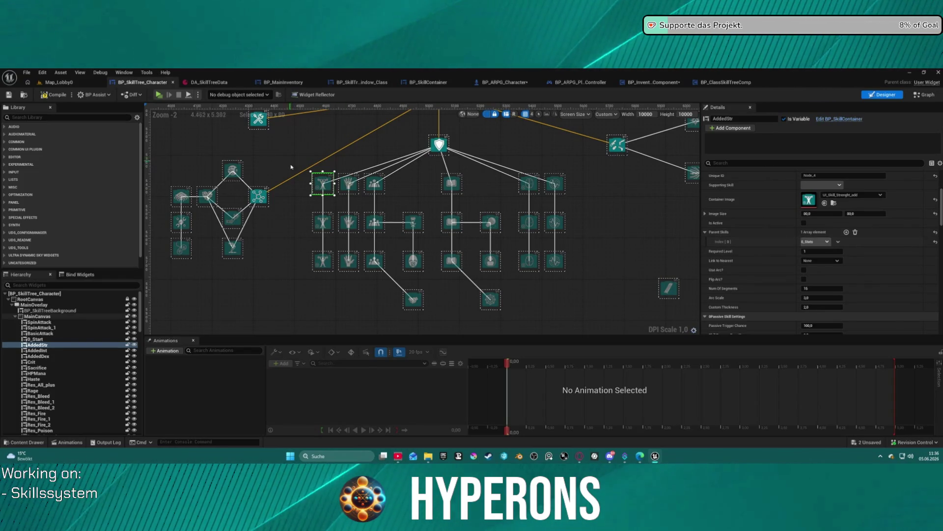
pyautogui.click(298, 177)
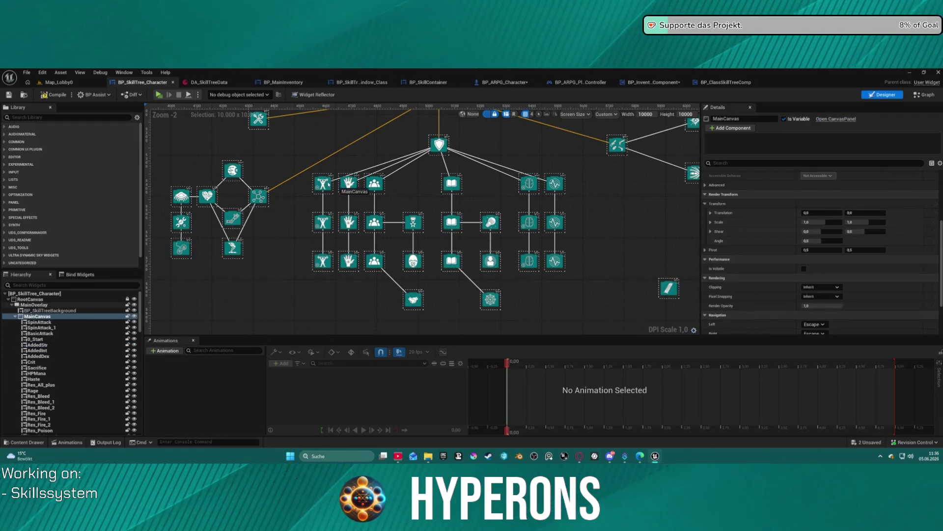
pyautogui.moveTo(321, 184); pyautogui.dragTo(343, 185)
pyautogui.moveTo(608, 195); pyautogui.dragTo(396, 187)
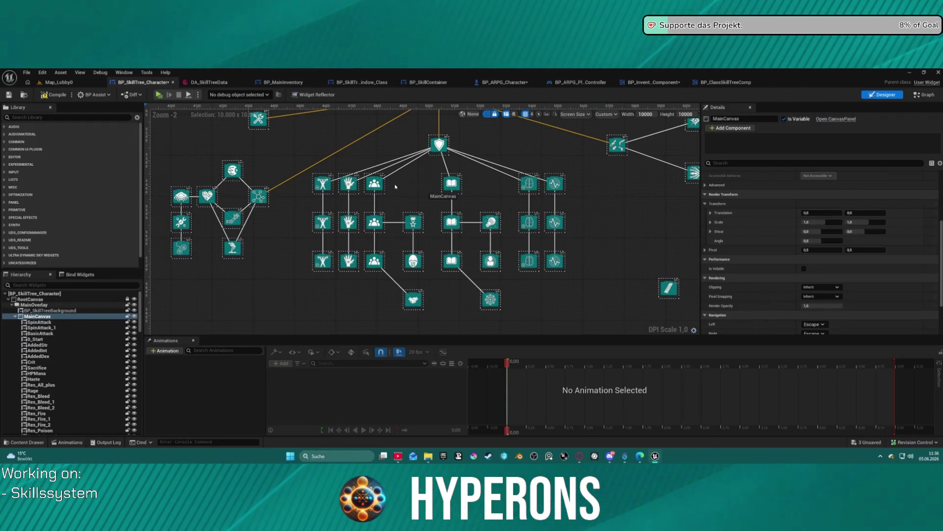
# Step: Clear Parent Skills on all six top-row skills with Remove All Elements
pyautogui.click(323, 184)
pyautogui.keyDown('ctrl'); pyautogui.click(348, 184); pyautogui.keyUp('ctrl')
pyautogui.keyDown('ctrl'); pyautogui.click(374, 184); pyautogui.keyUp('ctrl')
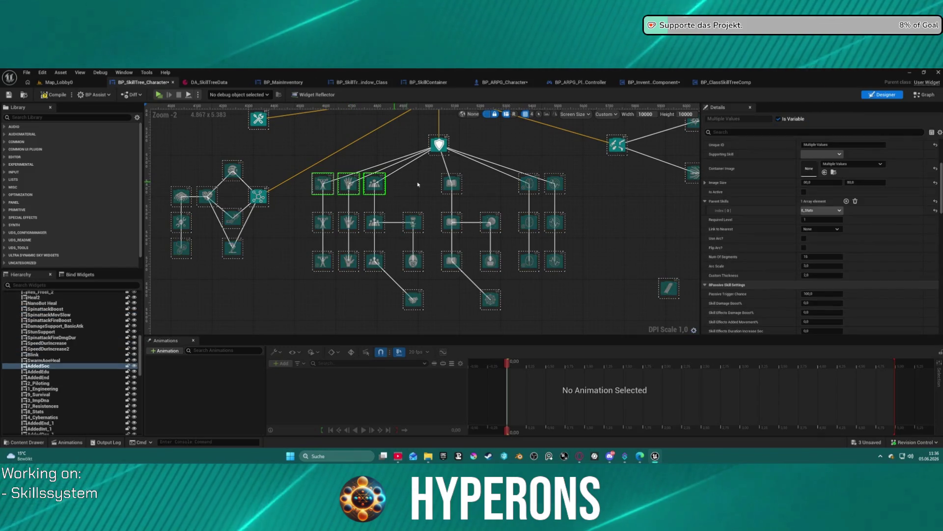
pyautogui.keyDown('ctrl'); pyautogui.click(451, 184); pyautogui.keyUp('ctrl')
pyautogui.keyDown('ctrl'); pyautogui.click(529, 183); pyautogui.keyUp('ctrl')
pyautogui.keyDown('ctrl'); pyautogui.click(554, 184); pyautogui.keyUp('ctrl')
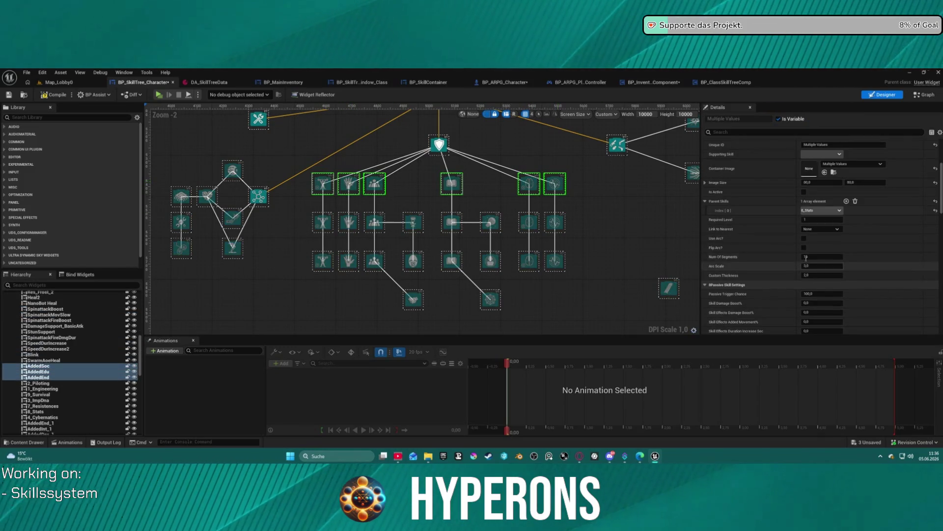
pyautogui.click(855, 201)
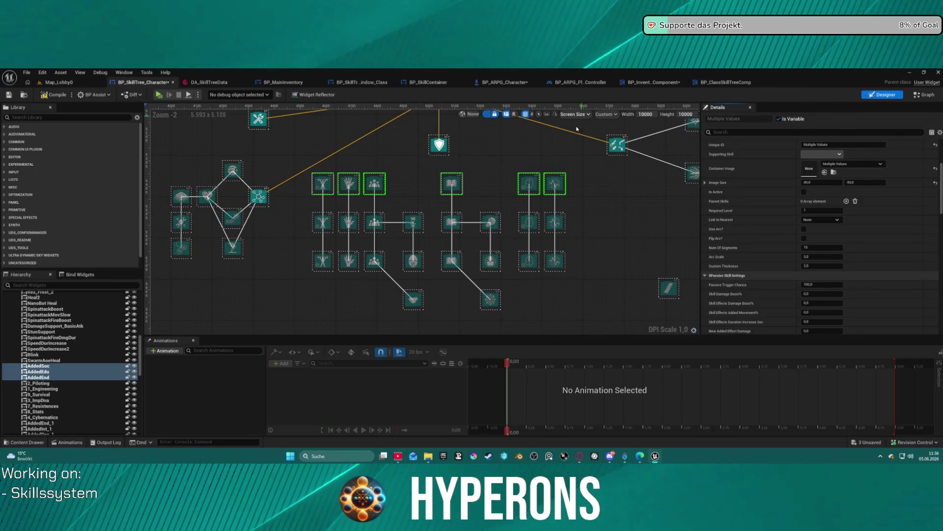
# Step: Select the 4_Cybernetics node in the lower branch
pyautogui.moveTo(328, 135); pyautogui.dragTo(296, 235)
pyautogui.click(228, 293)
pyautogui.moveTo(273, 264)
pyautogui.mouseDown()
pyautogui.moveTo(373, 231)
pyautogui.moveTo(393, 243)
pyautogui.mouseUp()
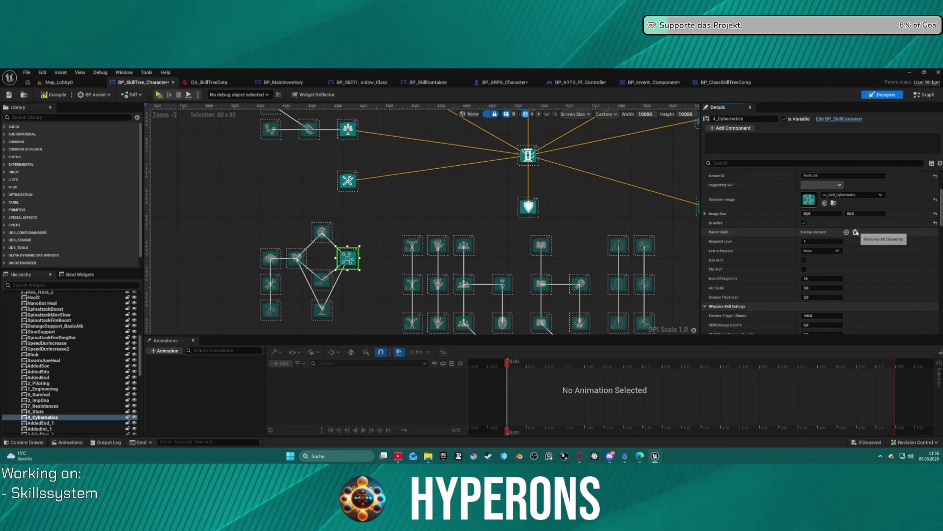
# Step: Inspect the 1_Engineering, 9_Survival, 3_ImpDna and 7_Resistences nodes
pyautogui.click(348, 180)
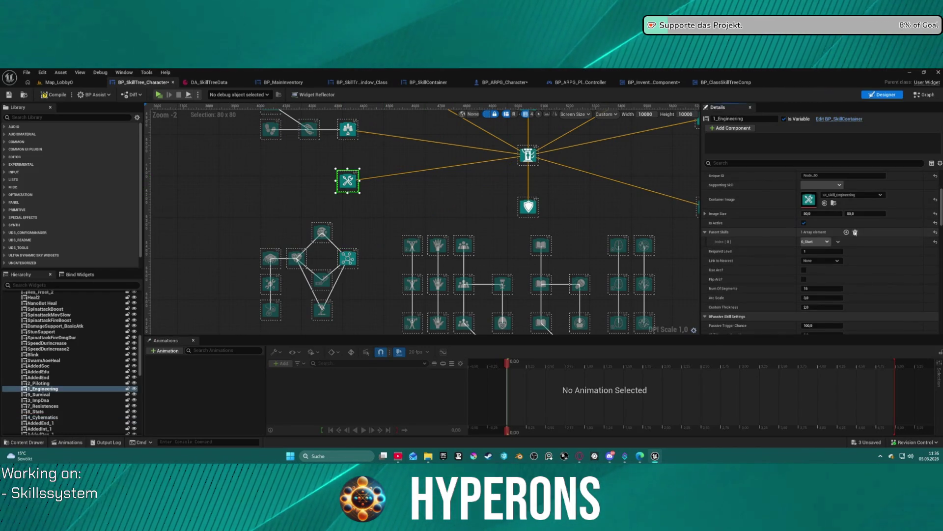
pyautogui.click(348, 129)
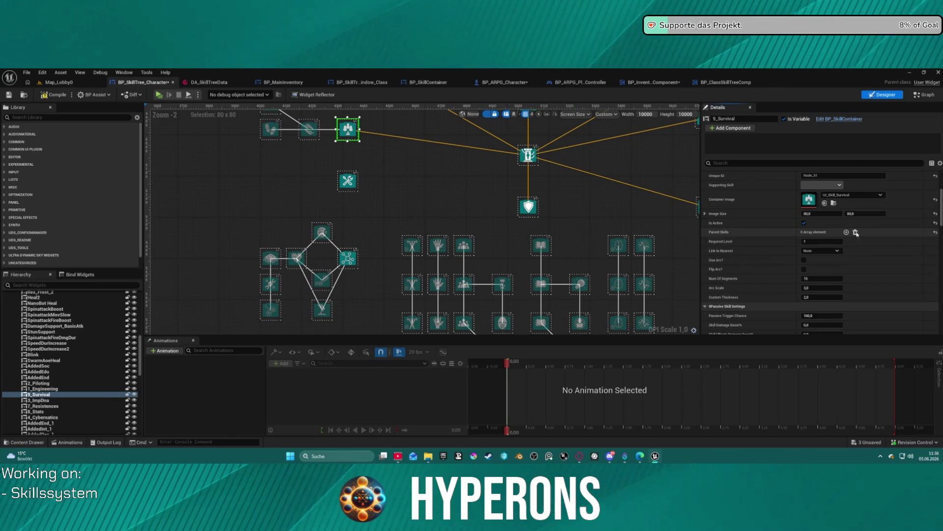
pyautogui.moveTo(558, 185); pyautogui.dragTo(443, 189)
pyautogui.click(305, 152)
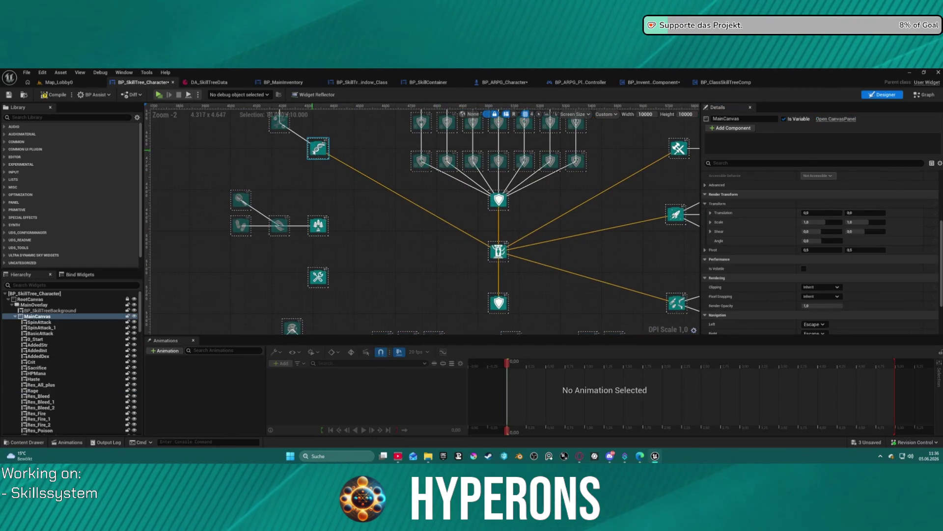
pyautogui.click(318, 148)
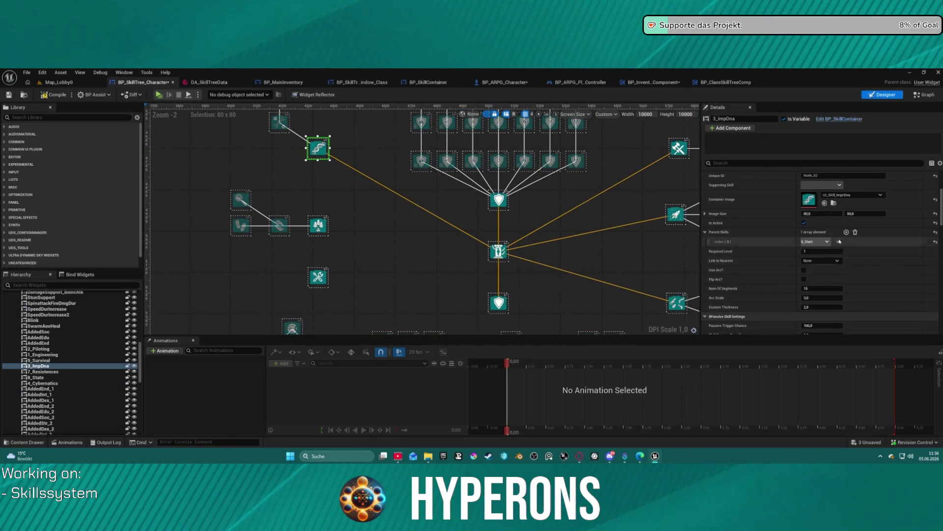
pyautogui.click(502, 199)
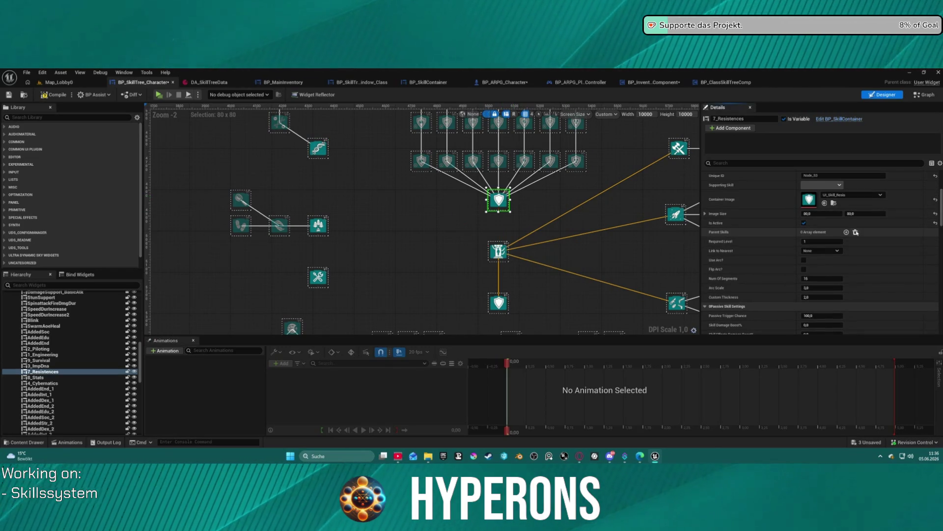
pyautogui.moveTo(585, 284); pyautogui.dragTo(502, 249)
pyautogui.moveTo(544, 207); pyautogui.dragTo(514, 250)
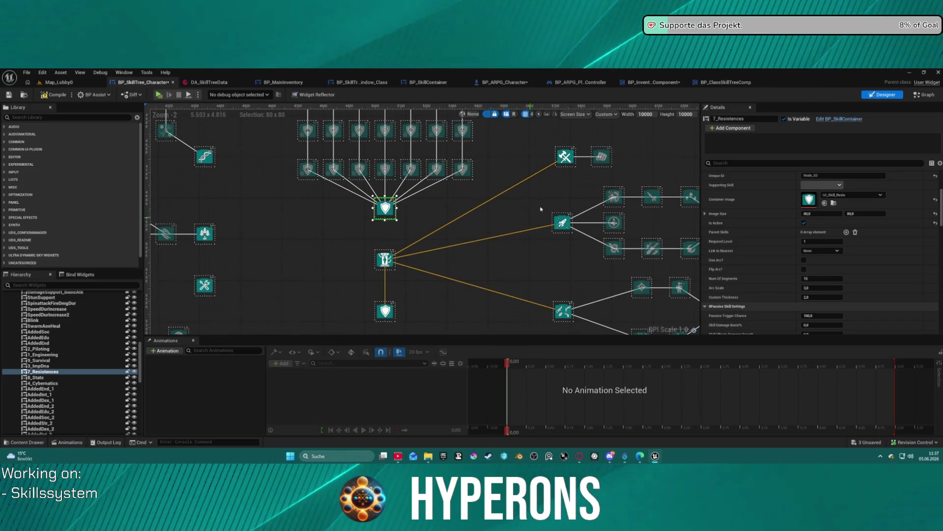
# Step: Select 6_Melee and the rocket and lower right-hand branch nodes to inspect them
pyautogui.click(566, 158)
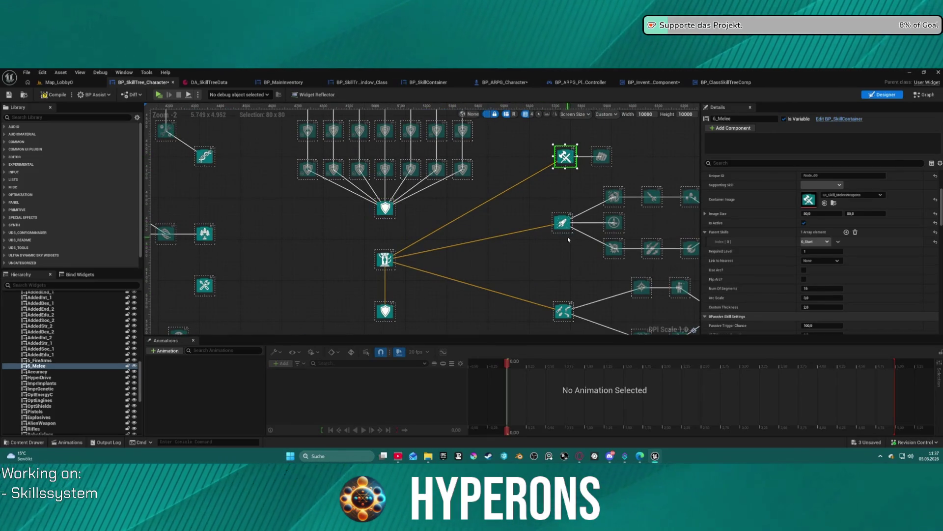
pyautogui.keyDown('ctrl'); pyautogui.click(562, 223); pyautogui.keyUp('ctrl')
pyautogui.keyDown('ctrl'); pyautogui.click(564, 311); pyautogui.keyUp('ctrl')
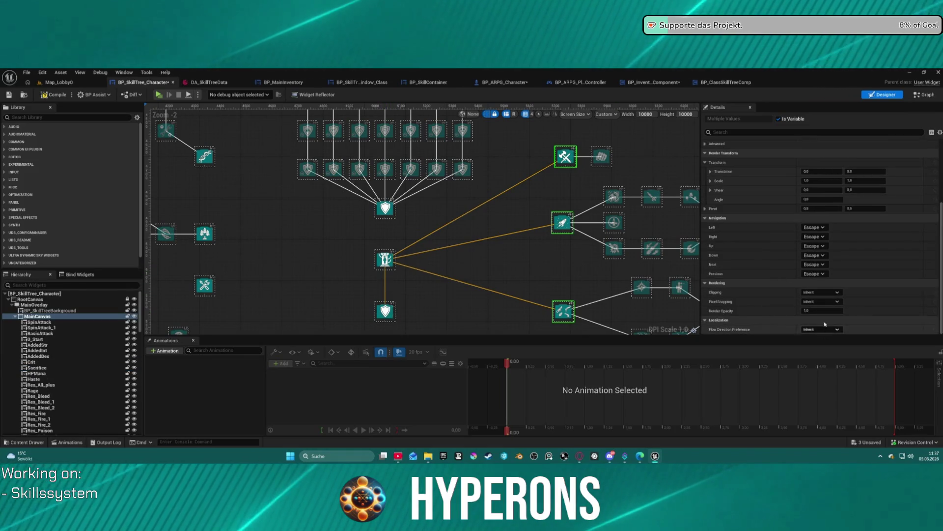
pyautogui.scroll(5, 867, 269)
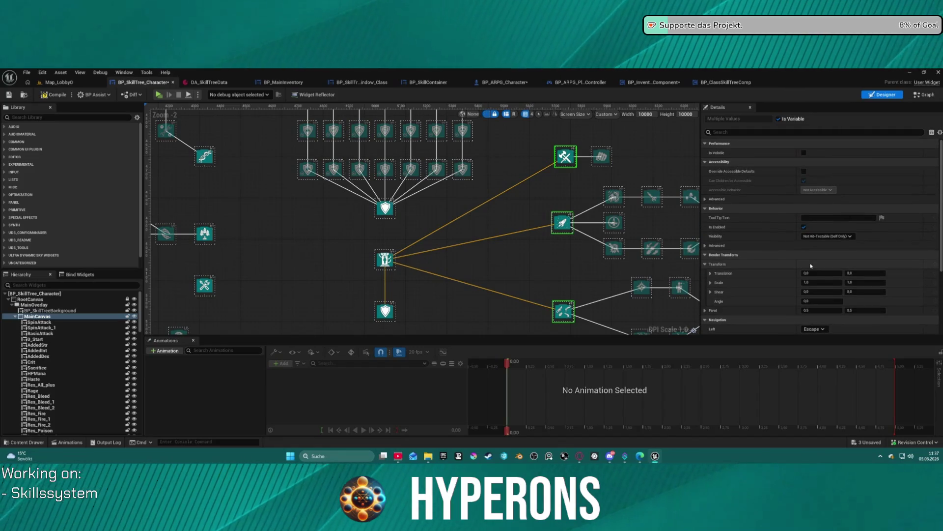
pyautogui.scroll(-1, 523, 251)
pyautogui.scroll(-6, 523, 251)
pyautogui.scroll(7, 492, 265)
pyautogui.scroll(-9, 563, 243)
pyautogui.scroll(9, 563, 239)
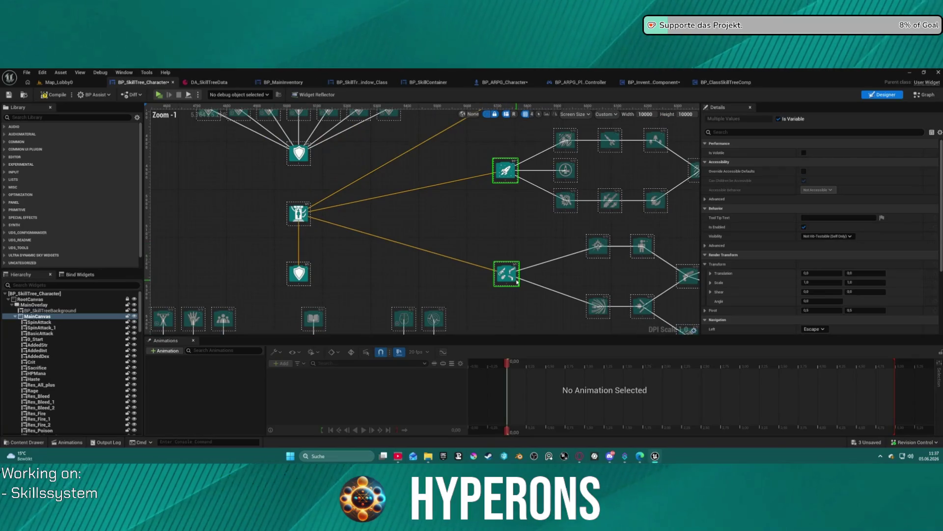
# Step: Remove the parent skill links from 5_FireArms and 6_Melee
pyautogui.click(506, 273)
pyautogui.keyDown('ctrl'); pyautogui.click(505, 171); pyautogui.keyUp('ctrl')
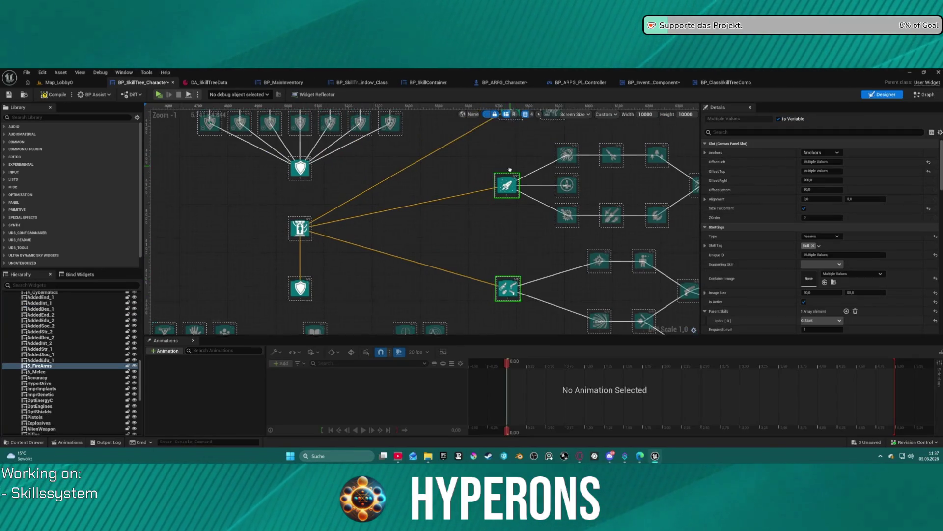
pyautogui.scroll(-2, 811, 236)
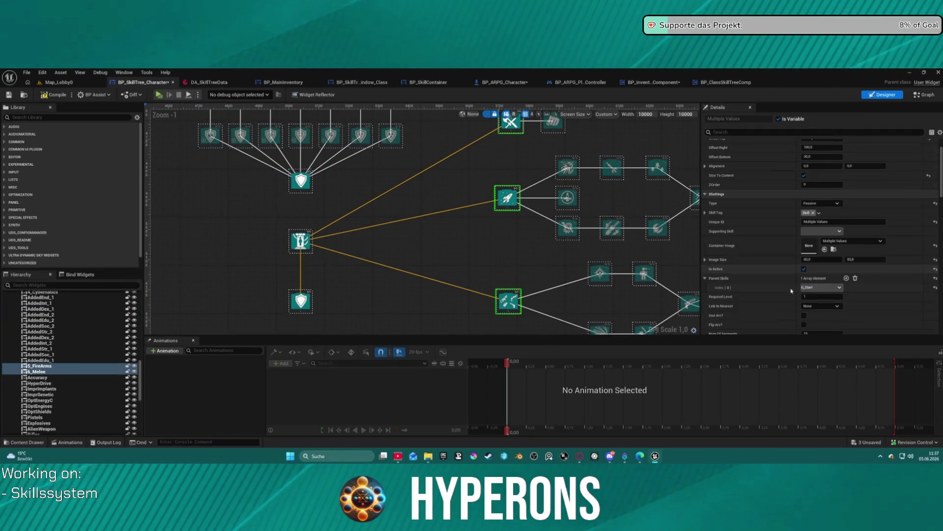
pyautogui.click(855, 278)
pyautogui.click(374, 244)
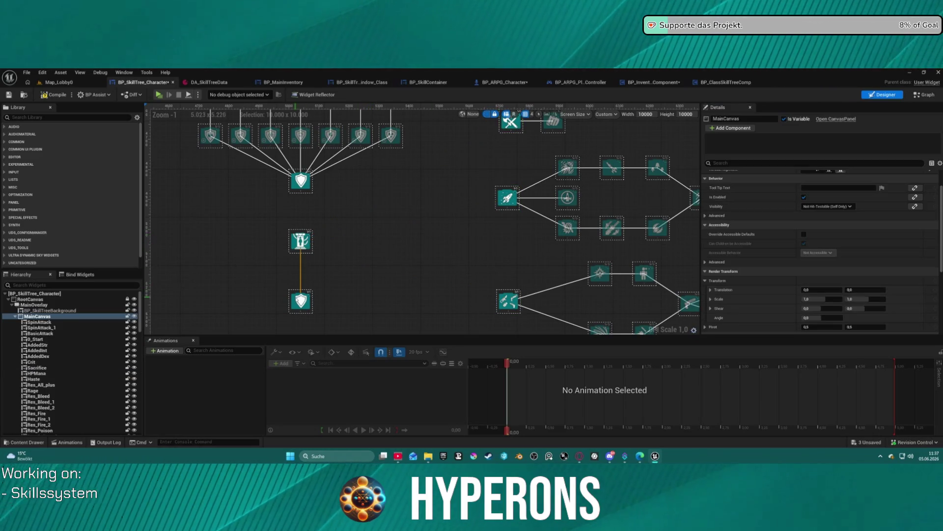
# Step: Delete the 8_Stats and 7_Resistences shield nodes
pyautogui.moveTo(297, 304); pyautogui.dragTo(397, 207)
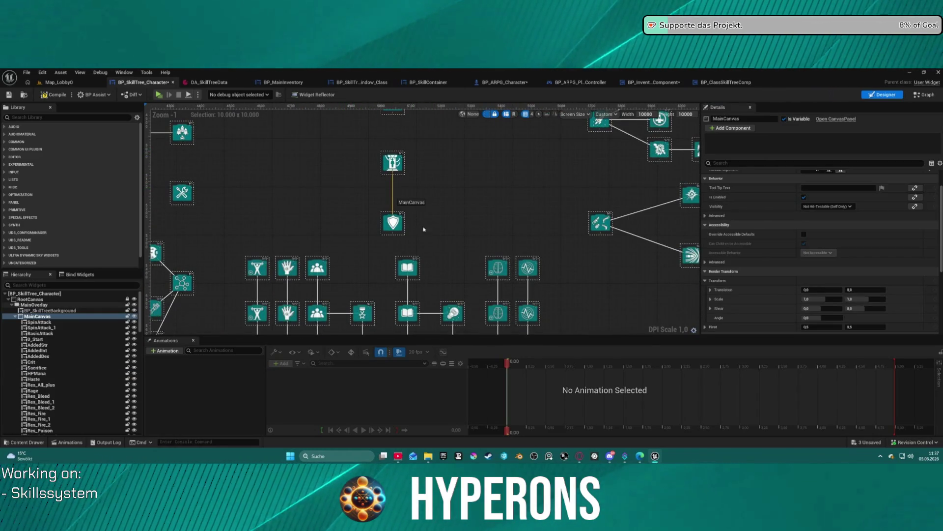
pyautogui.click(393, 223)
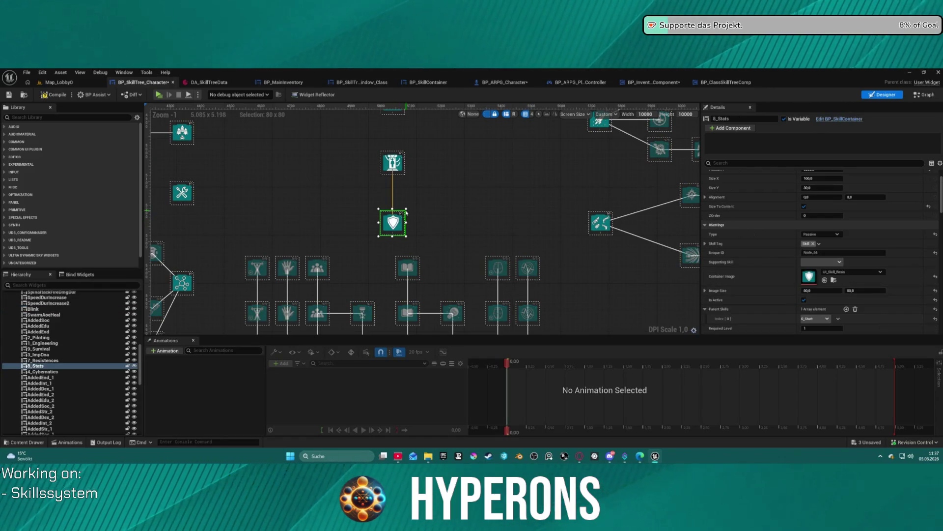
pyautogui.press('Delete')
pyautogui.click(393, 163)
pyautogui.press('Delete')
pyautogui.scroll(-9, 422, 206)
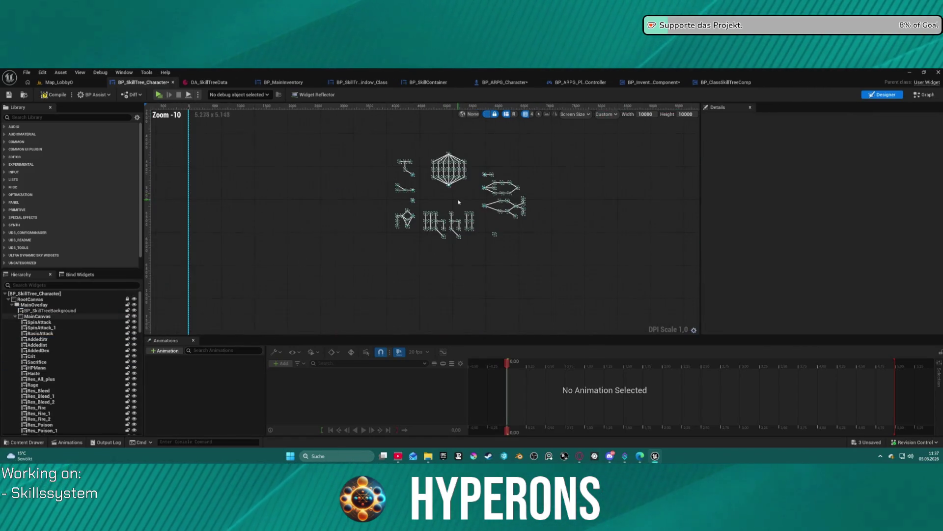
pyautogui.scroll(9, 447, 211)
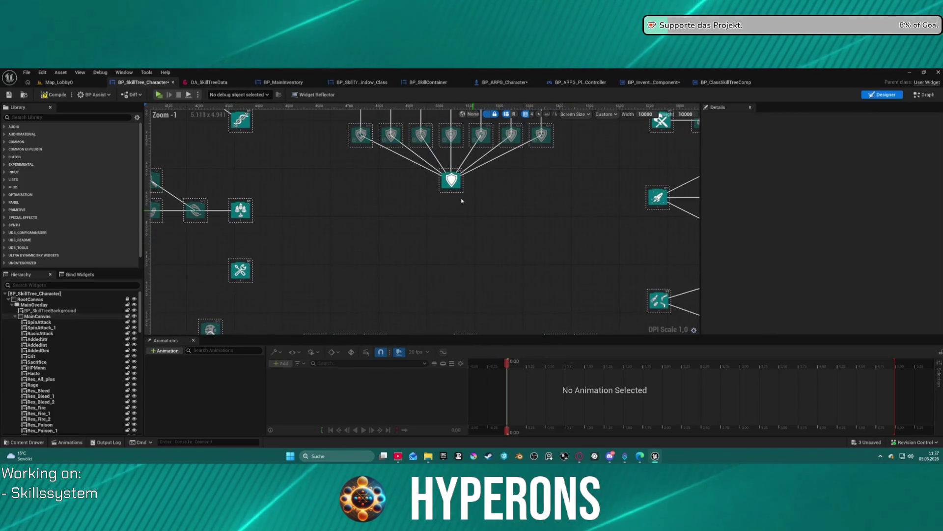
pyautogui.click(442, 181)
pyautogui.press('Delete')
# Step: Inspect 2_Piloting, which now has no parent skill but keeps its child links
pyautogui.moveTo(594, 226); pyautogui.dragTo(384, 262)
pyautogui.click(448, 239)
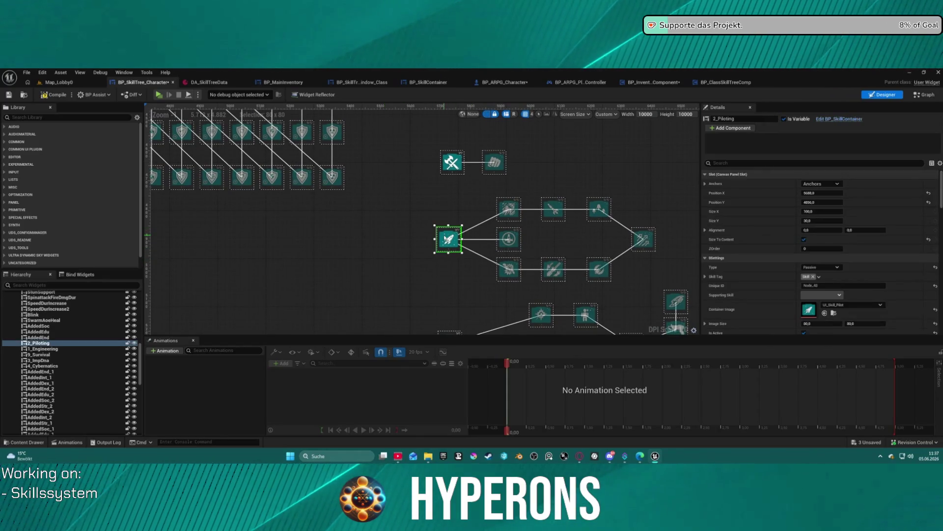
pyautogui.scroll(-6, 336, 261)
pyautogui.scroll(4, 424, 214)
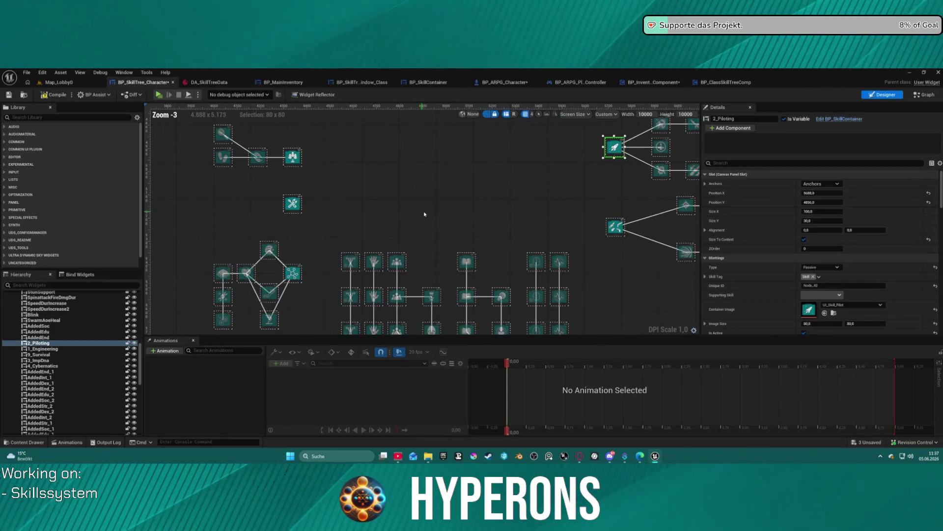
pyautogui.moveTo(443, 168)
pyautogui.mouseDown()
pyautogui.moveTo(396, 201)
pyautogui.moveTo(393, 186)
pyautogui.moveTo(412, 324)
pyautogui.moveTo(398, 291)
pyautogui.mouseUp()
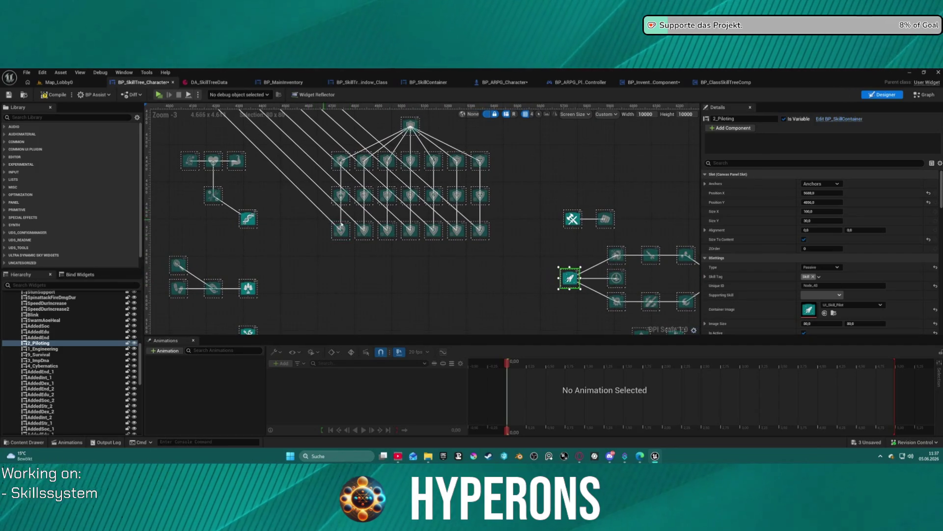
# Step: Select the seven bottom-row shield skills to review their Parent Skills
pyautogui.click(341, 227)
pyautogui.keyDown('ctrl'); pyautogui.click(365, 229); pyautogui.keyUp('ctrl')
pyautogui.keyDown('ctrl'); pyautogui.click(387, 230); pyautogui.keyUp('ctrl')
pyautogui.keyDown('ctrl'); pyautogui.click(411, 229); pyautogui.keyUp('ctrl')
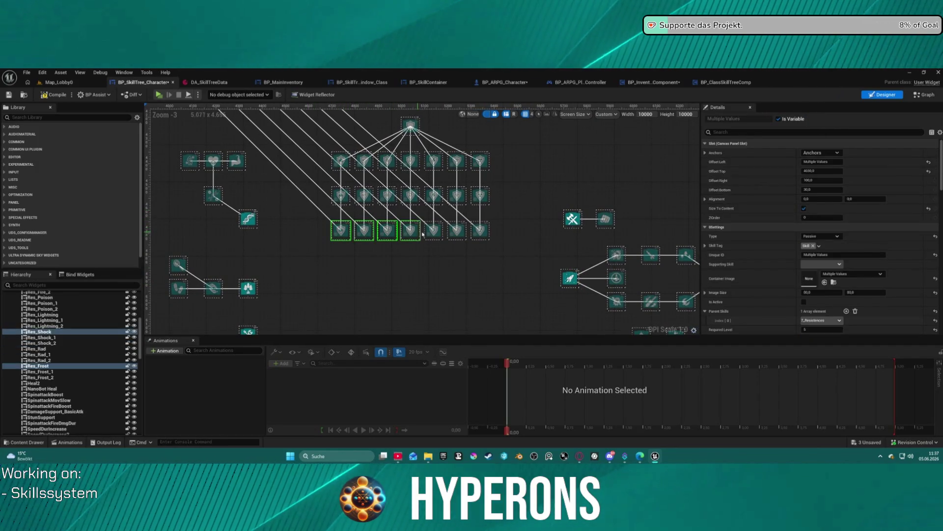
pyautogui.keyDown('ctrl'); pyautogui.click(434, 229); pyautogui.keyUp('ctrl')
pyautogui.keyDown('ctrl'); pyautogui.click(457, 229); pyautogui.keyUp('ctrl')
pyautogui.keyDown('ctrl'); pyautogui.click(479, 229); pyautogui.keyUp('ctrl')
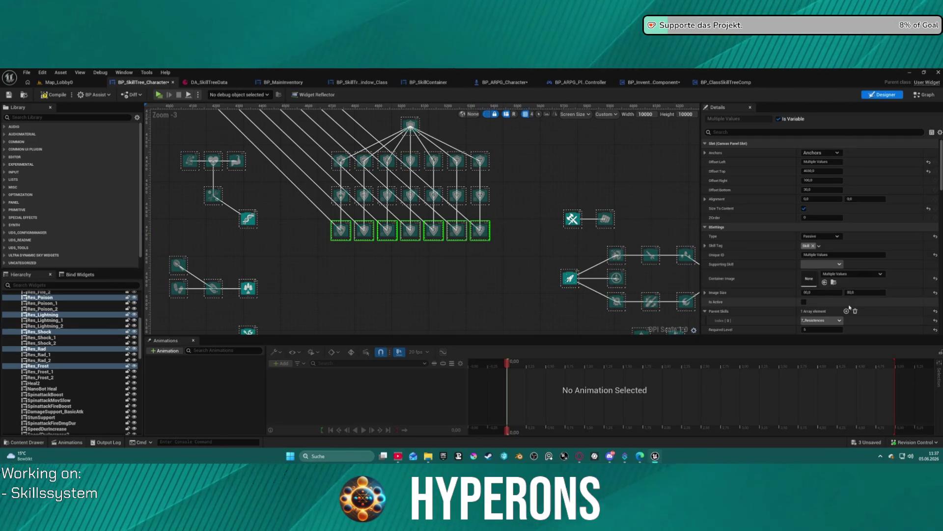
pyautogui.scroll(-3, 854, 309)
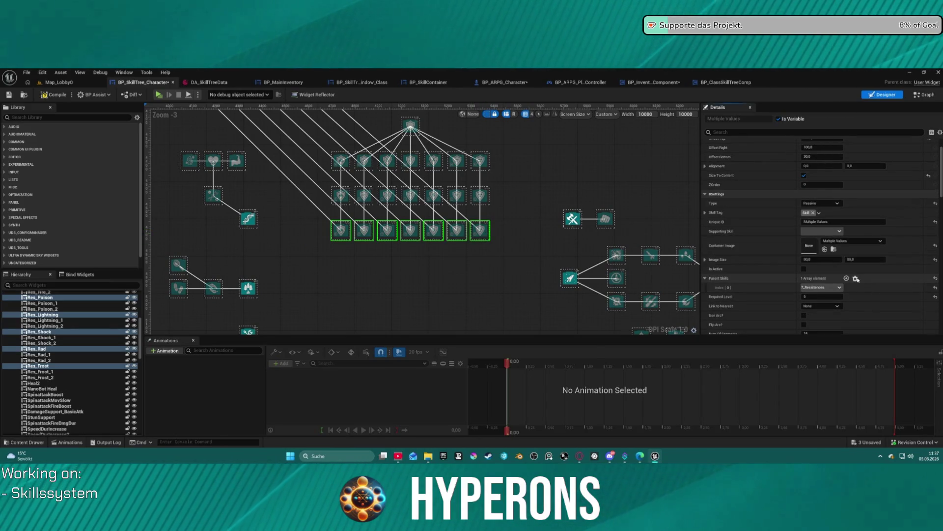
pyautogui.scroll(-2, 419, 211)
# Step: Select the root widget to show DA_SkillTreeData and Generate Server Data settings
pyautogui.click(419, 211)
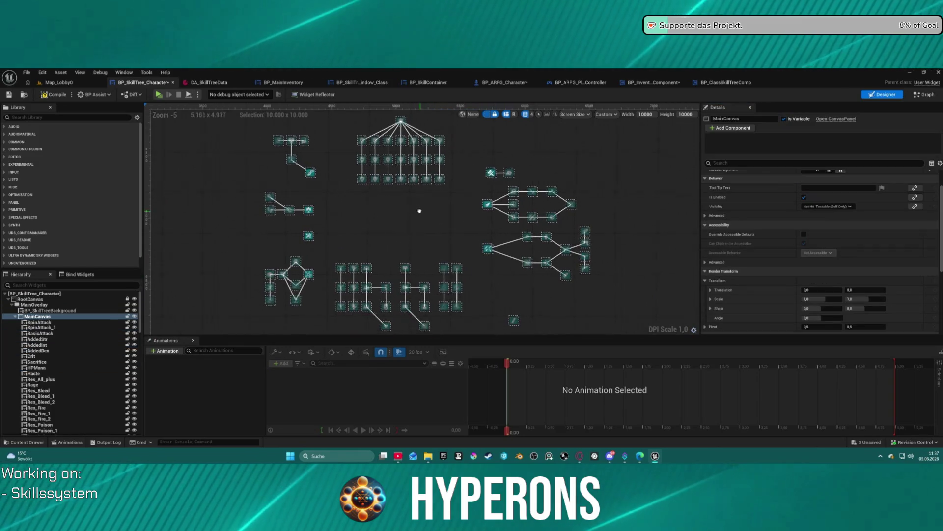
pyautogui.moveTo(419, 211); pyautogui.dragTo(410, 210)
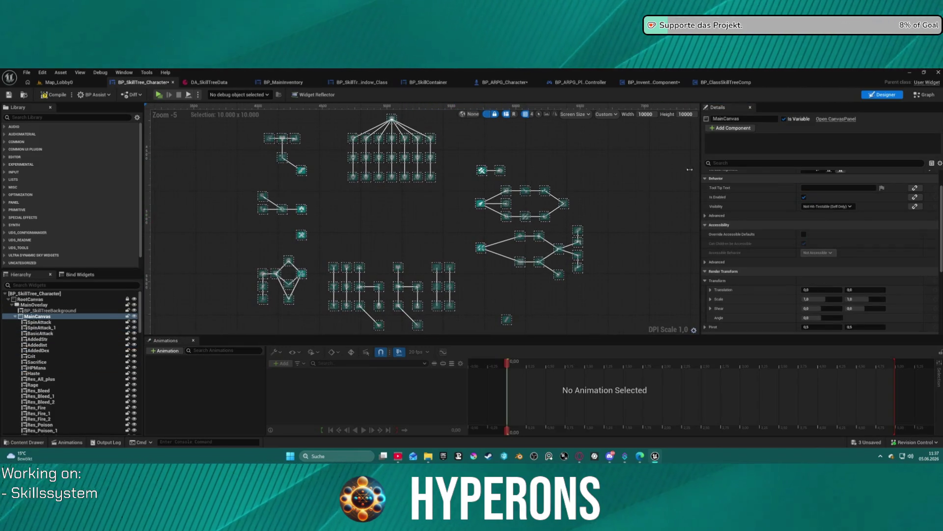
pyautogui.click(694, 169)
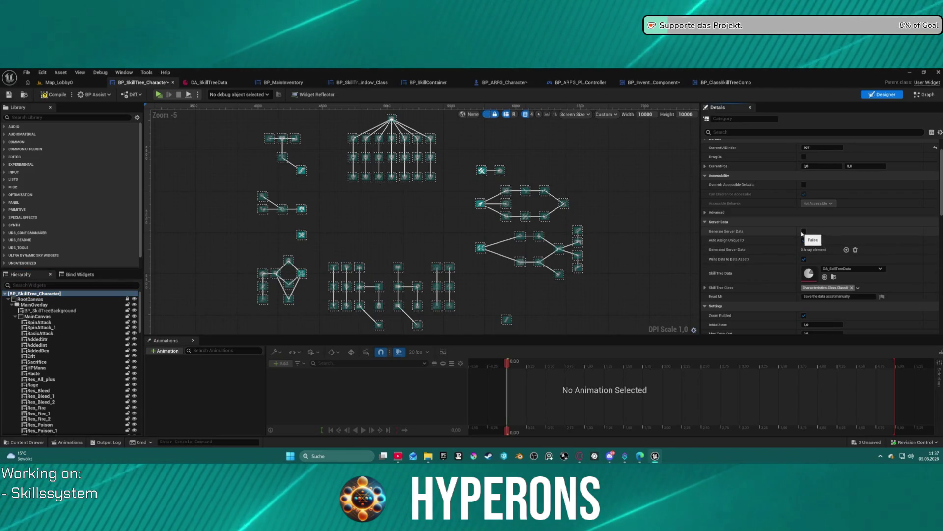
# Step: Enable Write Data to Data Asset, save DA_SkillTreeData, and play Map_Lobby0
pyautogui.click(804, 259)
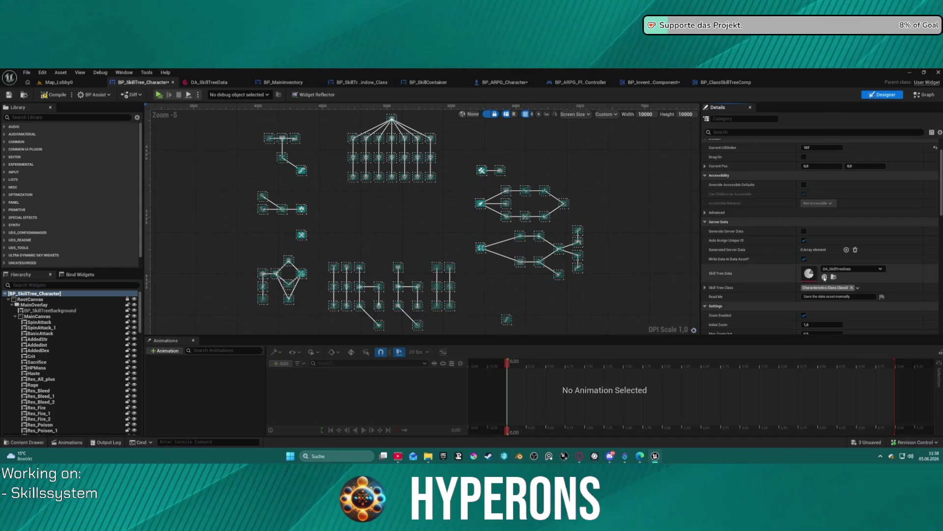
pyautogui.doubleClick(809, 274)
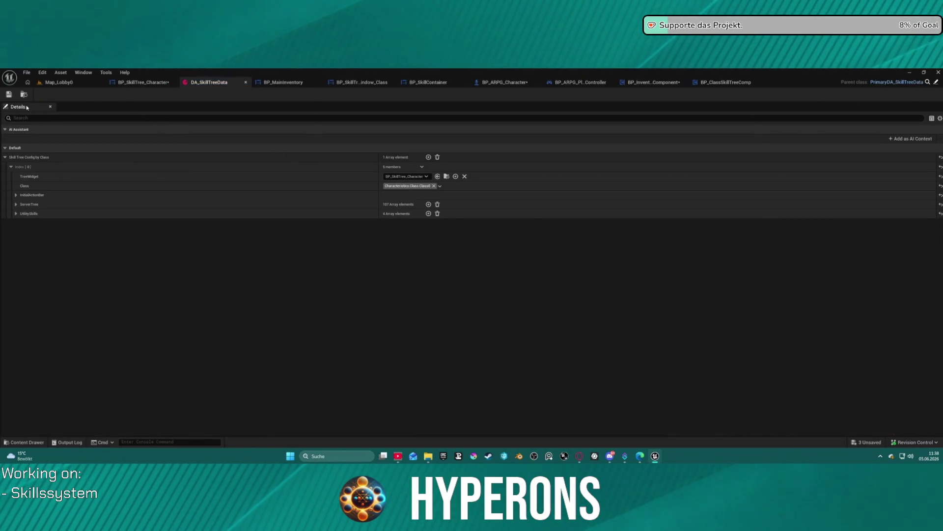
pyautogui.click(8, 95)
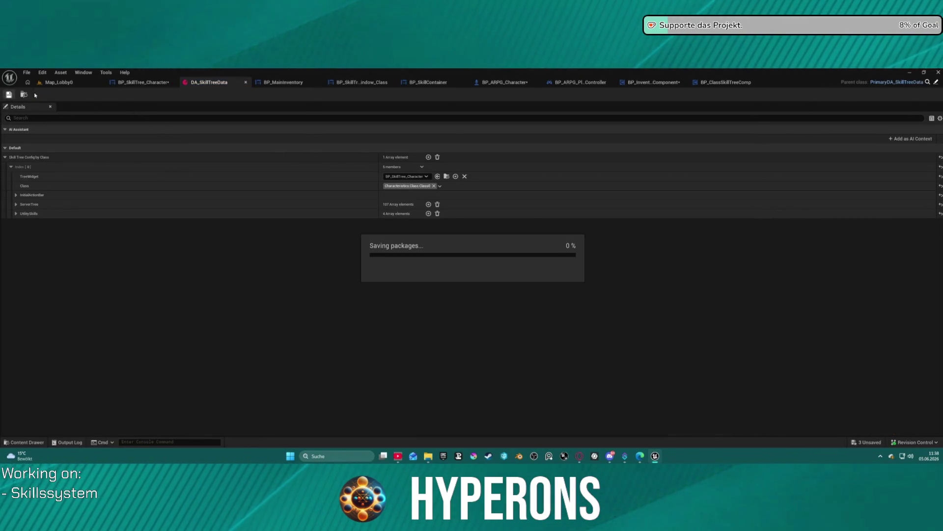
pyautogui.click(59, 83)
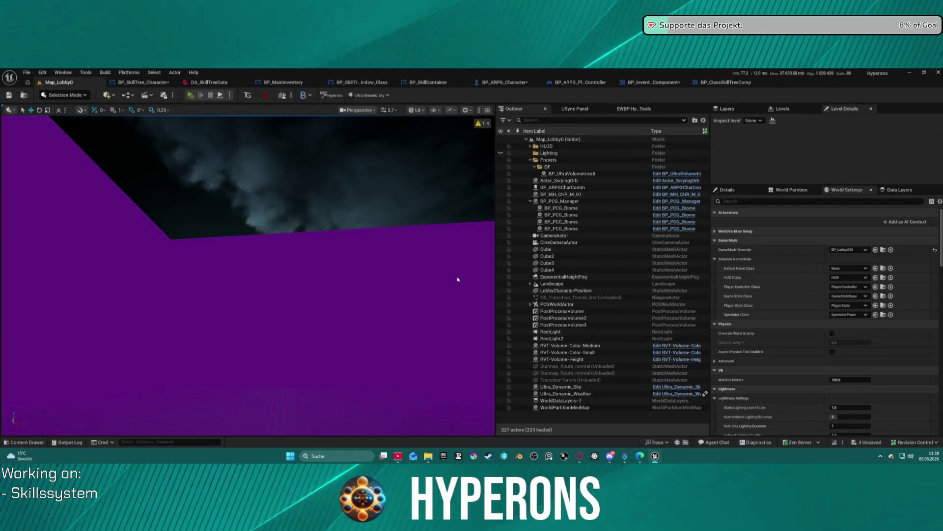
pyautogui.hotkey('alt', 'p')
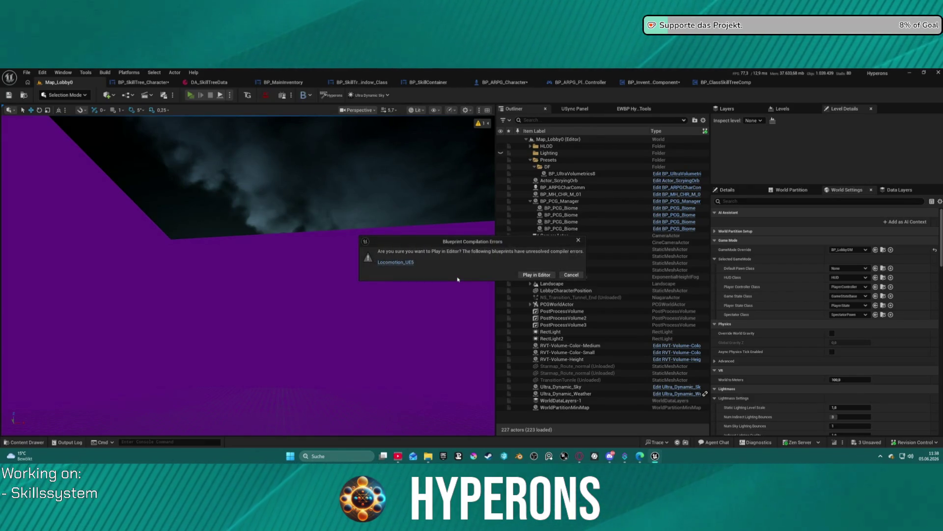
# Step: Play despite compile errors, confirm the inv character, and start the game
pyautogui.click(535, 278)
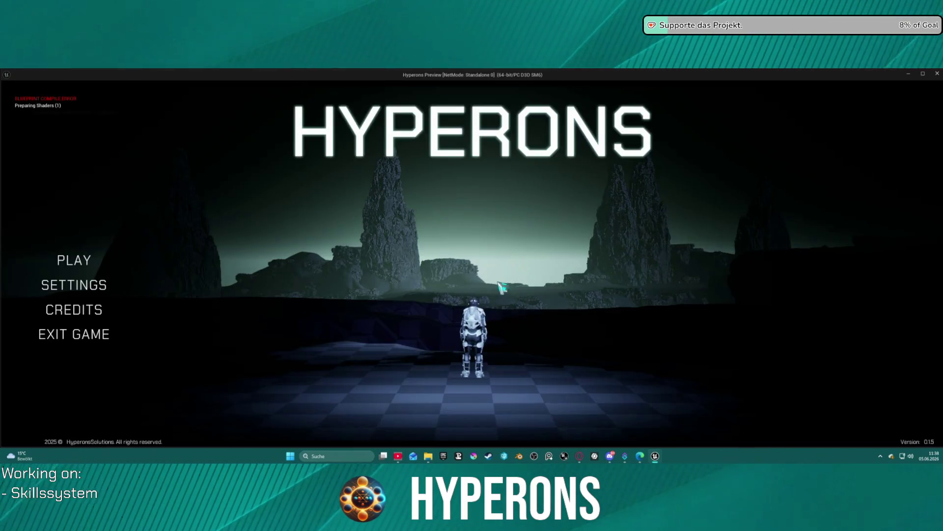
pyautogui.click(71, 259)
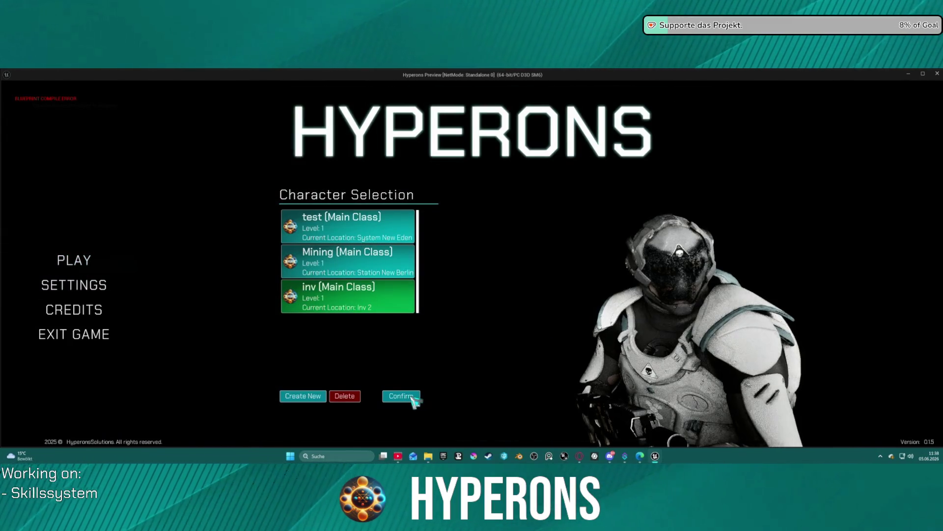
pyautogui.click(411, 397)
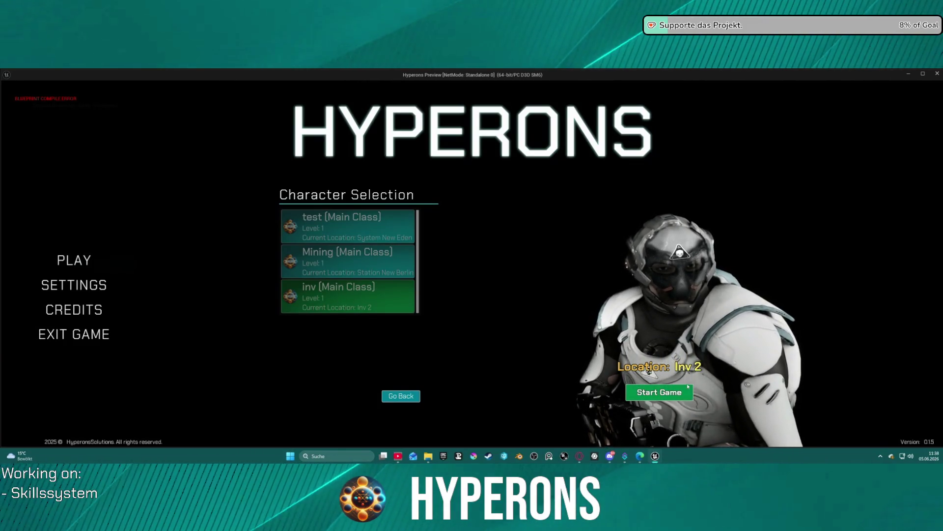
pyautogui.click(679, 393)
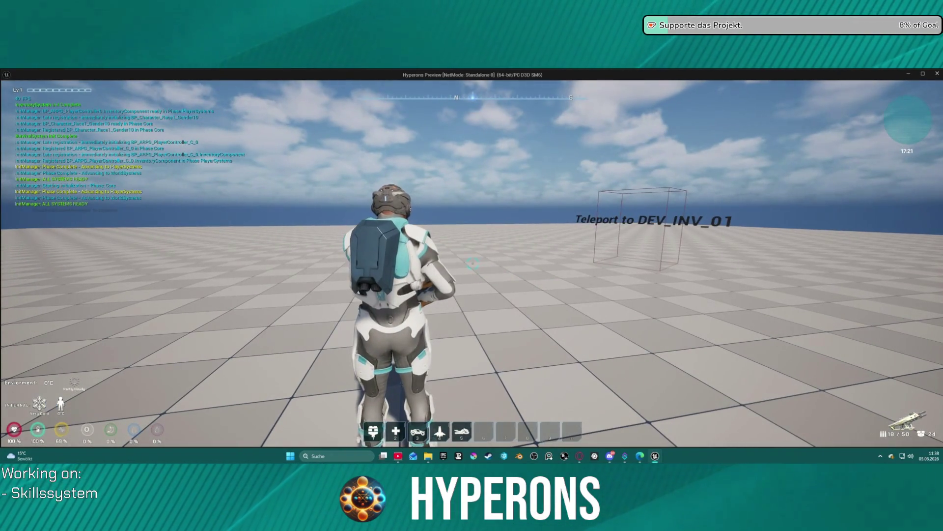
# Step: Open the skill tree with K and zoom into its clusters at 0 skill points
pyautogui.press('k')
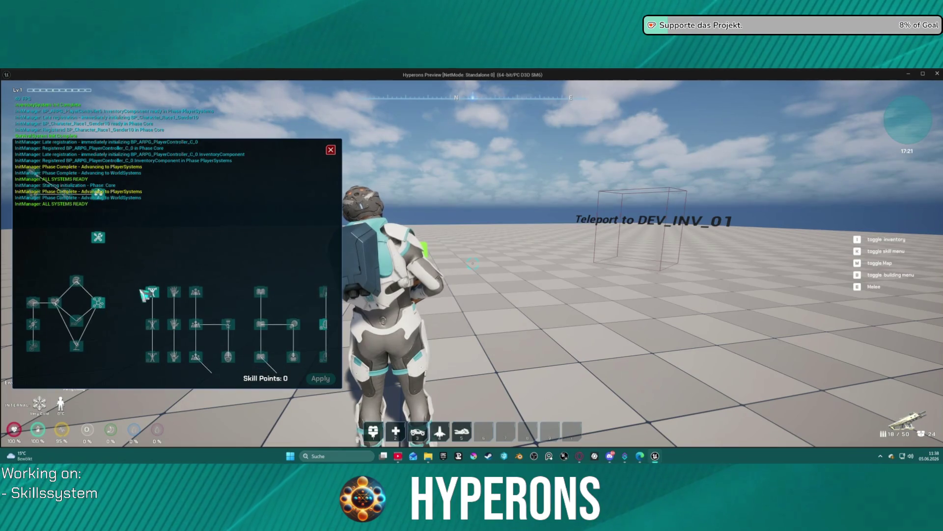
pyautogui.moveTo(154, 293)
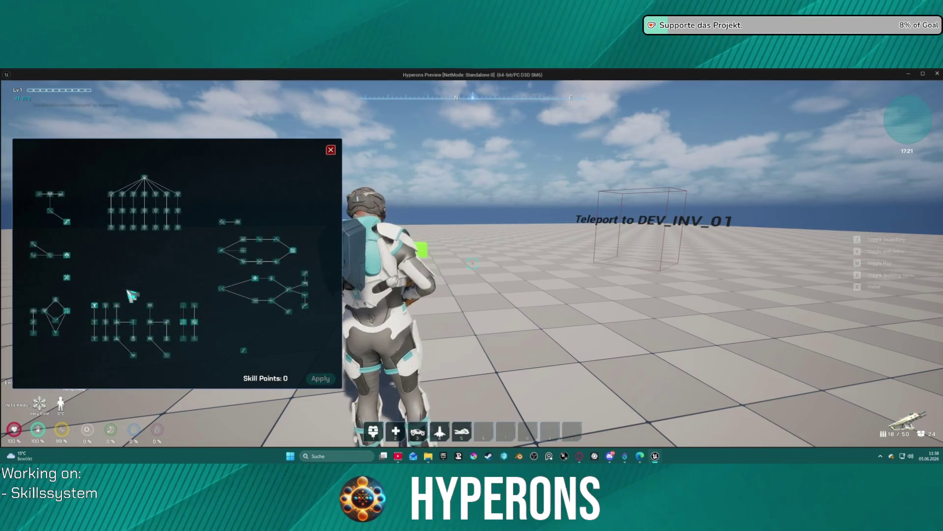
pyautogui.click(281, 275)
pyautogui.moveTo(203, 288)
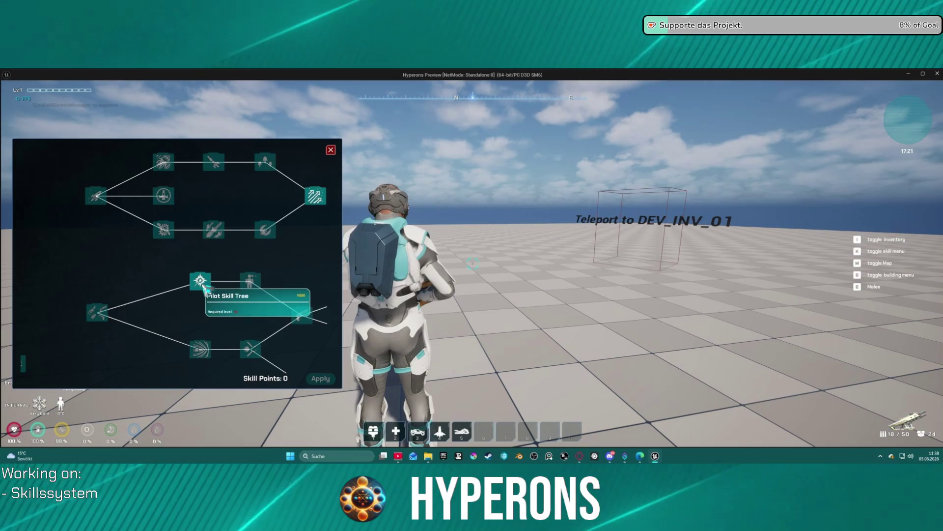
pyautogui.scroll(-3, 203, 288)
pyautogui.scroll(3, 231, 287)
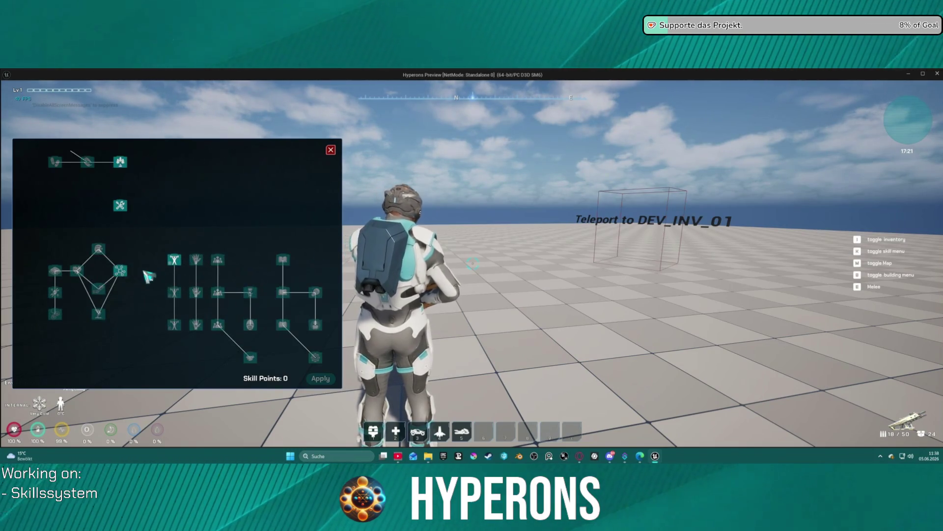
pyautogui.moveTo(126, 274)
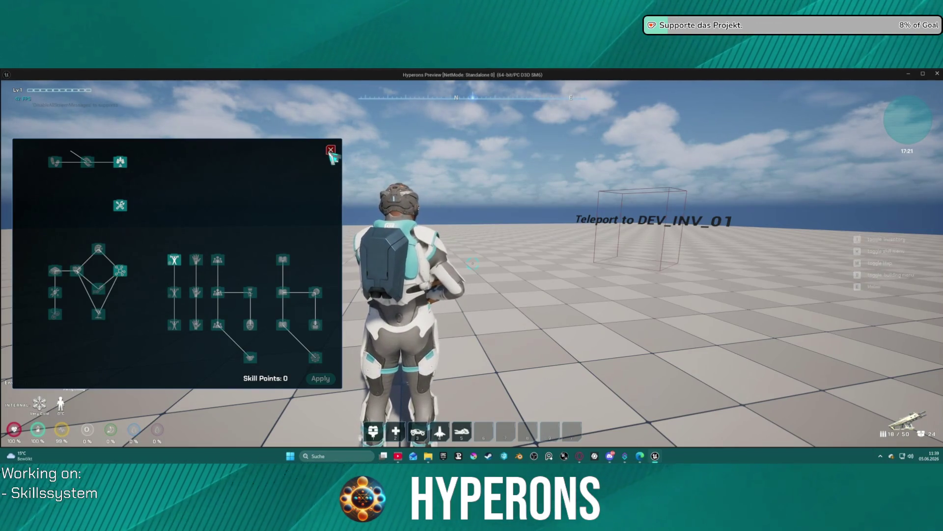
# Step: End the session, check BP_ARPG_Character, and relaunch Map_Lobby0 to character selection
pyautogui.press('Escape')
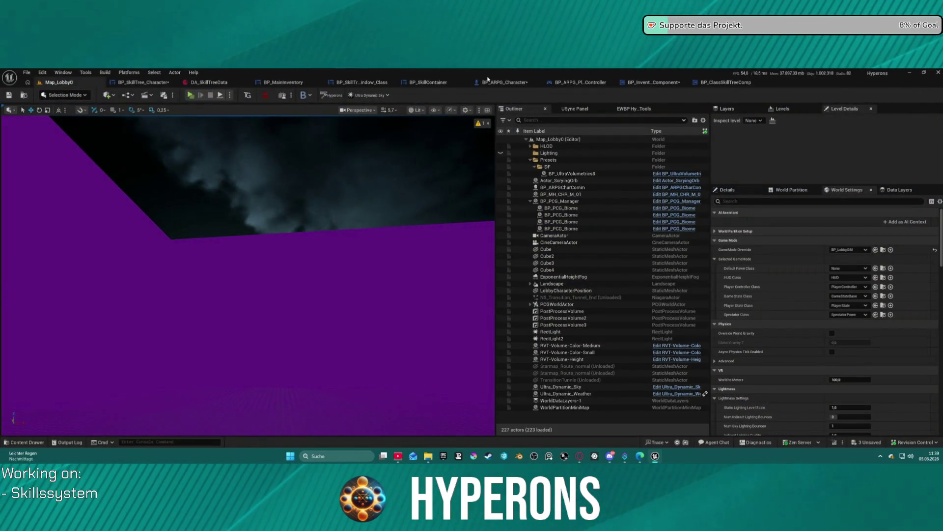
pyautogui.click(513, 83)
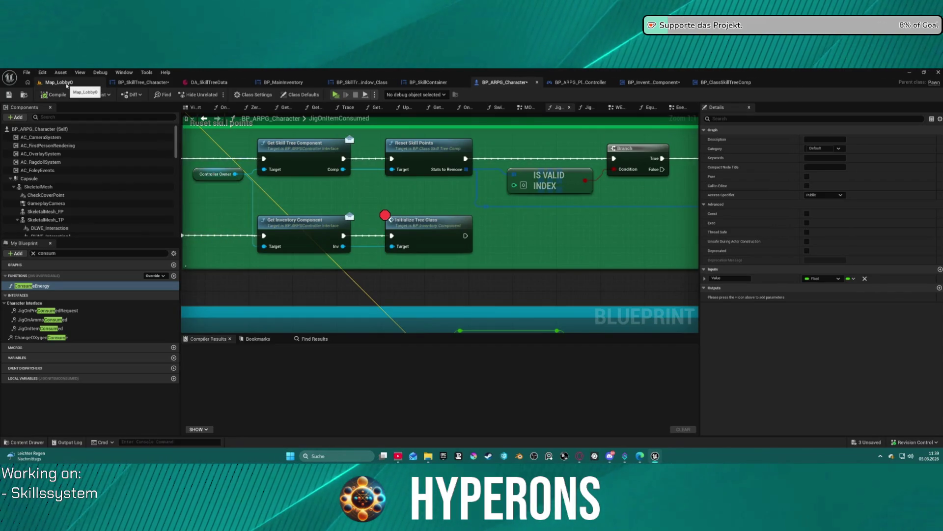
pyautogui.click(69, 84)
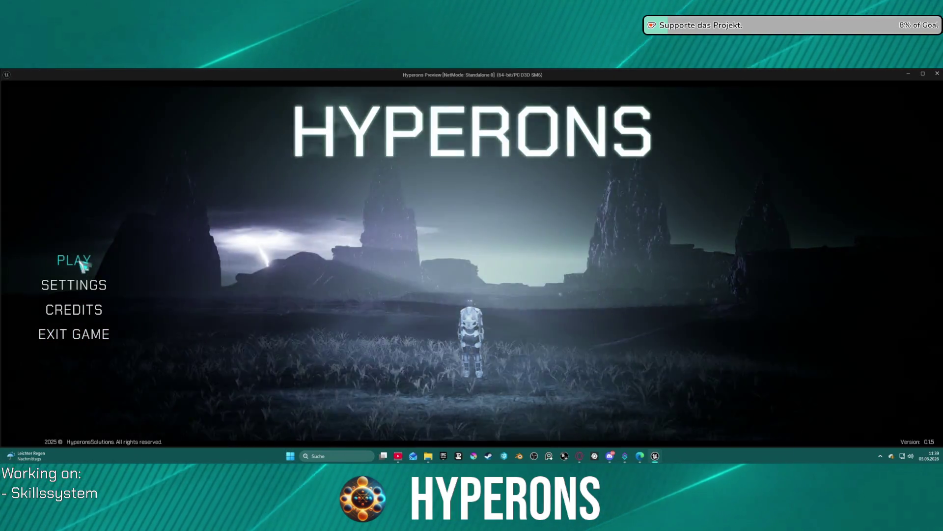
pyautogui.click(83, 264)
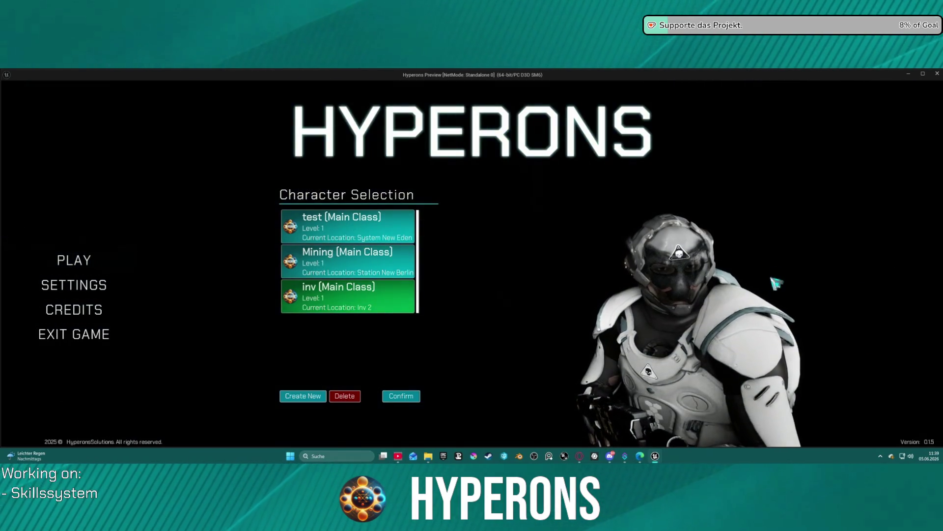
# Step: Delete the inv character, create a new inv character, and play it
pyautogui.click(345, 395)
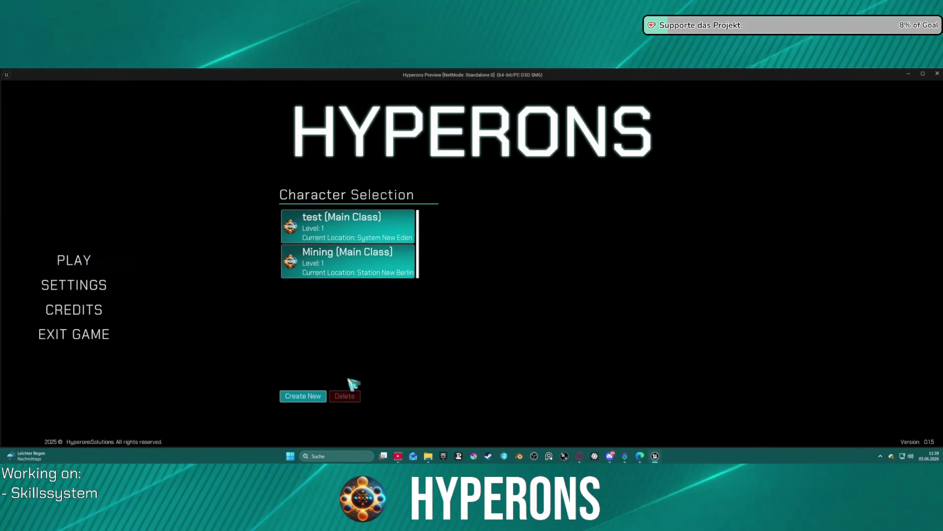
pyautogui.click(305, 398)
pyautogui.write('inv')
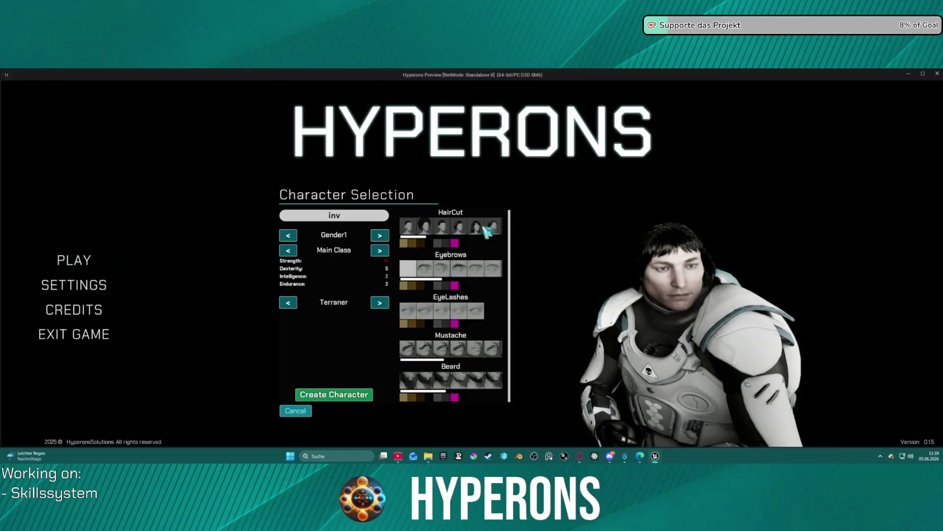
pyautogui.click(348, 396)
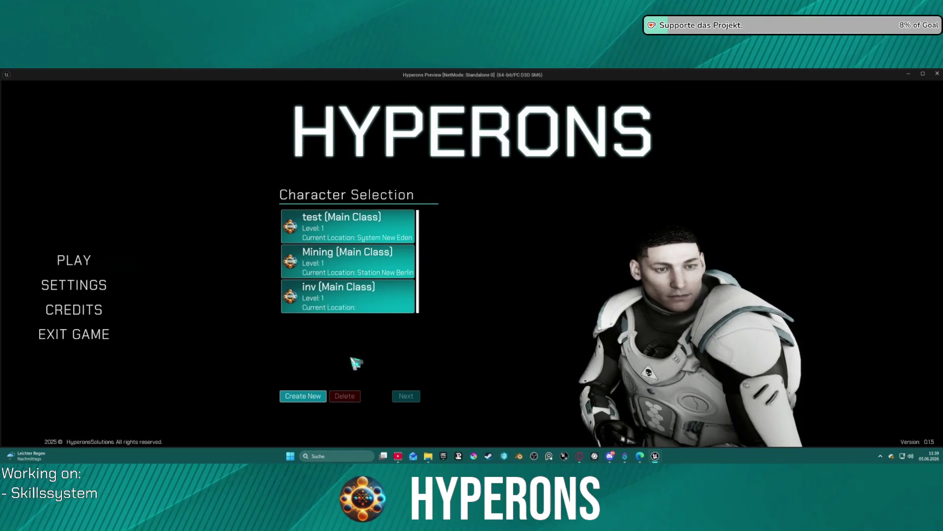
pyautogui.doubleClick(358, 307)
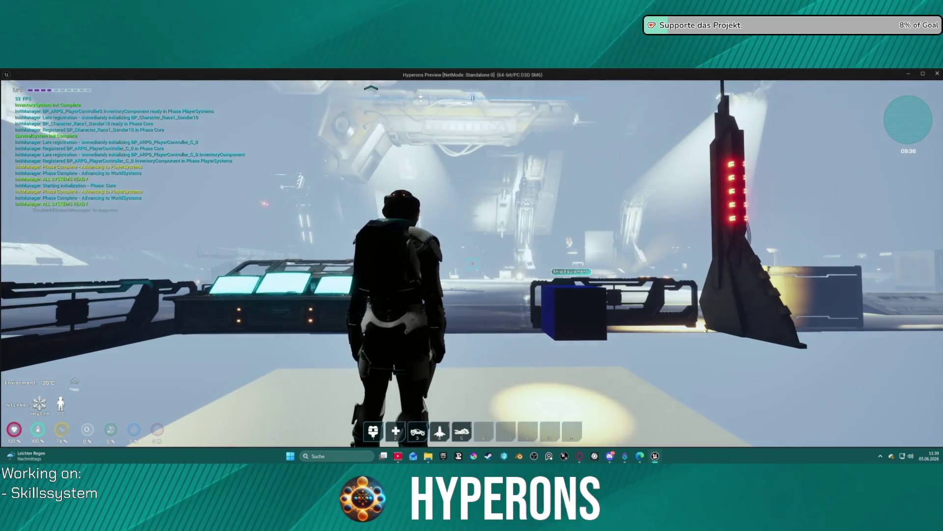
# Step: Check the inv character's skill points, run and leap off the platform, then reopen its skill tree
pyautogui.press('k')
pyautogui.press('k')
pyautogui.press('w')
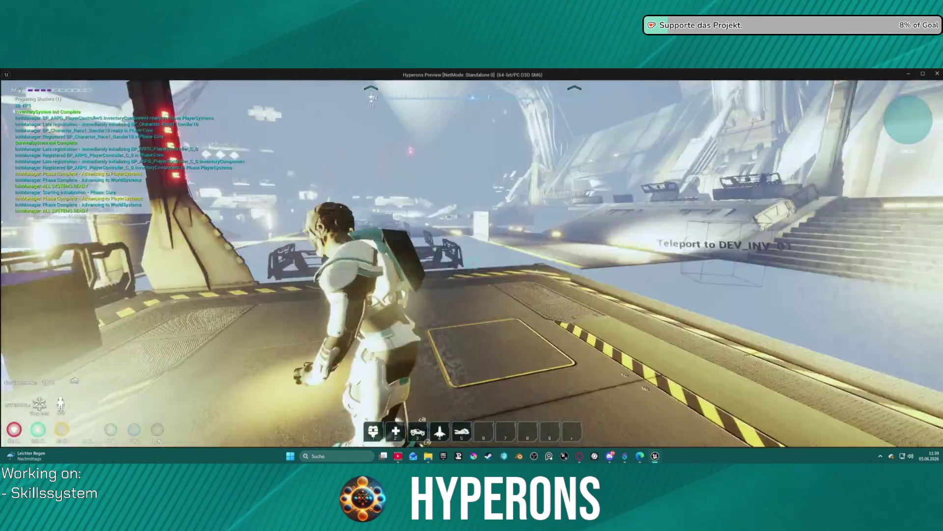
pyautogui.press('space')
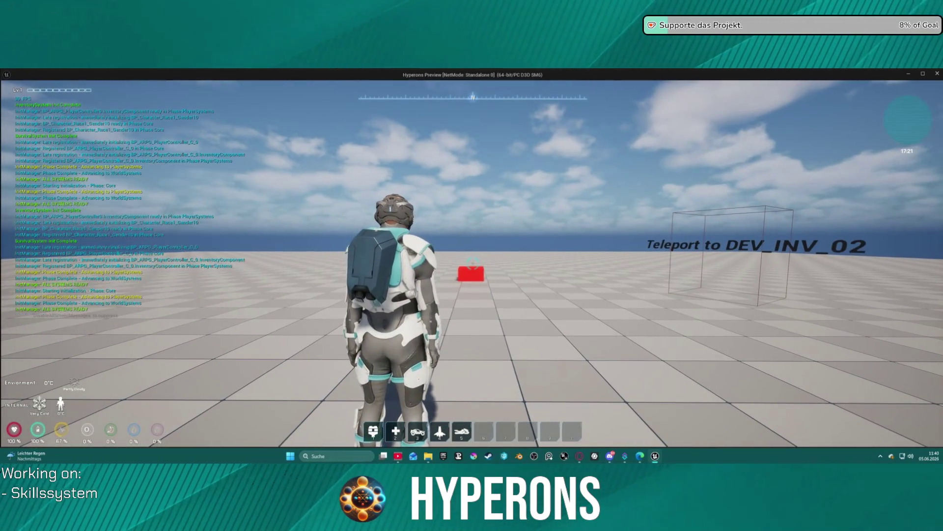
pyautogui.press('k')
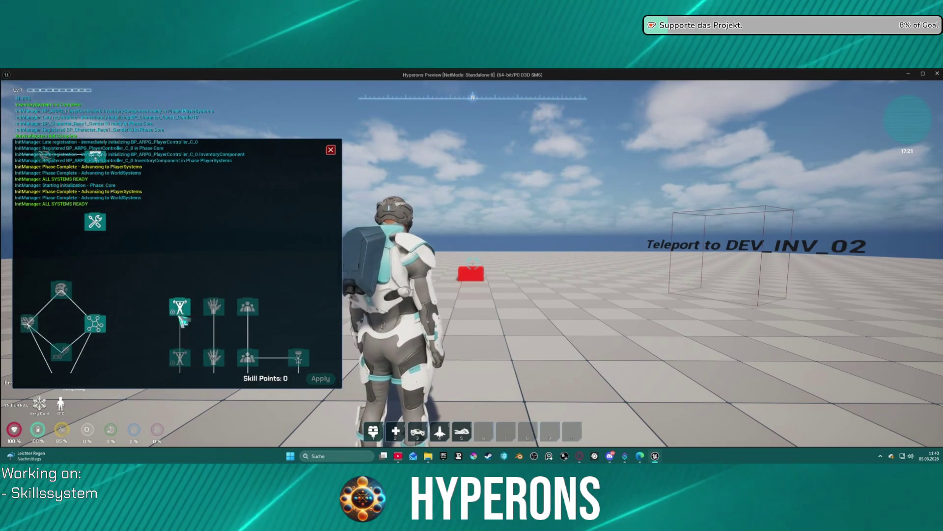
# Step: Pan around the skill tree to browse its node clusters, including the stamina and brain nodes
pyautogui.moveTo(178, 306)
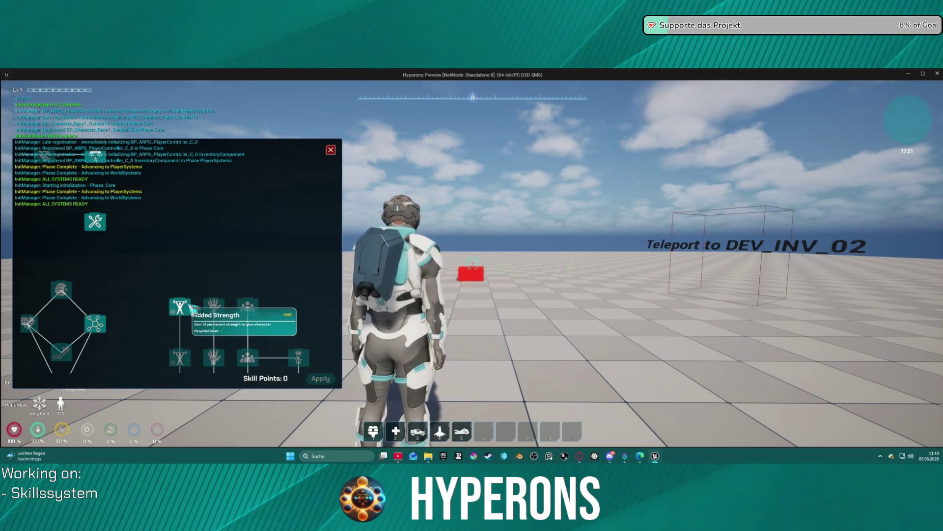
pyautogui.moveTo(216, 314)
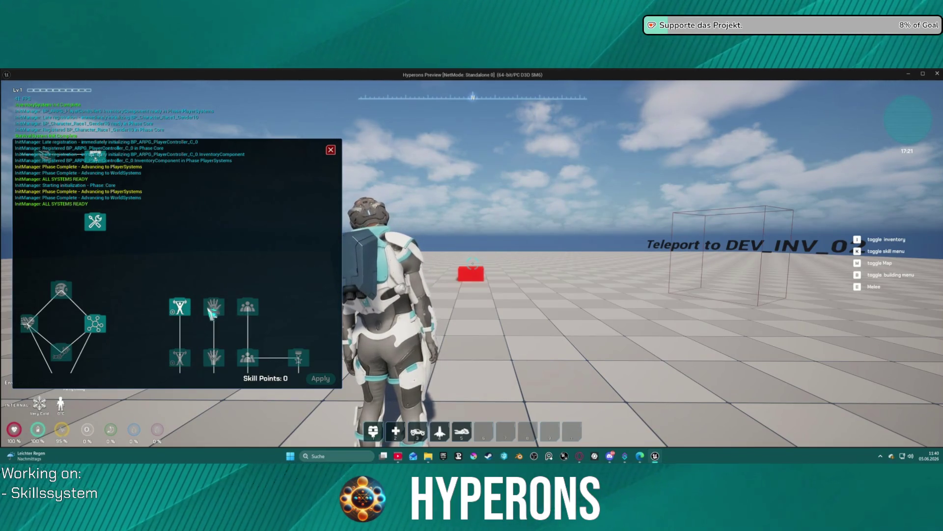
pyautogui.moveTo(109, 230)
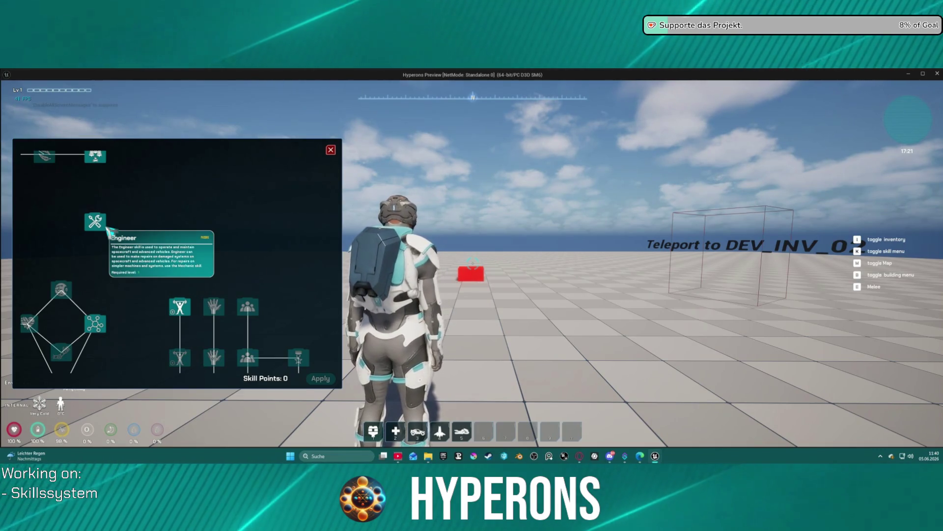
pyautogui.moveTo(136, 167)
pyautogui.moveTo(136, 167)
pyautogui.mouseDown()
pyautogui.moveTo(221, 312)
pyautogui.moveTo(148, 301)
pyautogui.moveTo(213, 220)
pyautogui.moveTo(295, 257)
pyautogui.moveTo(194, 226)
pyautogui.moveTo(86, 277)
pyautogui.moveTo(221, 246)
pyautogui.moveTo(267, 154)
pyautogui.moveTo(253, 190)
pyautogui.mouseUp()
pyautogui.moveTo(250, 192)
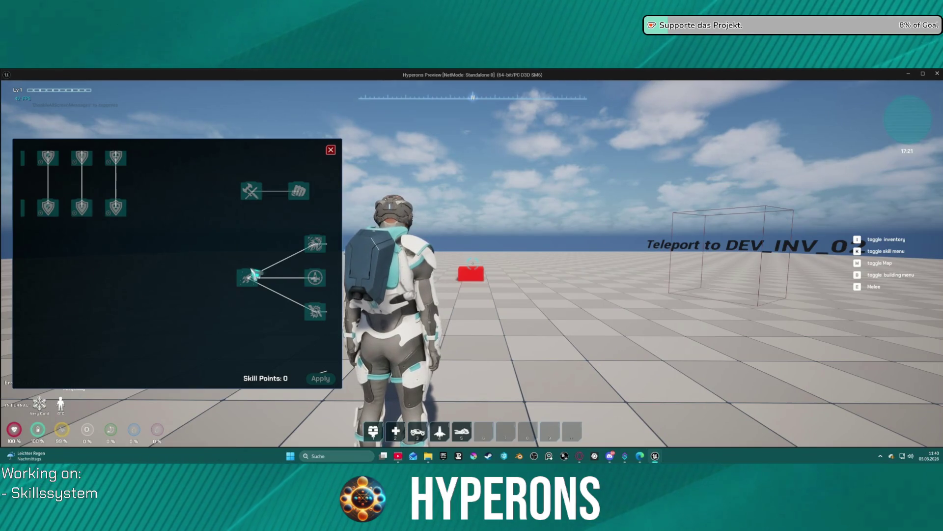
pyautogui.moveTo(261, 311); pyautogui.dragTo(259, 263)
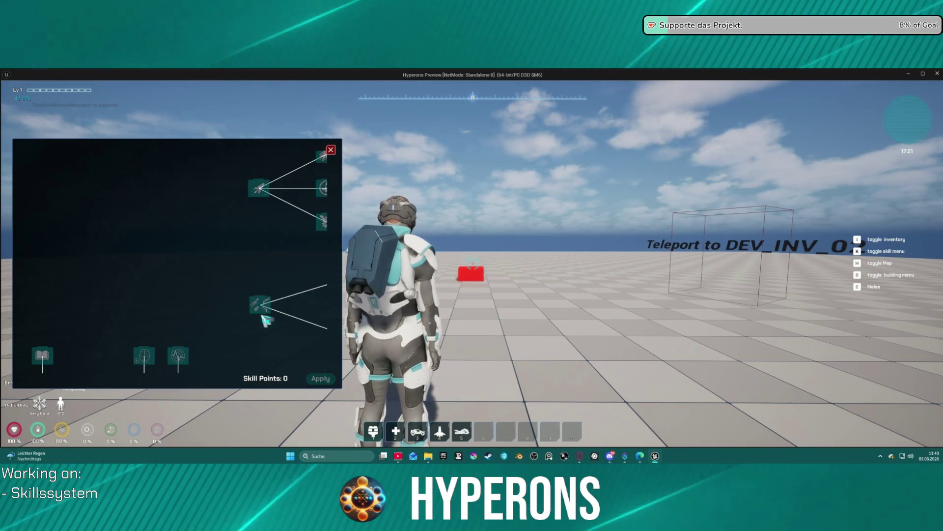
pyautogui.moveTo(263, 316); pyautogui.dragTo(263, 242)
pyautogui.moveTo(227, 265)
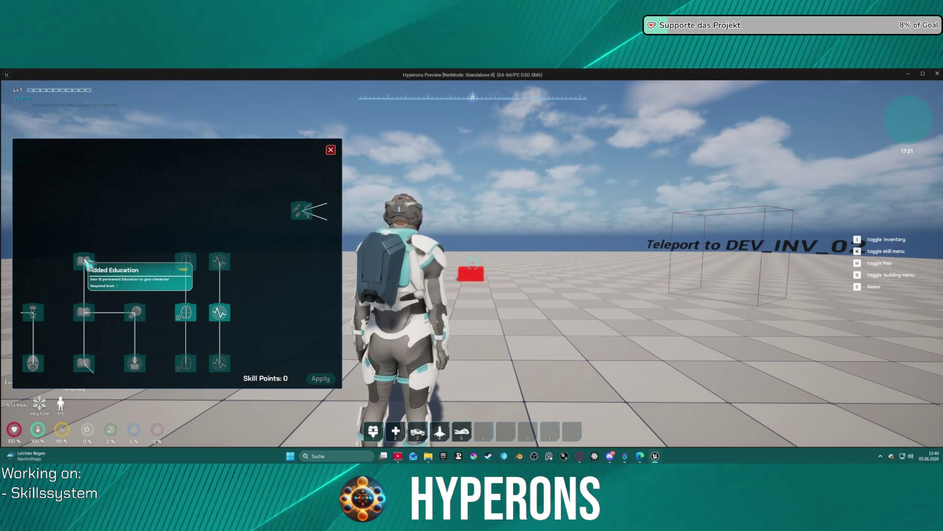
pyautogui.moveTo(219, 205); pyautogui.dragTo(190, 210)
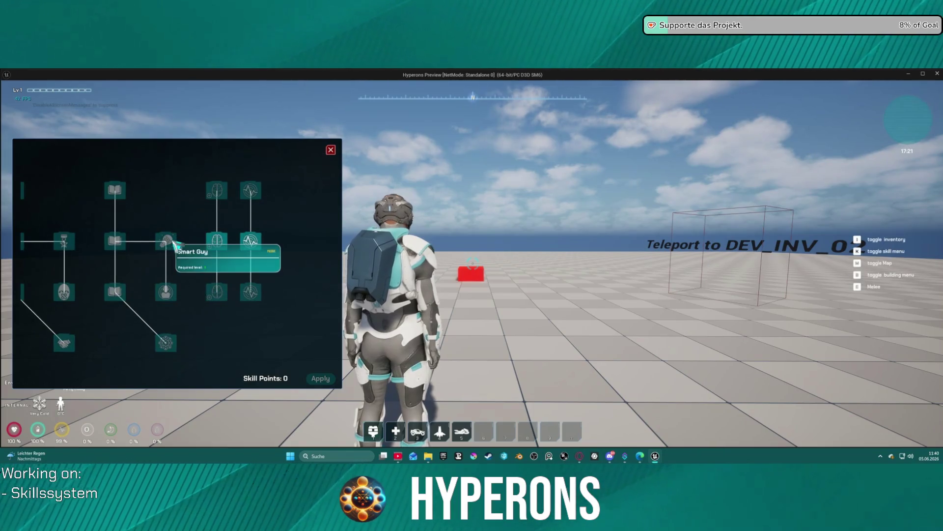
pyautogui.moveTo(167, 294)
pyautogui.mouseDown()
pyautogui.moveTo(211, 238)
pyautogui.moveTo(316, 213)
pyautogui.moveTo(271, 242)
pyautogui.mouseUp()
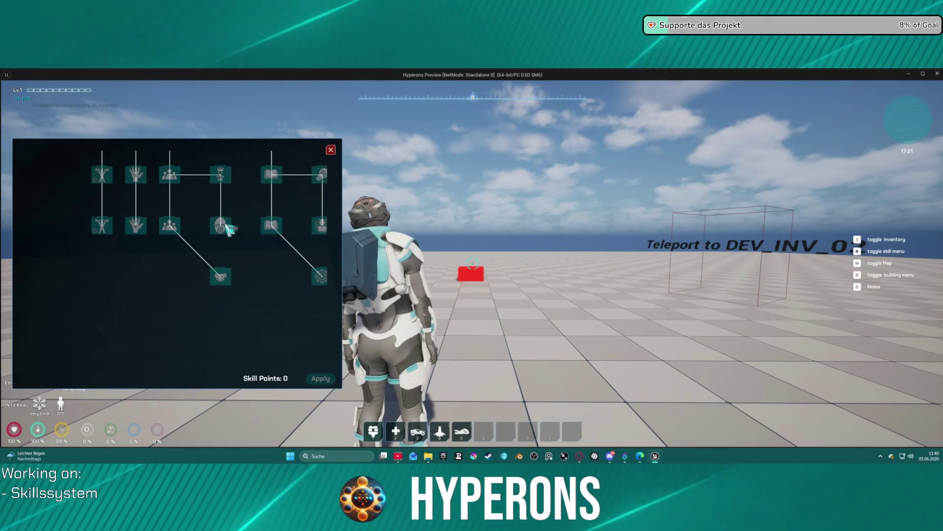
pyautogui.moveTo(228, 174)
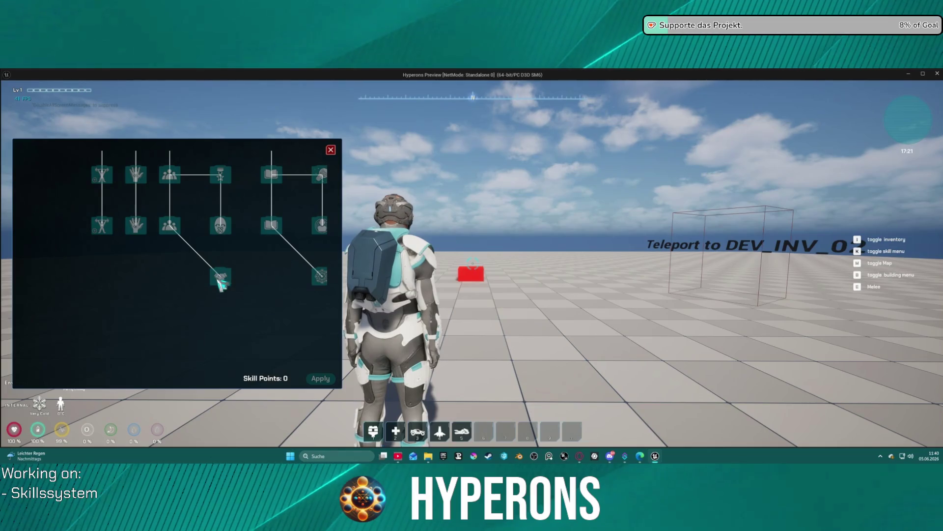
pyautogui.moveTo(311, 274)
pyautogui.mouseDown()
pyautogui.moveTo(246, 269)
pyautogui.moveTo(370, 289)
pyautogui.mouseUp()
pyautogui.moveTo(241, 238)
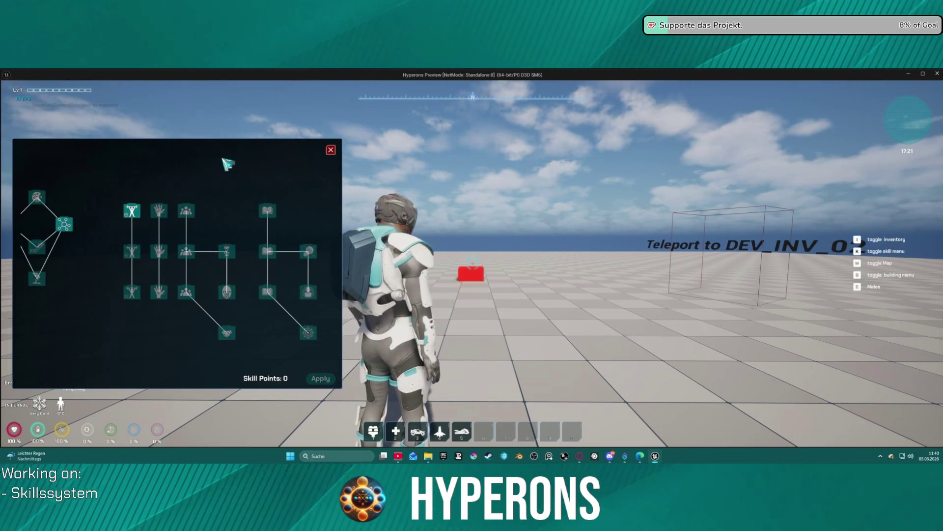
# Step: Consume the EXP item from the inventory to gain 3 skill points, then stop the preview
pyautogui.press('i')
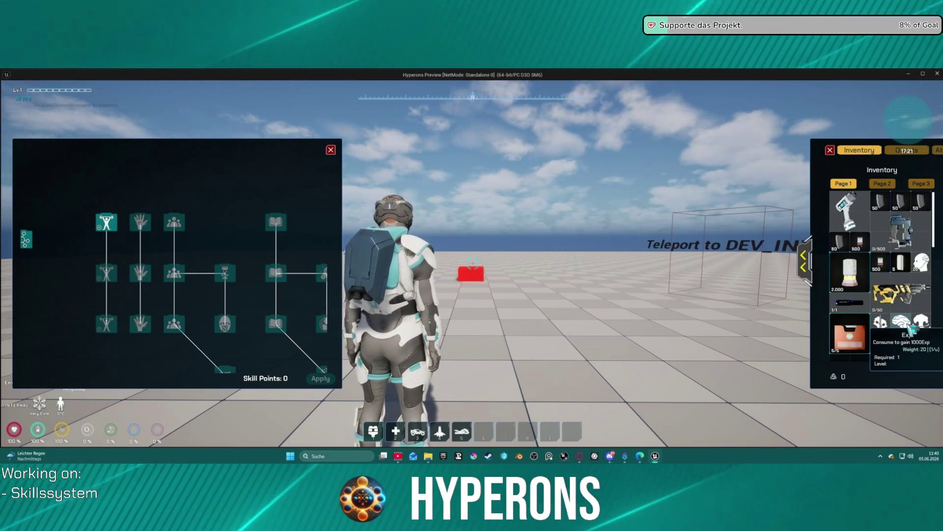
pyautogui.moveTo(907, 327)
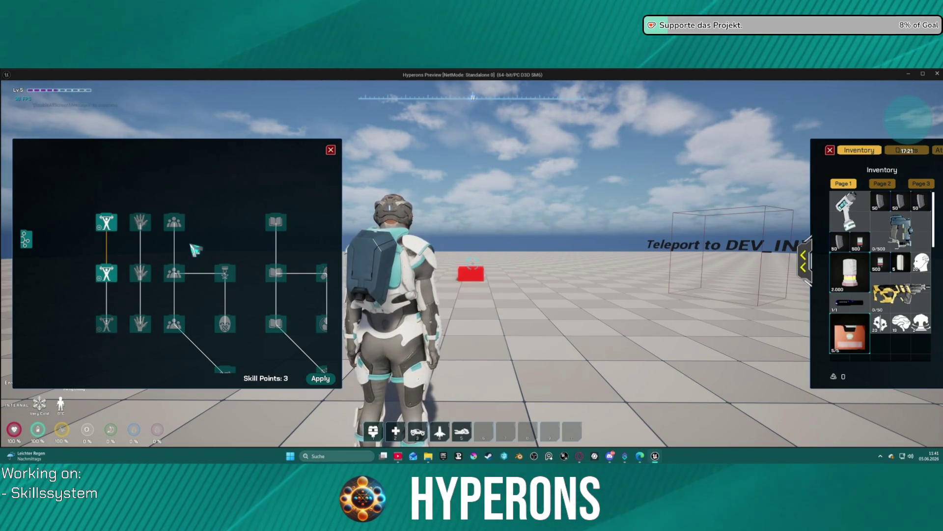
pyautogui.press('Escape')
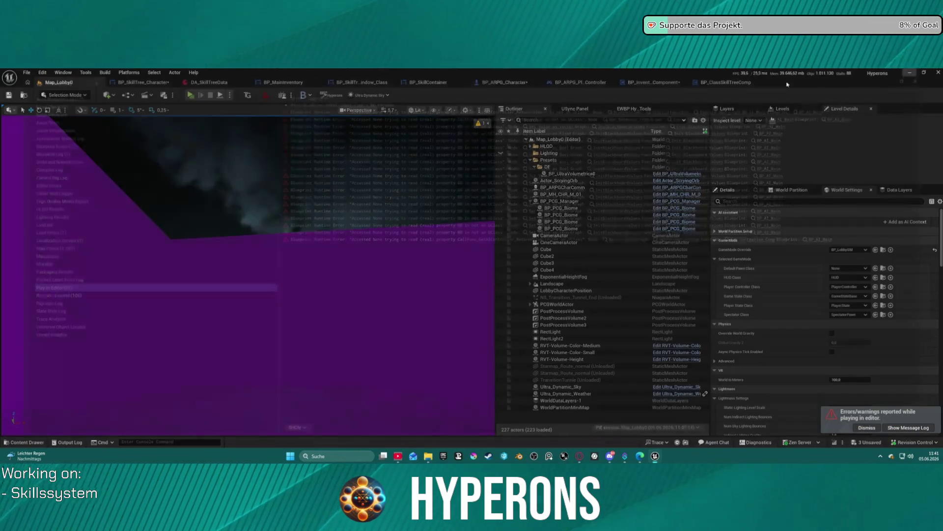
# Step: Dismiss the Message Log and switch to the BP_SkillTree_Character widget designer
pyautogui.click(938, 72)
pyautogui.click(722, 82)
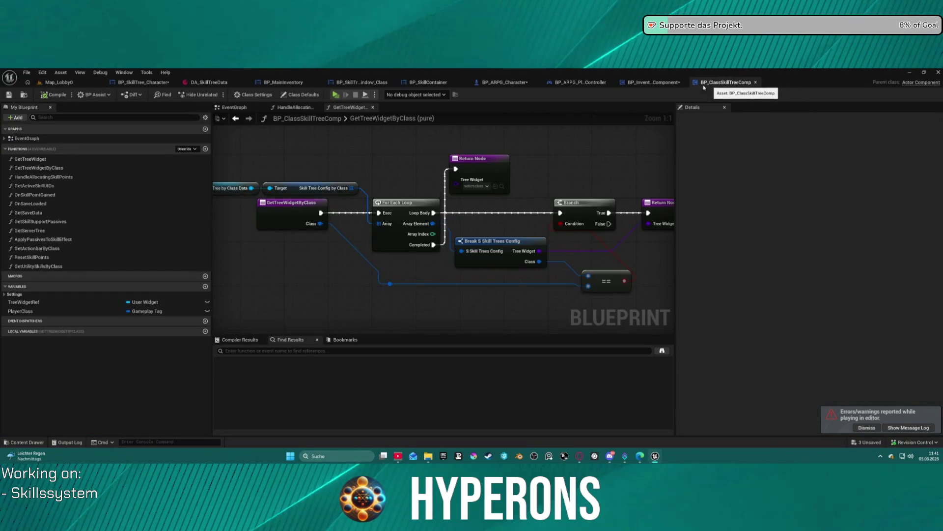
pyautogui.click(139, 82)
# Step: Inspect the AddedStr and 1_Engineering wrench skill nodes in Details
pyautogui.scroll(4, 325, 271)
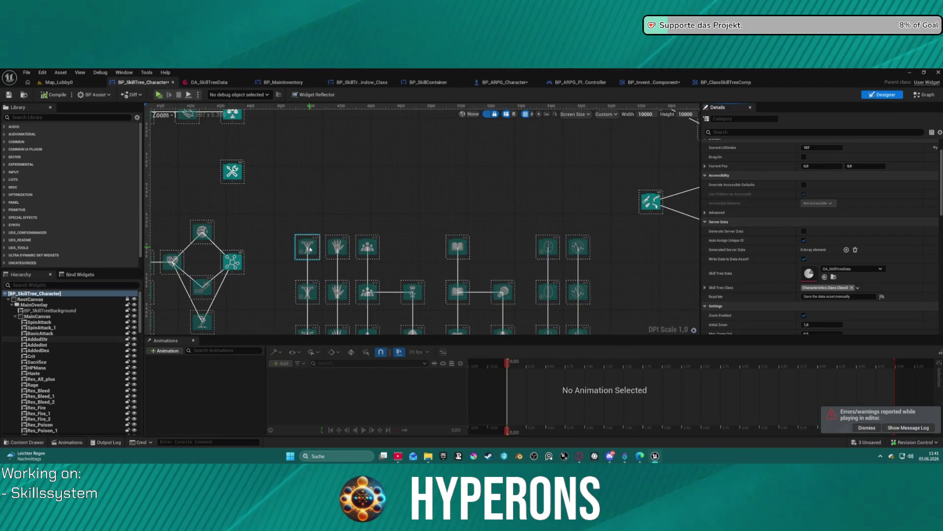
pyautogui.click(310, 249)
pyautogui.moveTo(339, 200); pyautogui.dragTo(362, 252)
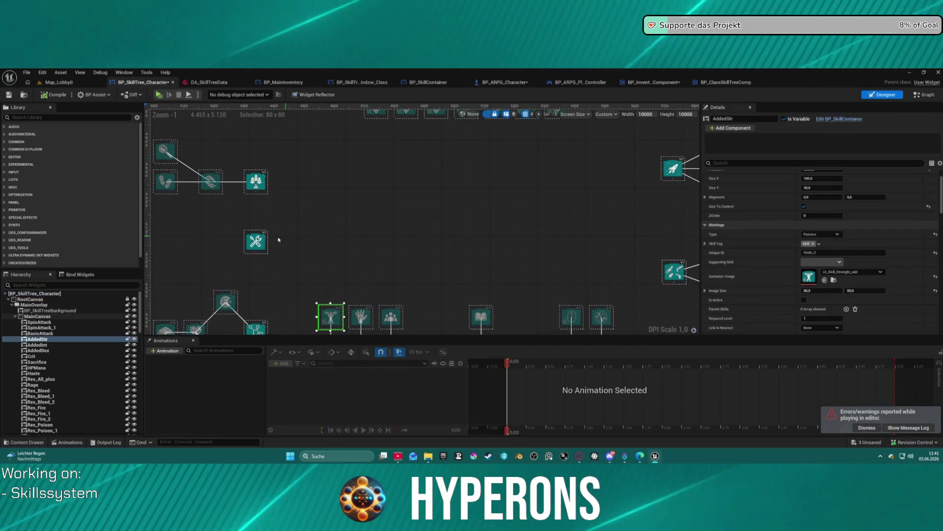
pyautogui.click(265, 249)
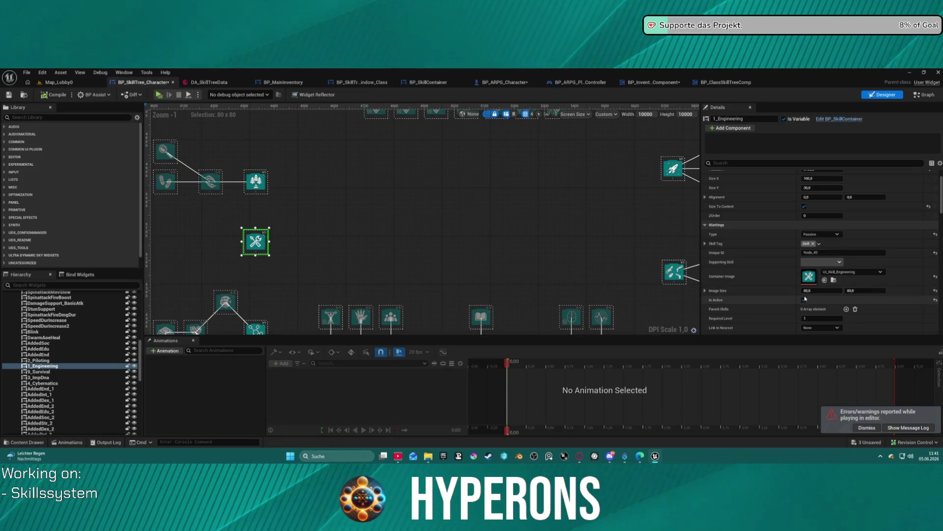
pyautogui.scroll(-1, 817, 305)
pyautogui.moveTo(278, 307); pyautogui.dragTo(298, 243)
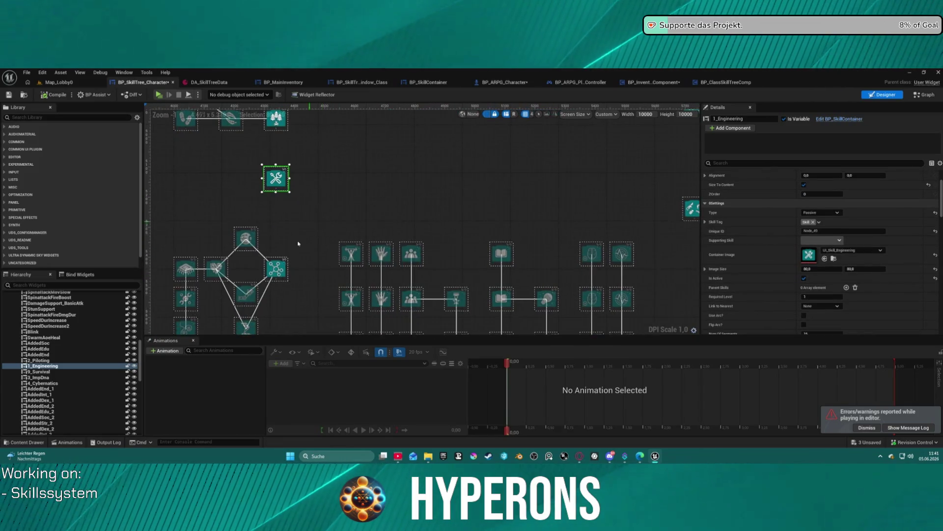
pyautogui.click(350, 254)
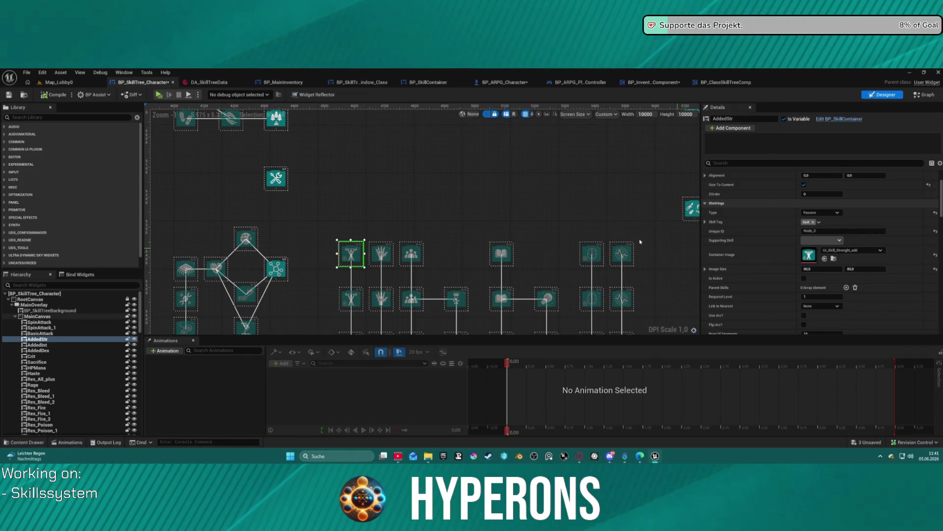
# Step: Reposition the designer view to bring the SpinAttack nodes up close
pyautogui.scroll(-7, 640, 241)
pyautogui.moveTo(428, 278)
pyautogui.mouseDown()
pyautogui.moveTo(411, 292)
pyautogui.moveTo(406, 266)
pyautogui.moveTo(374, 291)
pyautogui.moveTo(381, 361)
pyautogui.moveTo(371, 251)
pyautogui.mouseUp()
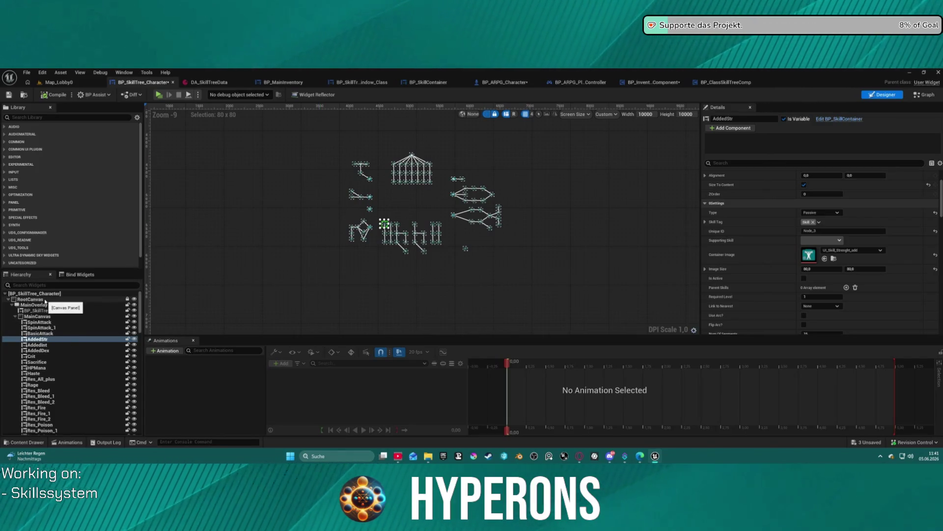
pyautogui.scroll(-1, 421, 273)
pyautogui.scroll(5, 315, 197)
pyautogui.scroll(-5, 308, 191)
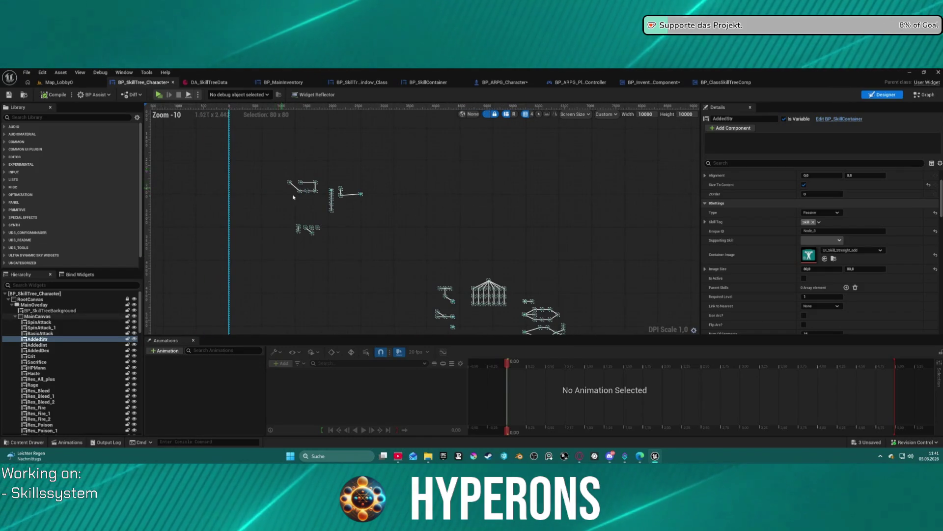
pyautogui.scroll(10, 308, 190)
pyautogui.moveTo(279, 185)
pyautogui.mouseDown()
pyautogui.moveTo(302, 300)
pyautogui.moveTo(187, 223)
pyautogui.mouseUp()
# Step: Select the SpinAttack node and tick Is Active in its Details
pyautogui.click(397, 189)
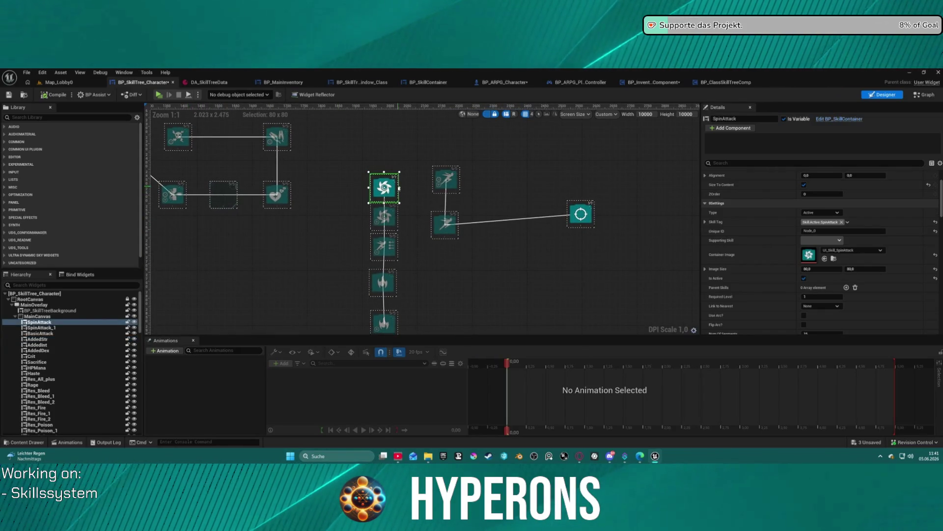
pyautogui.click(804, 278)
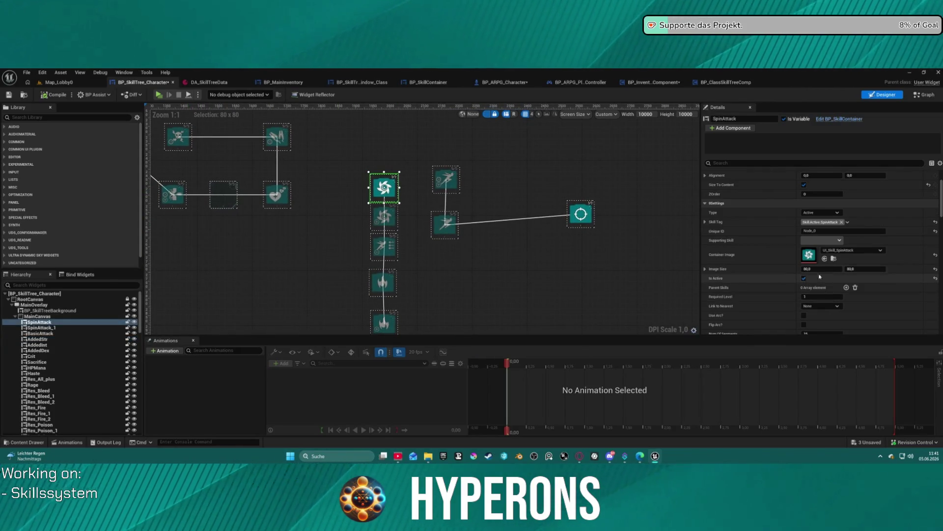
pyautogui.scroll(-5, 554, 203)
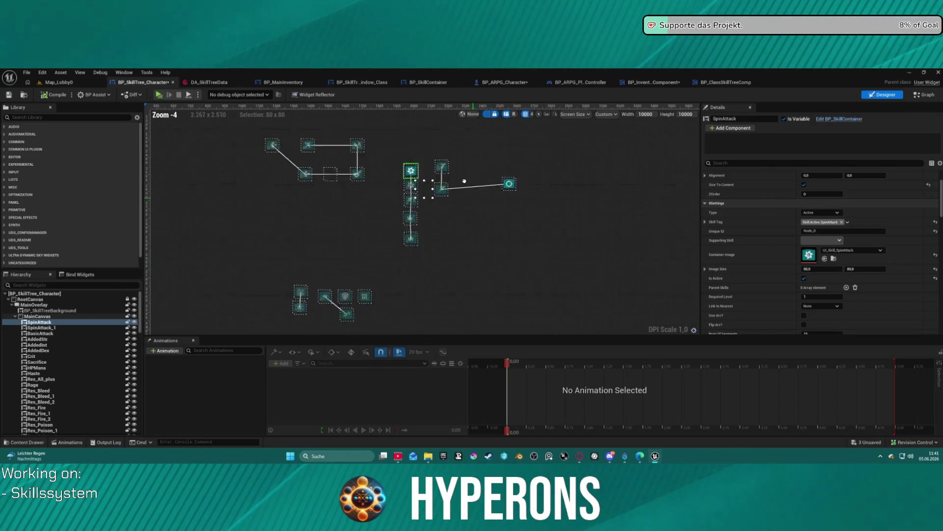
pyautogui.scroll(-2, 591, 246)
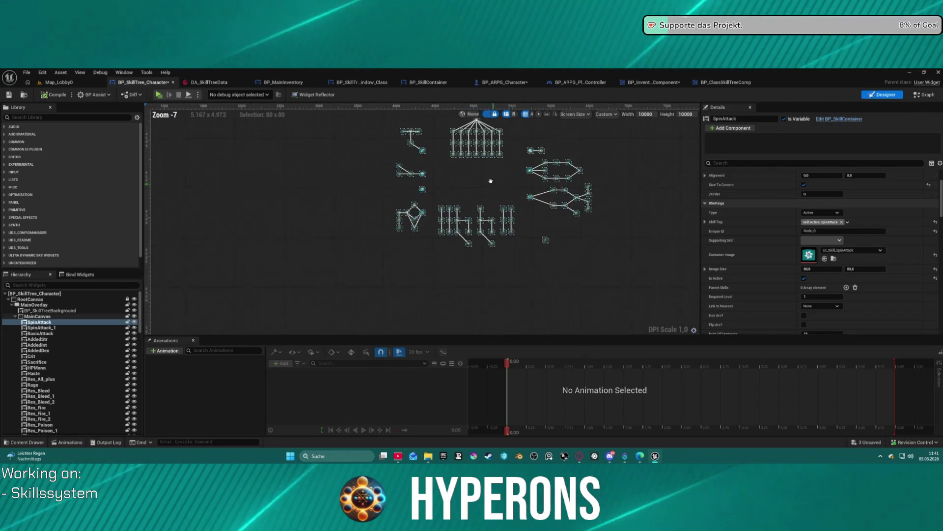
pyautogui.scroll(2, 543, 235)
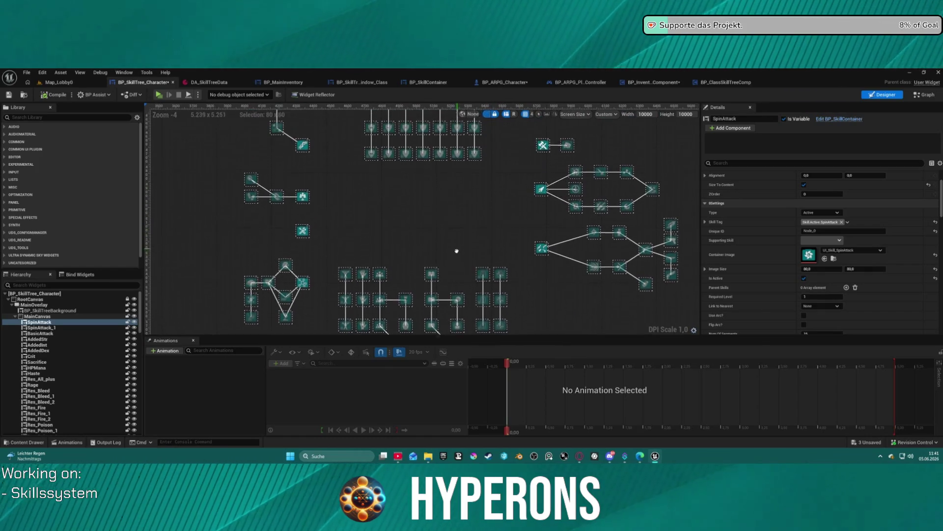
pyautogui.scroll(-2, 442, 265)
pyautogui.scroll(4, 528, 174)
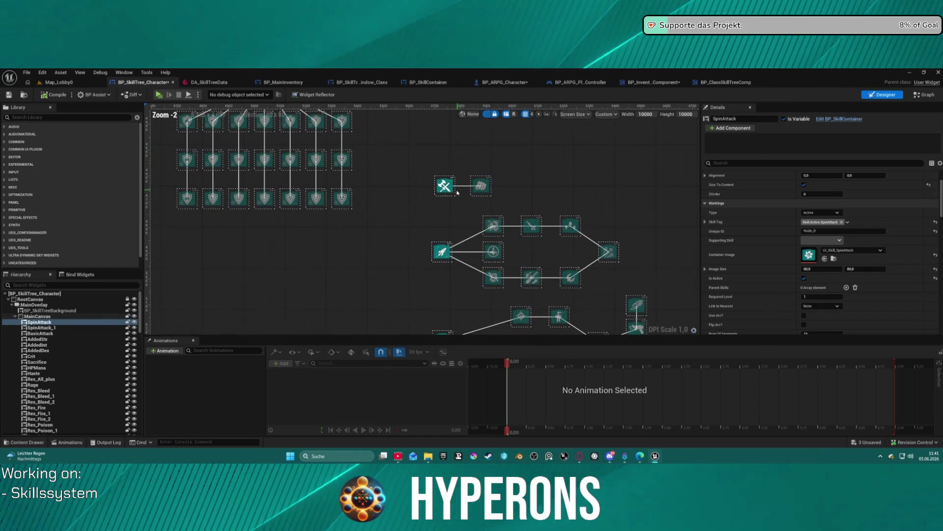
pyautogui.scroll(-2, 449, 222)
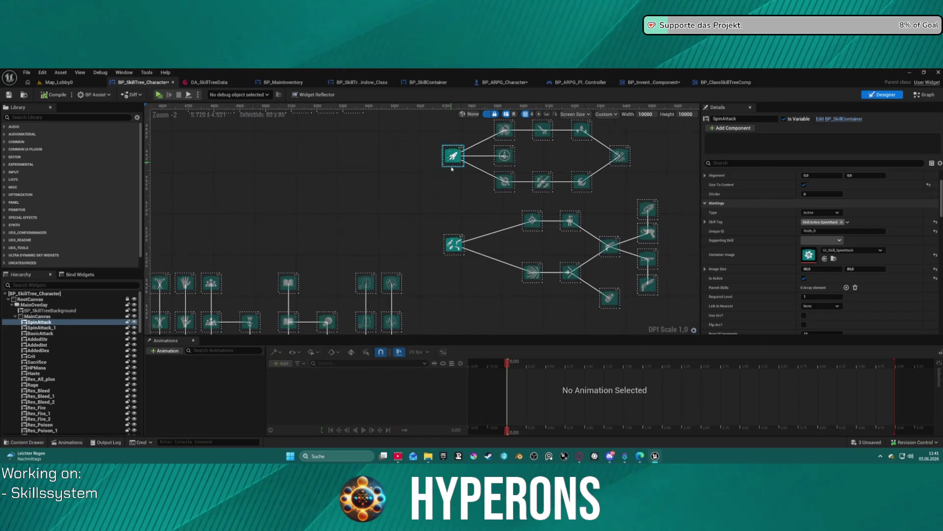
# Step: Inspect the 5_FireArms, 6_Melee and DNA skill nodes and their neighbours
pyautogui.click(459, 250)
pyautogui.scroll(-4, 780, 299)
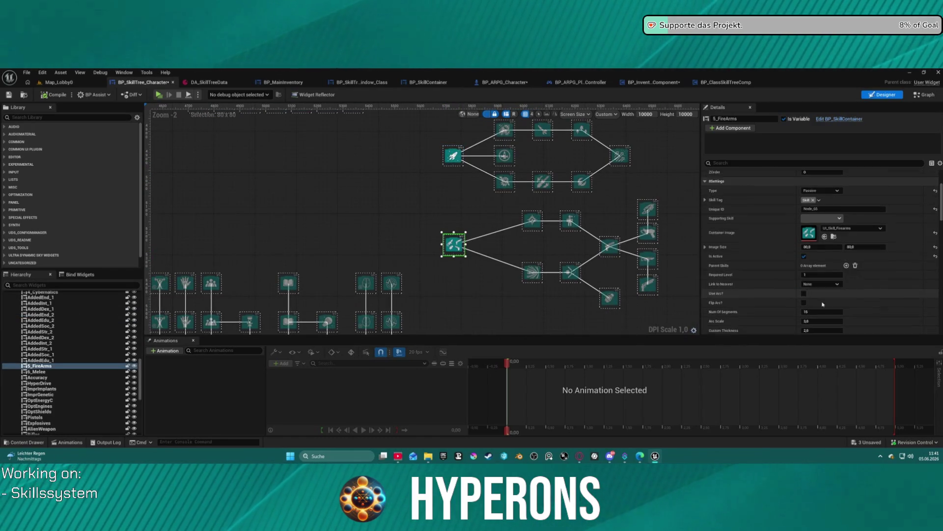
pyautogui.scroll(-2, 780, 299)
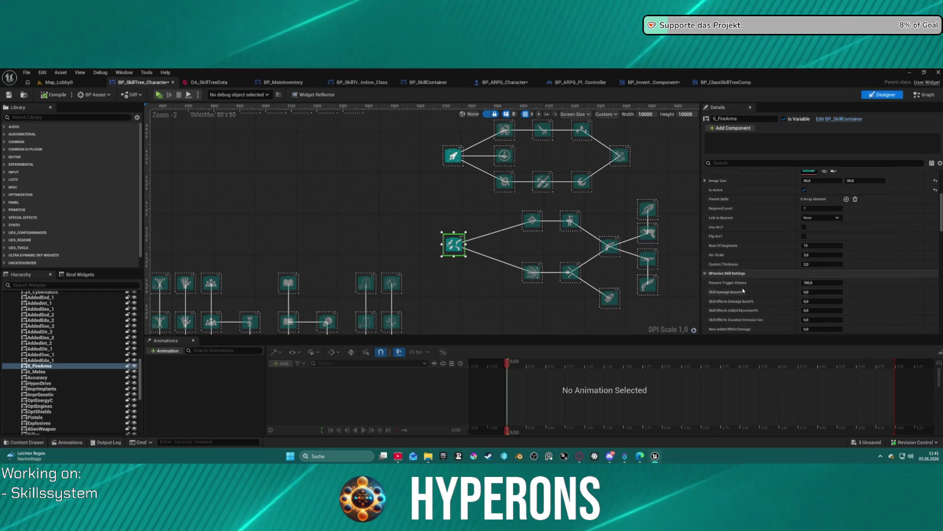
pyautogui.moveTo(452, 202)
pyautogui.mouseDown()
pyautogui.moveTo(501, 136)
pyautogui.moveTo(491, 189)
pyautogui.mouseUp()
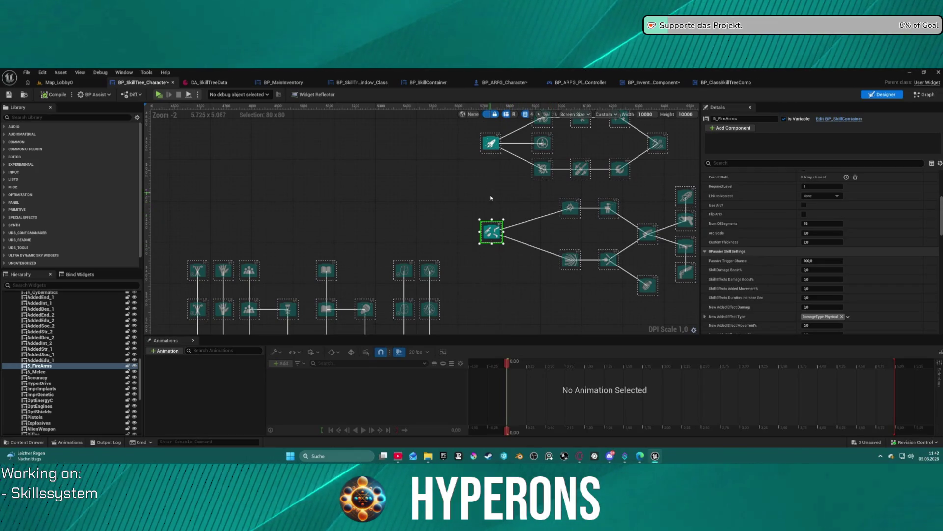
pyautogui.click(490, 143)
pyautogui.moveTo(490, 144); pyautogui.dragTo(502, 178)
pyautogui.click(496, 180)
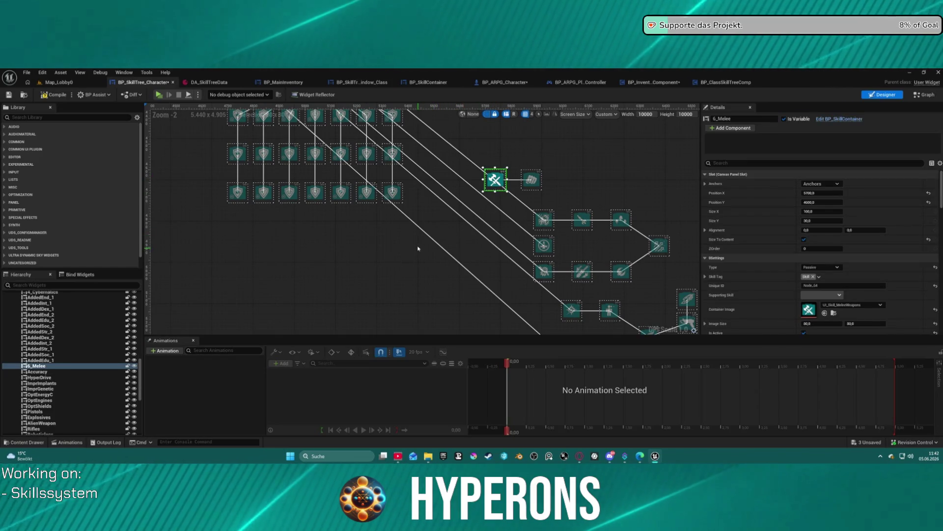
pyautogui.click(420, 251)
pyautogui.scroll(-3, 421, 250)
pyautogui.scroll(2, 355, 229)
pyautogui.scroll(2, 356, 229)
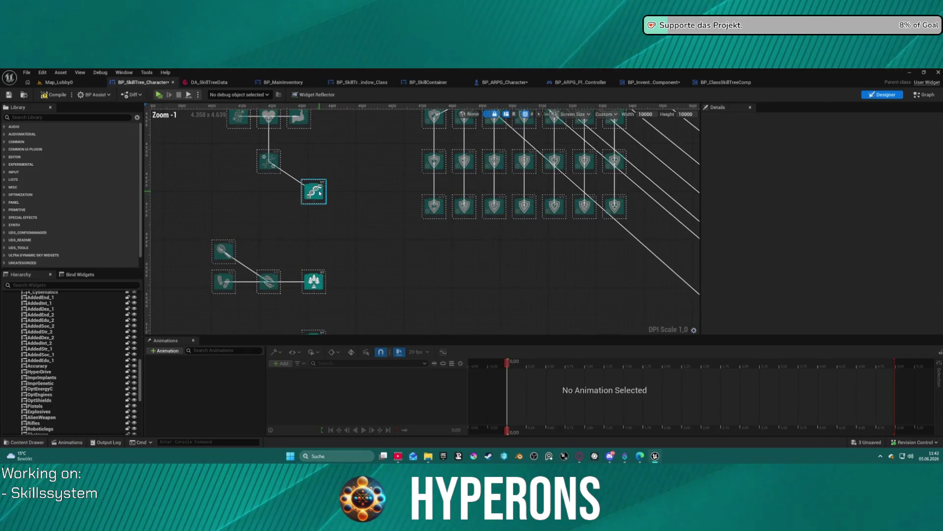
pyautogui.click(318, 193)
pyautogui.click(344, 231)
pyautogui.click(313, 281)
# Step: Delete the stray 1_Engineering wrench node from the skill tree
pyautogui.moveTo(357, 275); pyautogui.dragTo(391, 162)
pyautogui.click(358, 236)
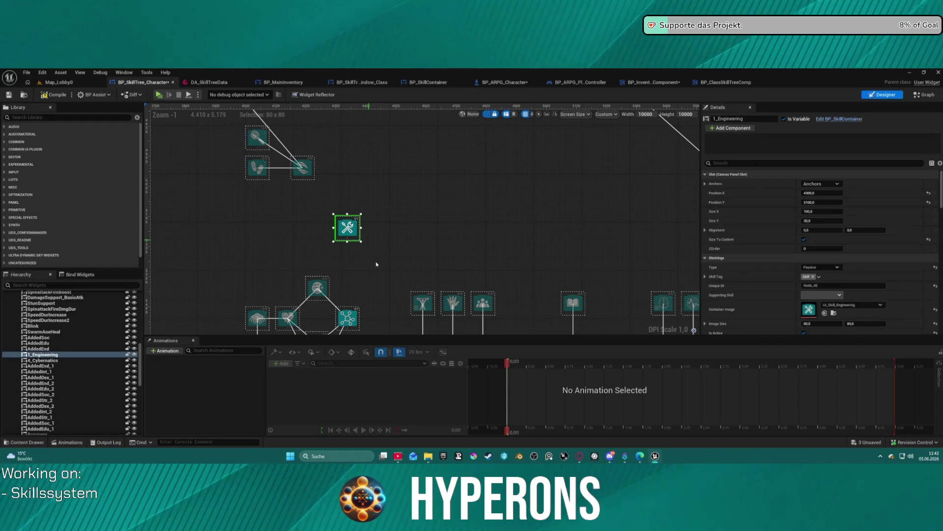
pyautogui.press('Delete')
# Step: Bring the upper skill clusters into view and select the Harvestmore node
pyautogui.moveTo(398, 268); pyautogui.dragTo(398, 163)
pyautogui.scroll(-7, 401, 170)
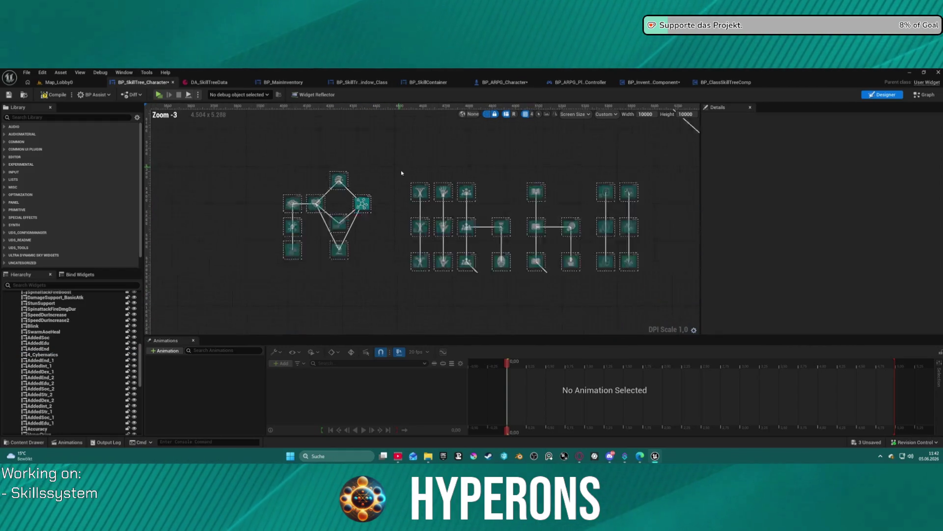
pyautogui.scroll(2, 475, 160)
pyautogui.scroll(1, 314, 174)
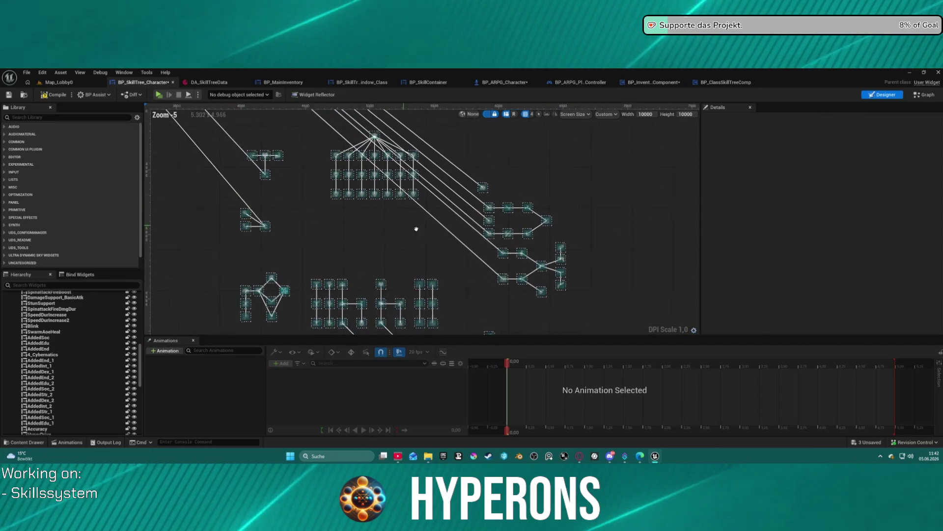
pyautogui.click(303, 236)
# Step: Clear Parent Skills on Harvestmore, Powerfist, HyperspeedBullets and another node, then select RootCanvas
pyautogui.keyDown('ctrl'); pyautogui.click(309, 185); pyautogui.keyUp('ctrl')
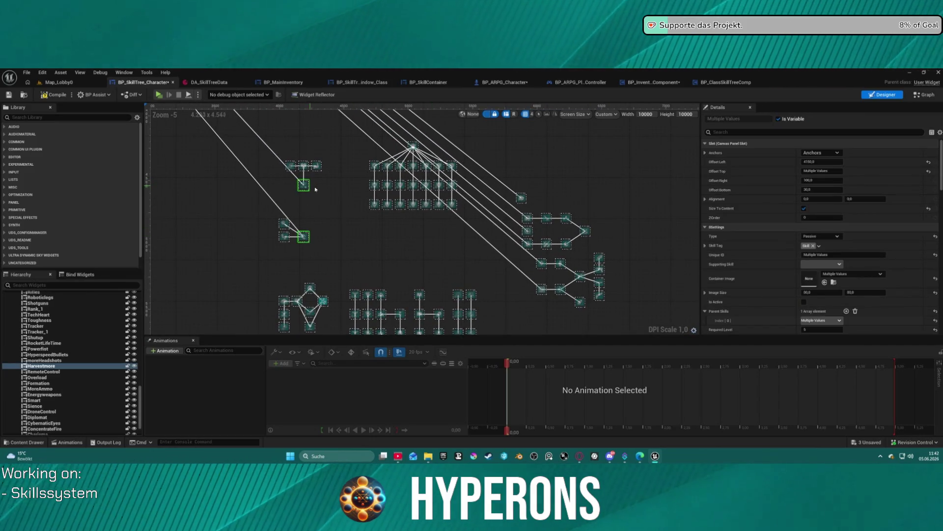
pyautogui.keyDown('ctrl'); pyautogui.click(519, 198); pyautogui.keyUp('ctrl')
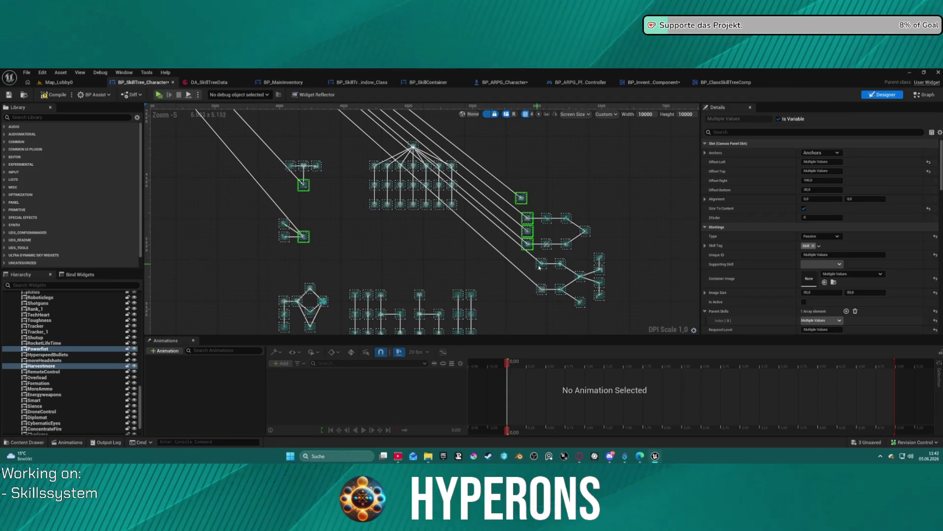
pyautogui.keyDown('ctrl'); pyautogui.click(543, 293); pyautogui.keyUp('ctrl')
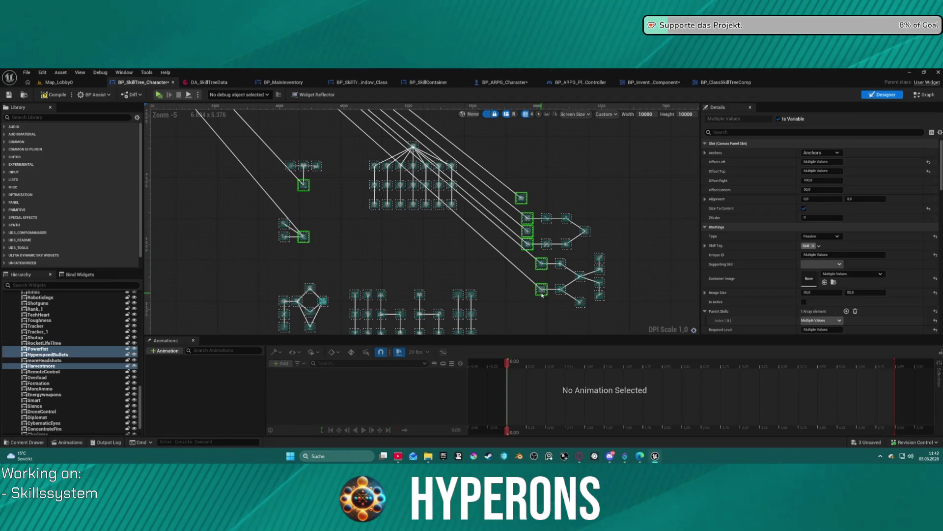
pyautogui.click(855, 311)
pyautogui.scroll(-1, 450, 275)
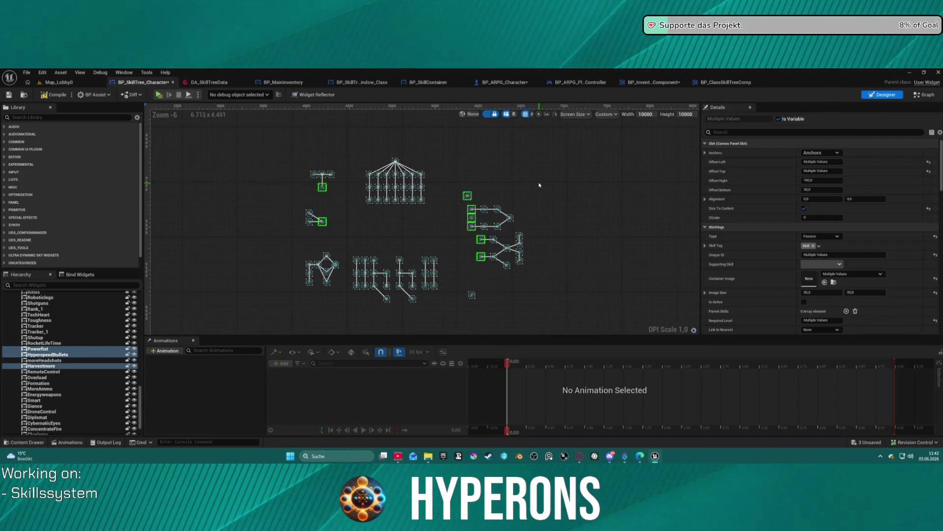
pyautogui.click(255, 204)
pyautogui.click(30, 299)
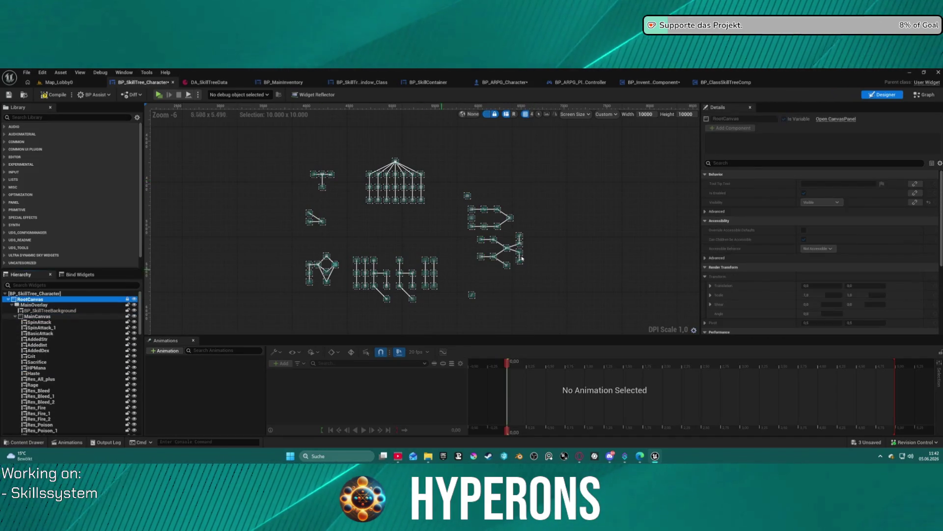
# Step: On the root widget's Server Data, toggle Auto Assign Unique ID and disable Write Data to Data Asset
pyautogui.click(31, 294)
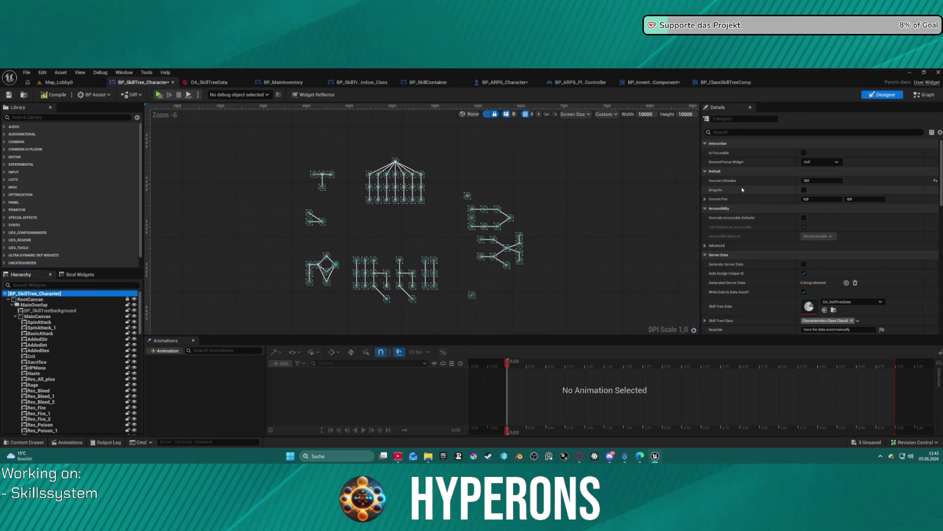
pyautogui.click(804, 273)
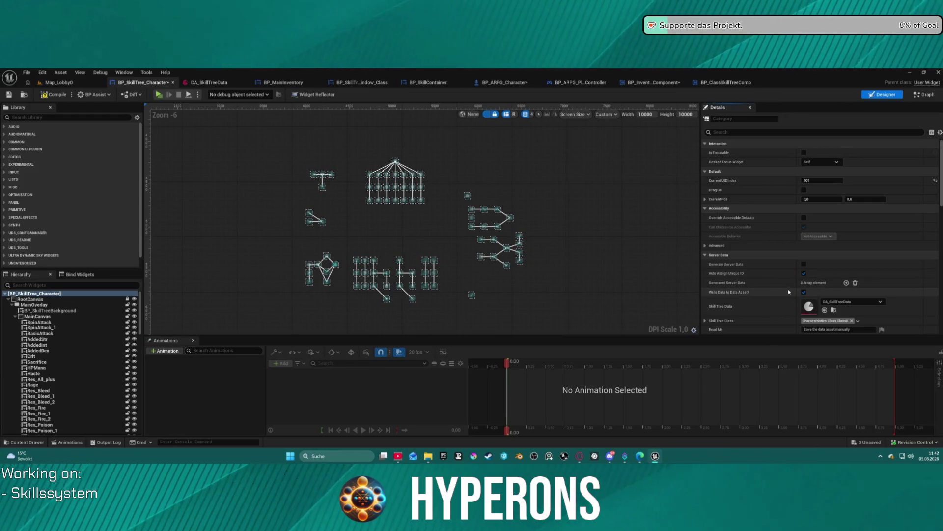
pyautogui.click(804, 273)
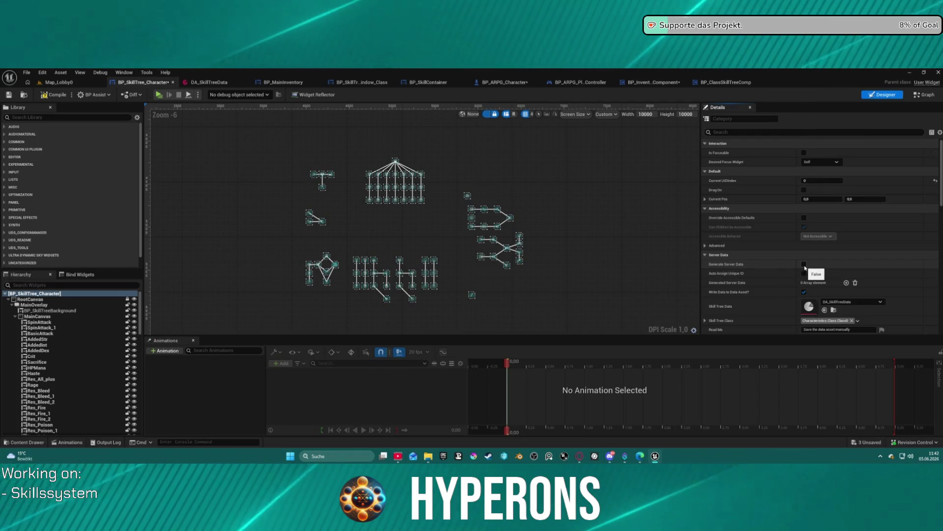
pyautogui.scroll(-3, 784, 278)
pyautogui.scroll(1, 780, 282)
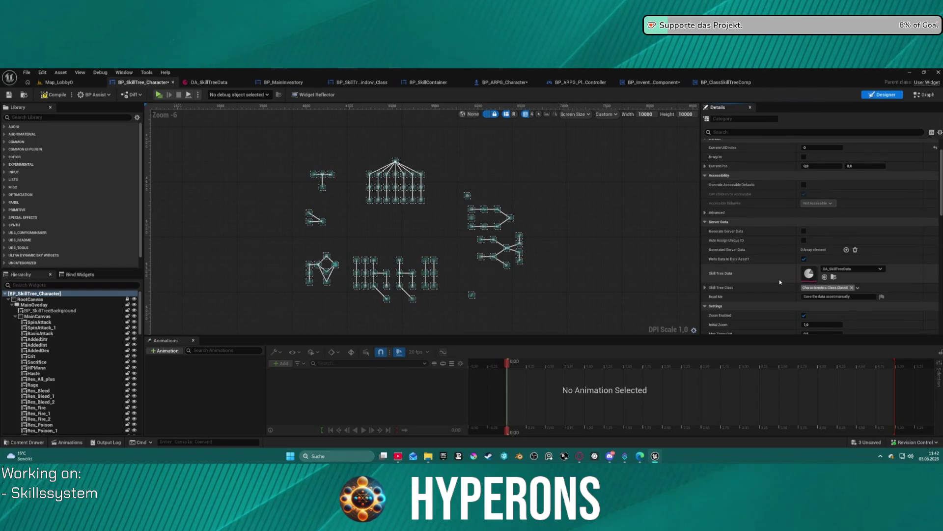
pyautogui.click(705, 288)
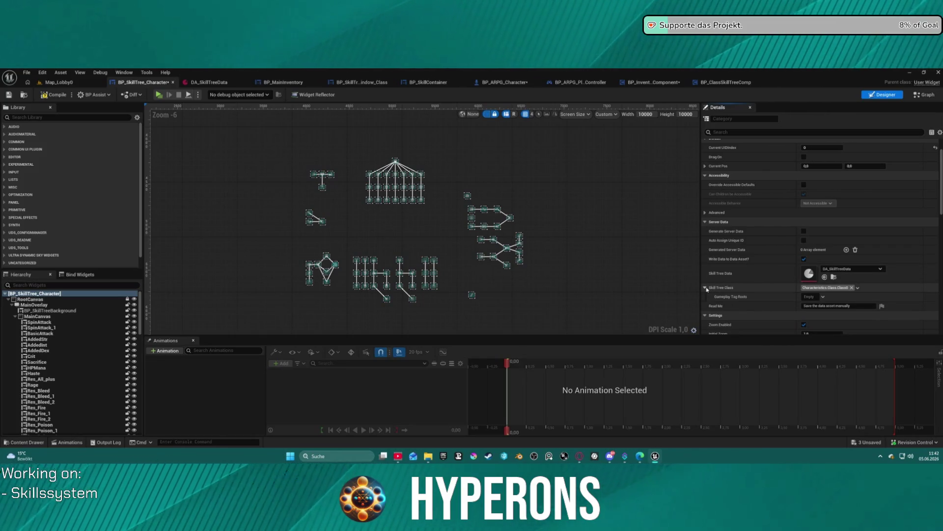
pyautogui.click(705, 288)
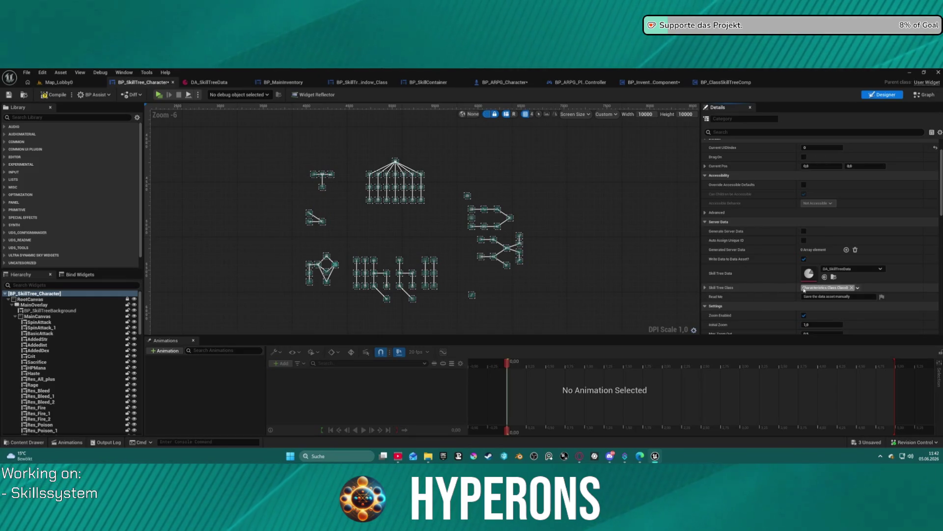
pyautogui.click(803, 259)
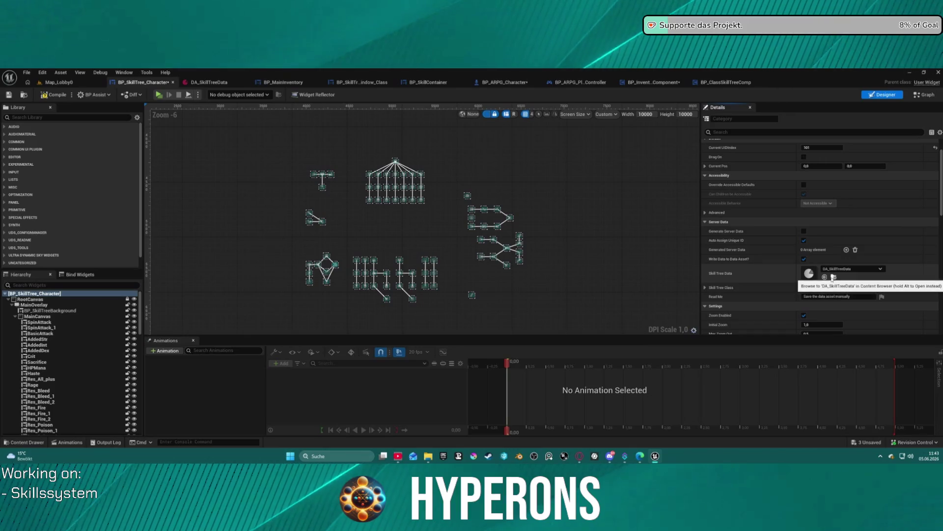
# Step: Save DA_SkillTreeData, delete all 101 ServerTree entries, and close the asset tab
pyautogui.click(211, 82)
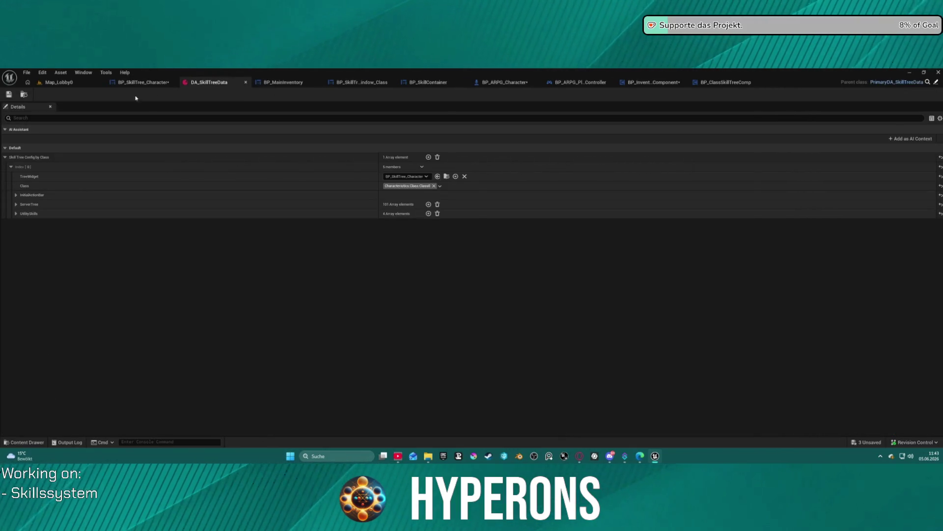
pyautogui.click(9, 94)
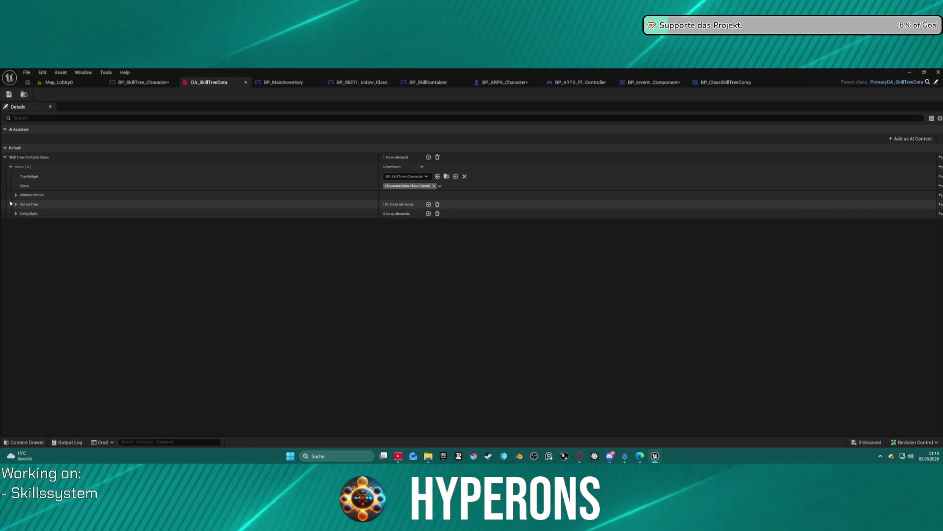
pyautogui.click(15, 204)
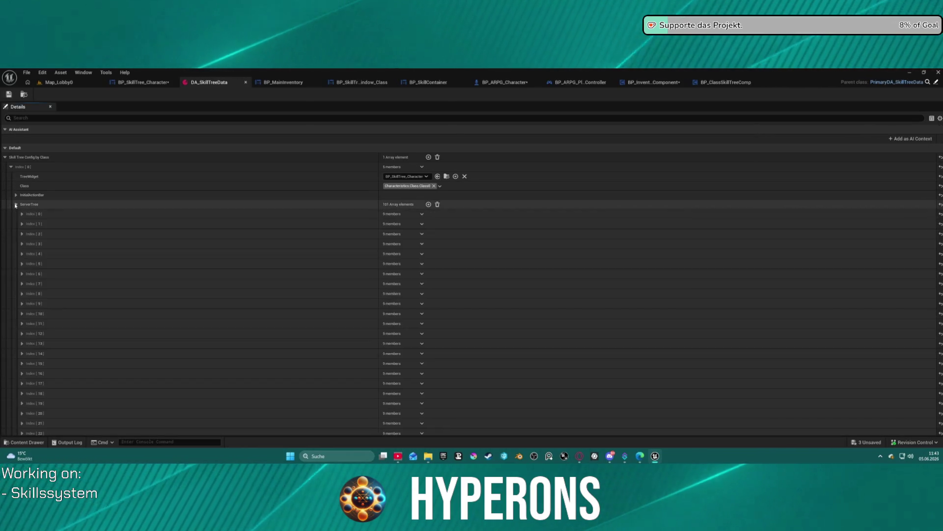
pyautogui.click(434, 204)
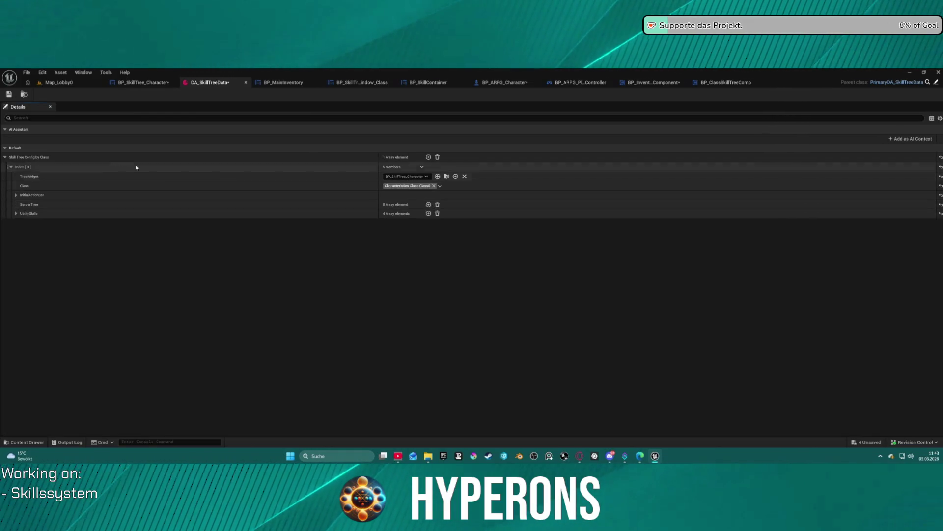
pyautogui.middleClick(214, 83)
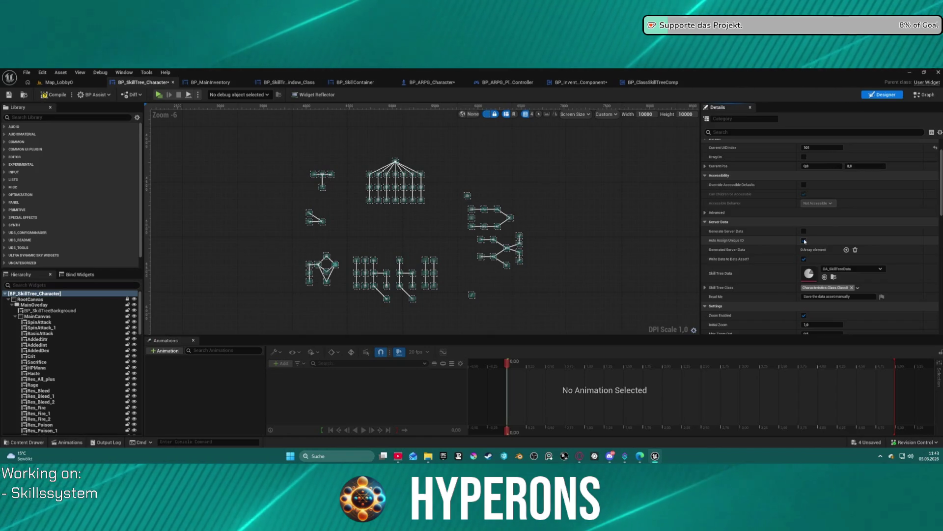
# Step: Enable Auto Assign Unique ID to regenerate the data, then open DA_SkillTreeData
pyautogui.click(804, 240)
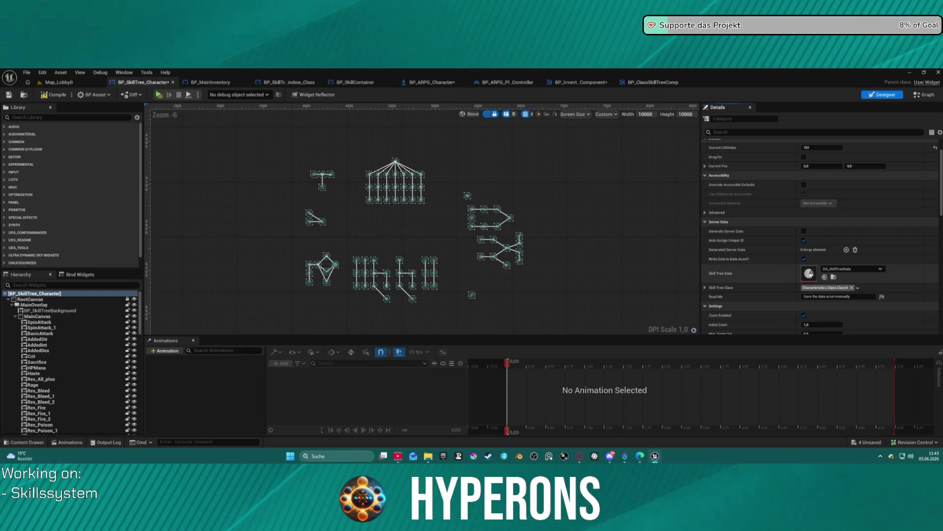
pyautogui.doubleClick(809, 274)
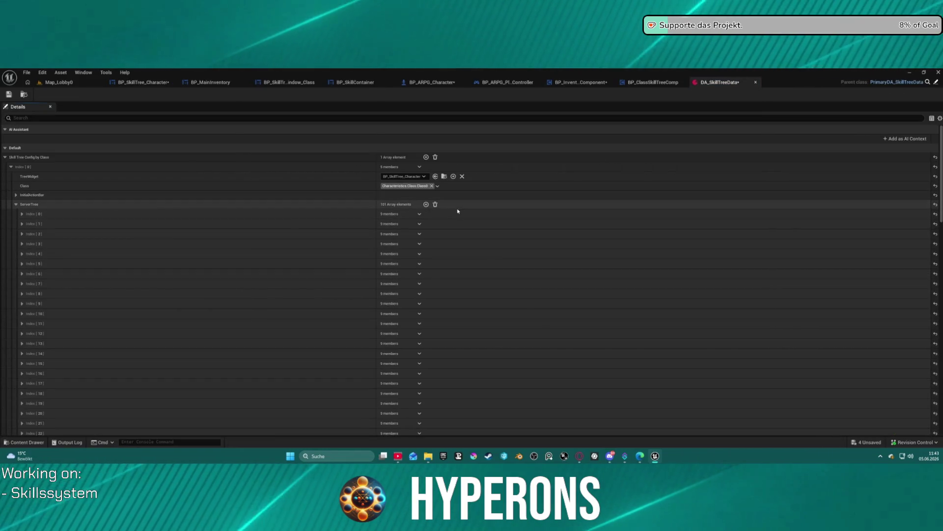
# Step: Save the regenerated DA_SkillTreeData and switch to the Map_Lobby0 level
pyautogui.click(9, 95)
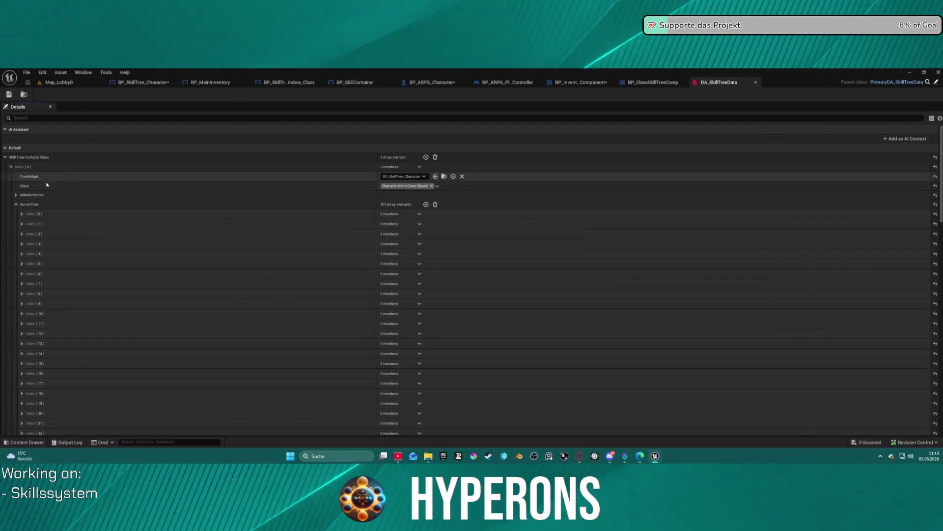
pyautogui.click(55, 83)
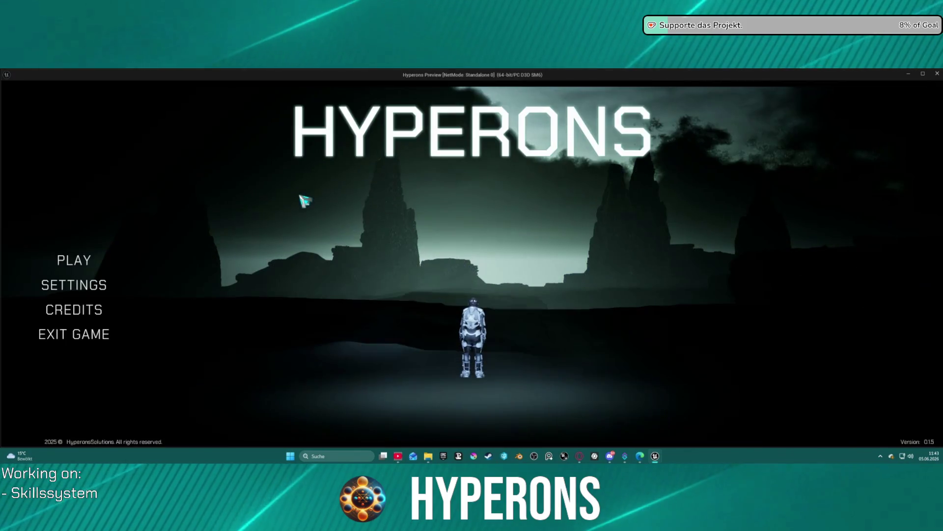
# Step: Delete the inv character from the character selection screen
pyautogui.click(98, 261)
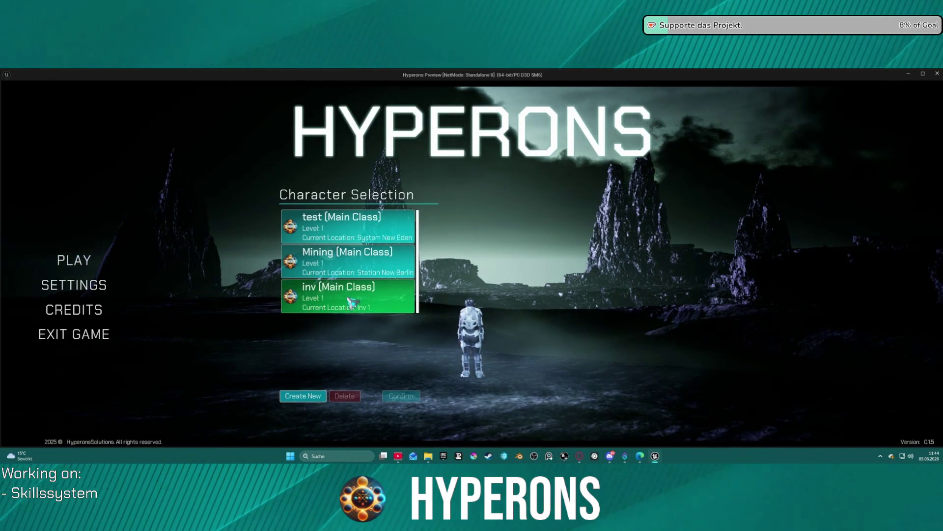
pyautogui.click(352, 301)
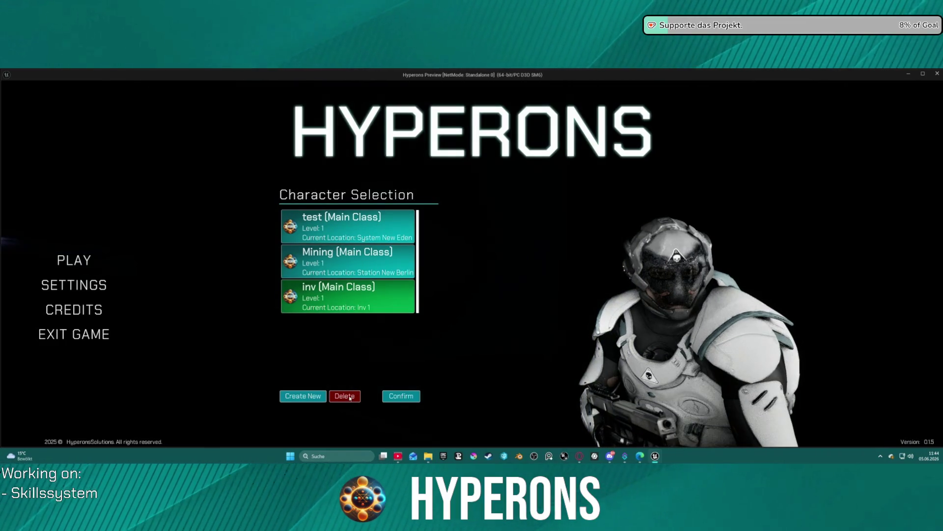
pyautogui.click(356, 399)
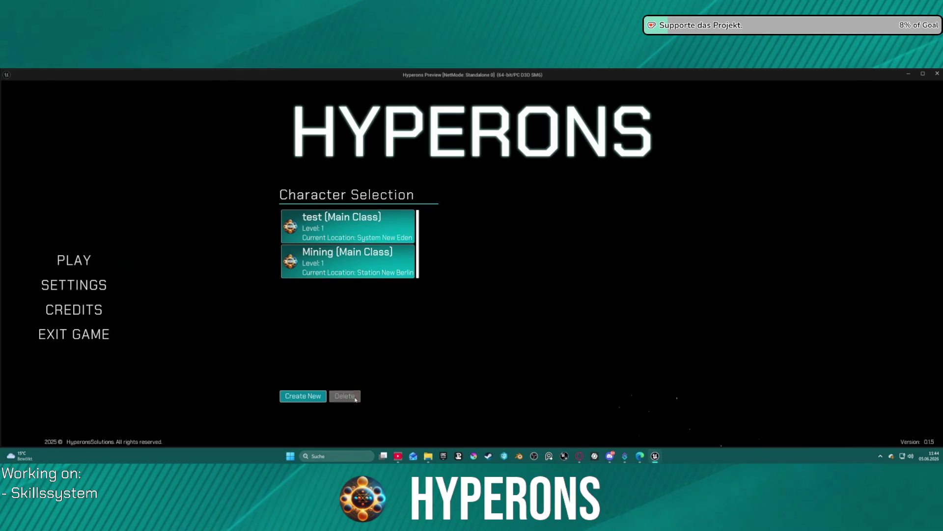
# Step: Create a new character named 'Skill', start the game with it, and open its skill tree
pyautogui.click(315, 400)
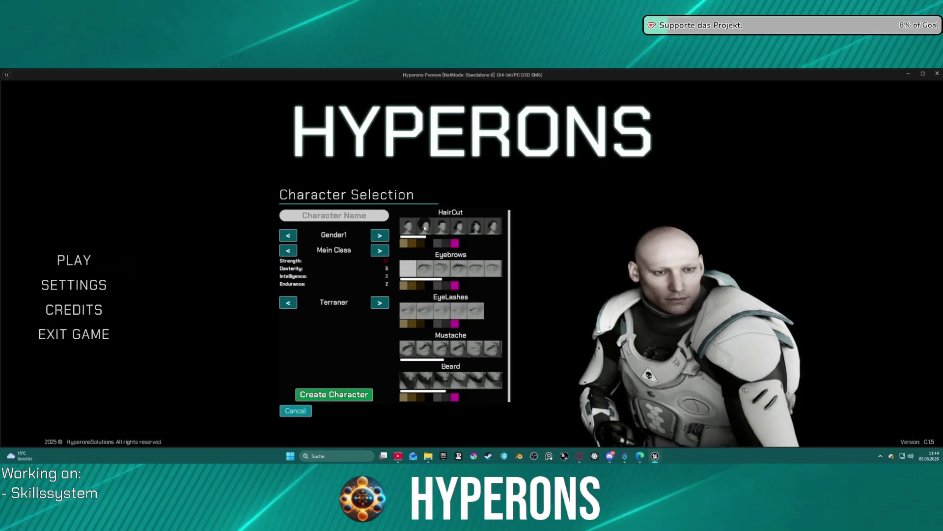
pyautogui.write('Skill')
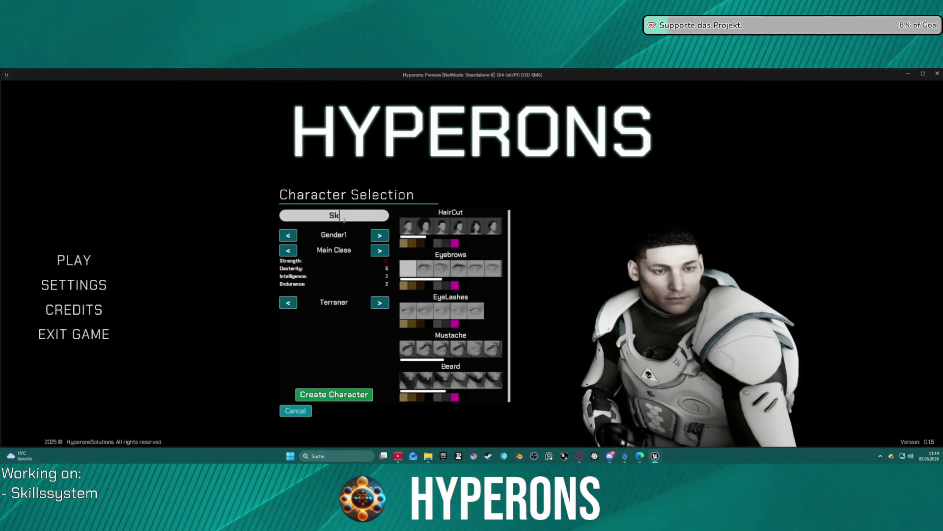
pyautogui.click(334, 394)
pyautogui.click(348, 295)
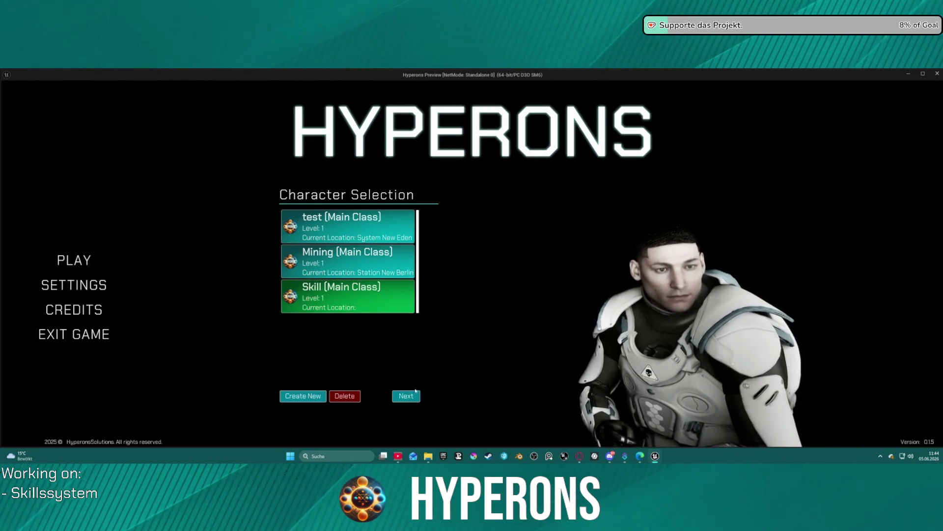
pyautogui.click(407, 395)
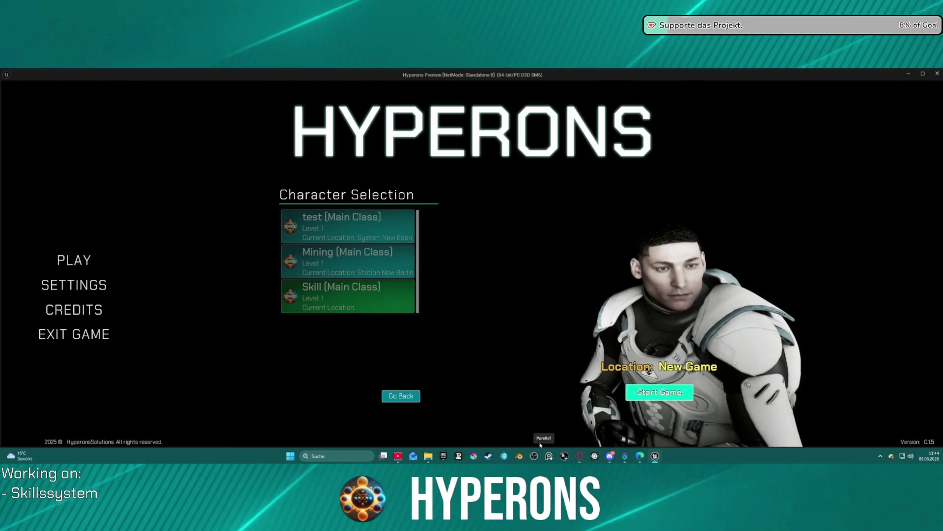
pyautogui.press('k')
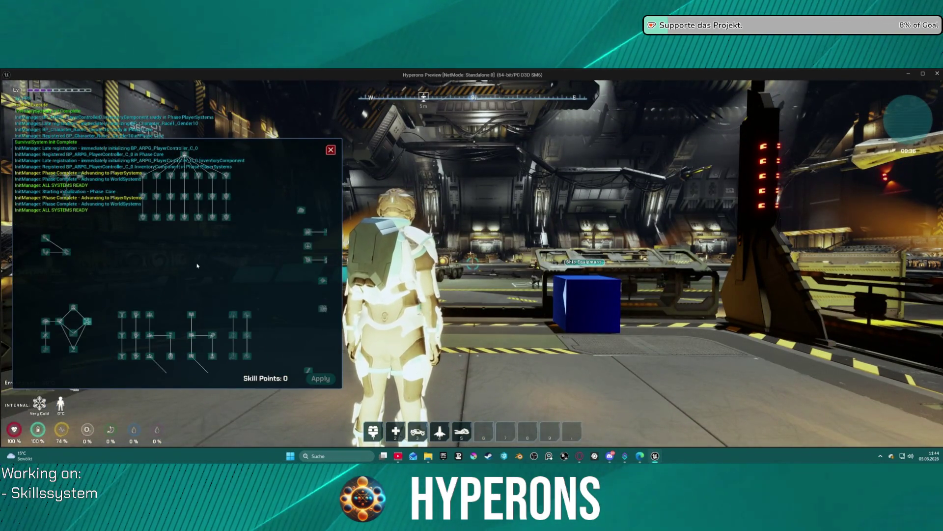
# Step: Pan and zoom the skill tree so its nodes sit centred in view
pyautogui.moveTo(205, 263)
pyautogui.mouseDown()
pyautogui.moveTo(156, 225)
pyautogui.moveTo(305, 328)
pyautogui.mouseUp()
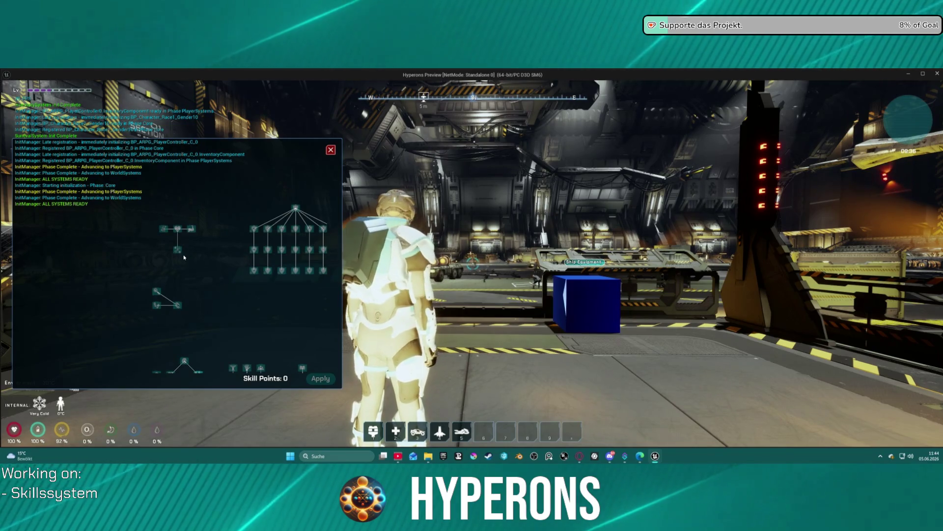
pyautogui.scroll(-3, 176, 273)
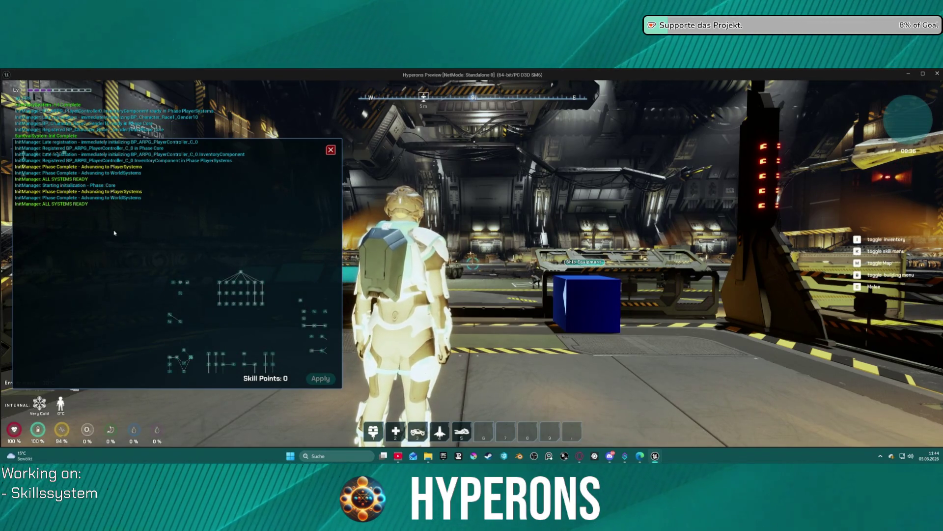
pyautogui.scroll(5, 232, 208)
pyautogui.moveTo(249, 252)
pyautogui.mouseDown()
pyautogui.moveTo(217, 203)
pyautogui.moveTo(217, 160)
pyautogui.moveTo(302, 176)
pyautogui.mouseUp()
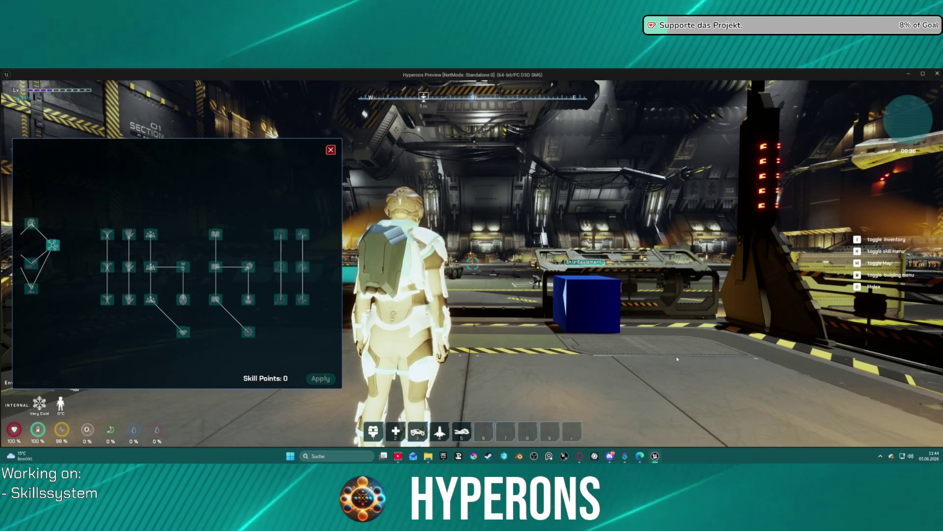
# Step: Use the ResetSkillPoints item from the inventory, resume past the breakpoint, and close the skill tree
pyautogui.press('i')
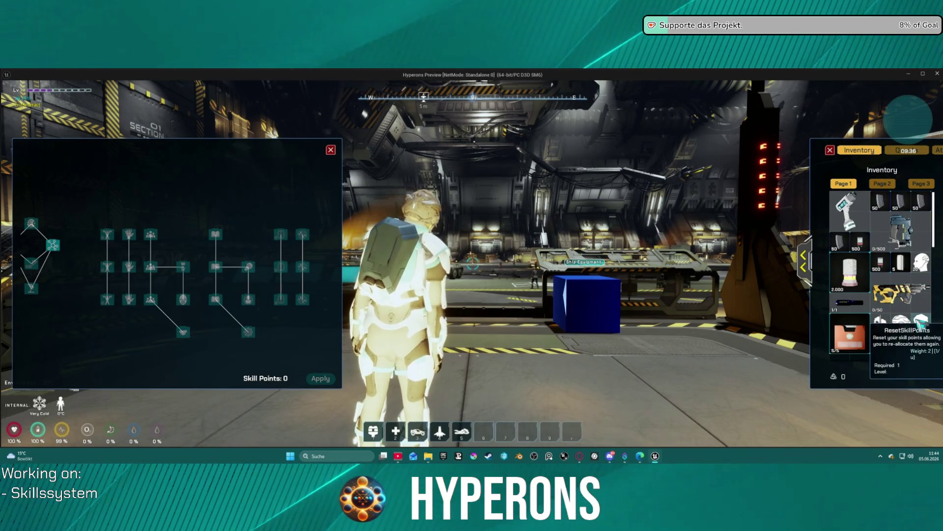
pyautogui.hotkey('alt', 'Tab')
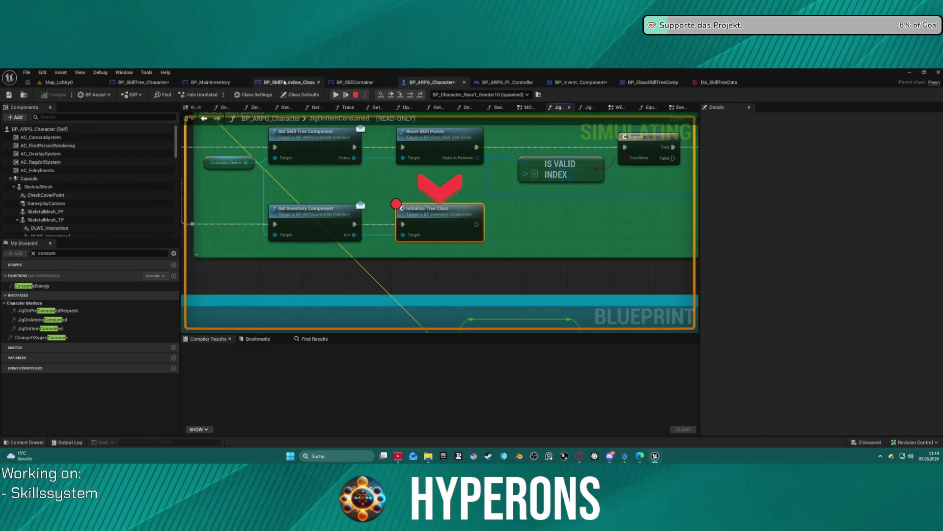
pyautogui.press('F5')
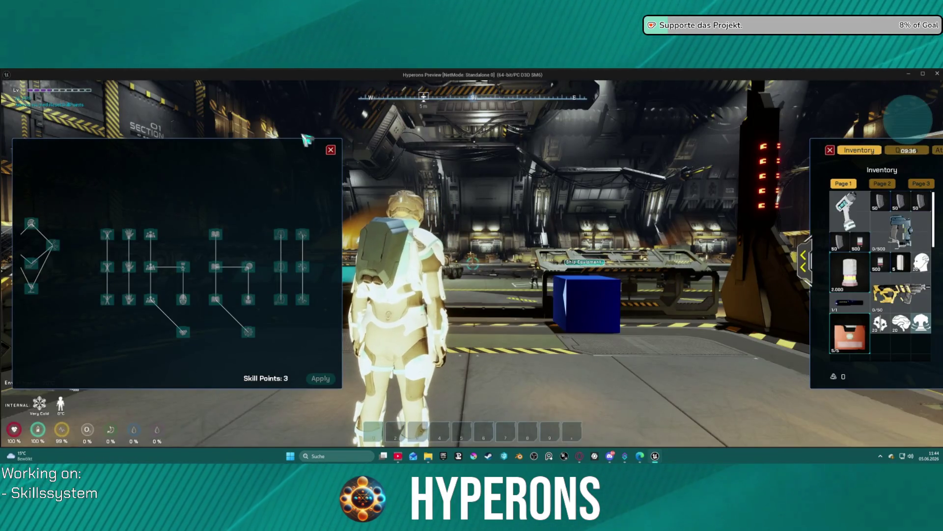
pyautogui.click(331, 150)
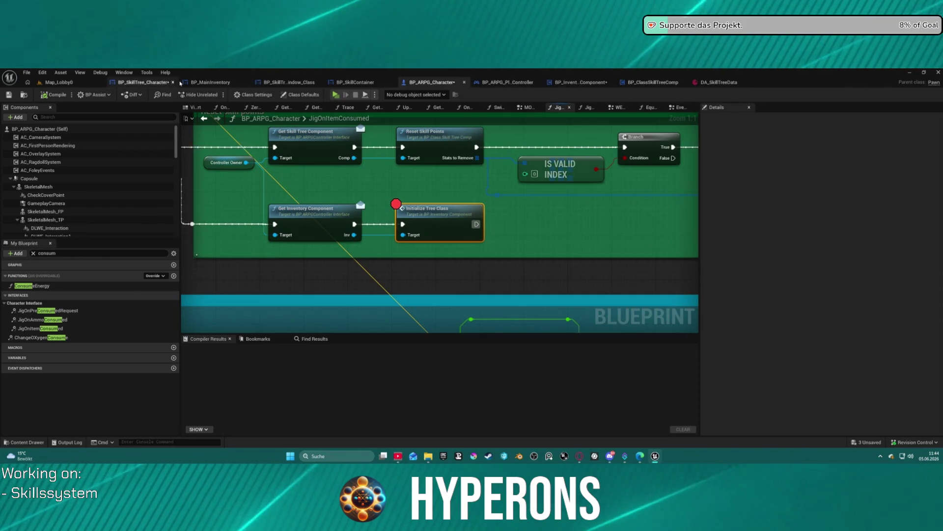
# Step: In BP_SkillTree_Character, uncheck Is Active for the SpinAttack and BasicAttack nodes
pyautogui.click(143, 82)
pyautogui.scroll(4, 300, 159)
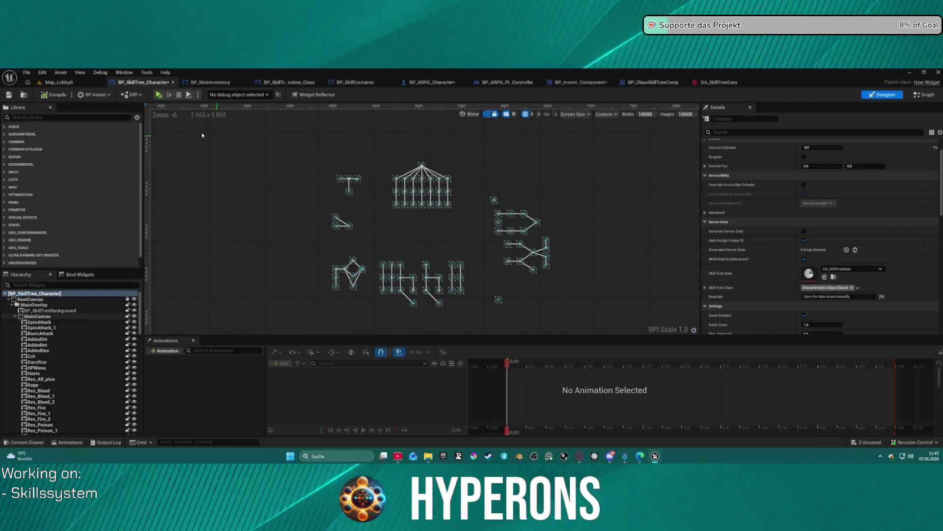
pyautogui.scroll(4, 358, 270)
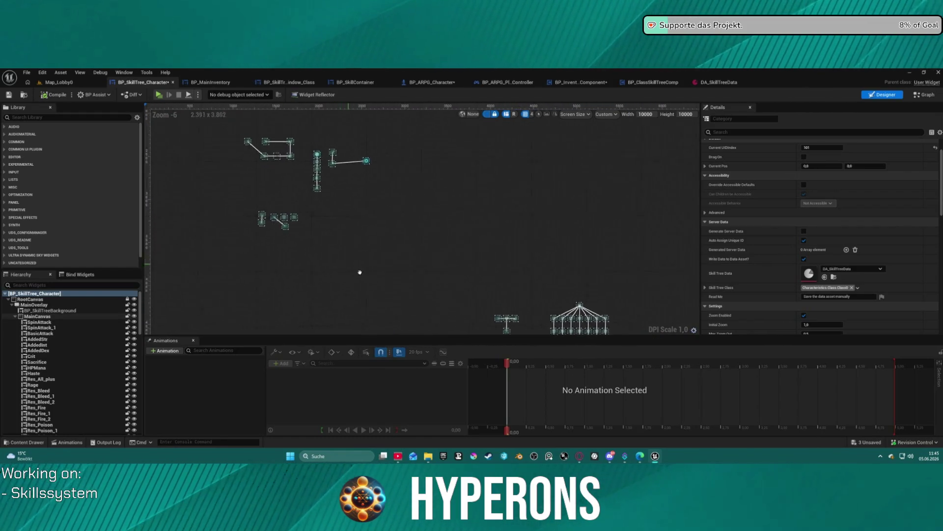
pyautogui.click(375, 197)
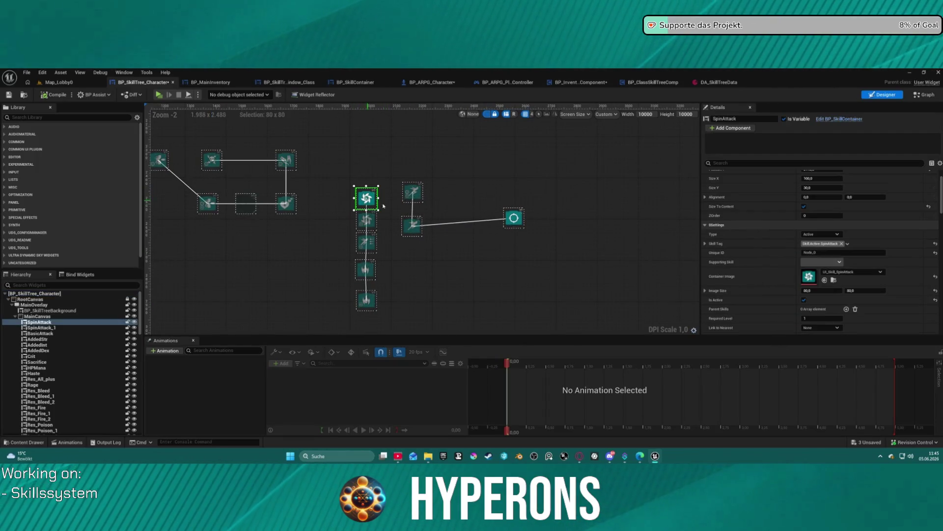
pyautogui.click(803, 300)
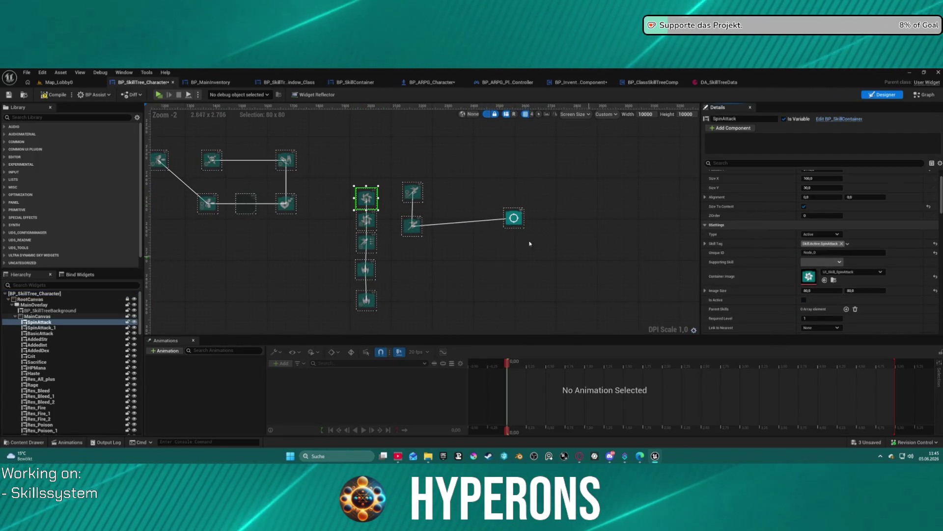
pyautogui.click(515, 219)
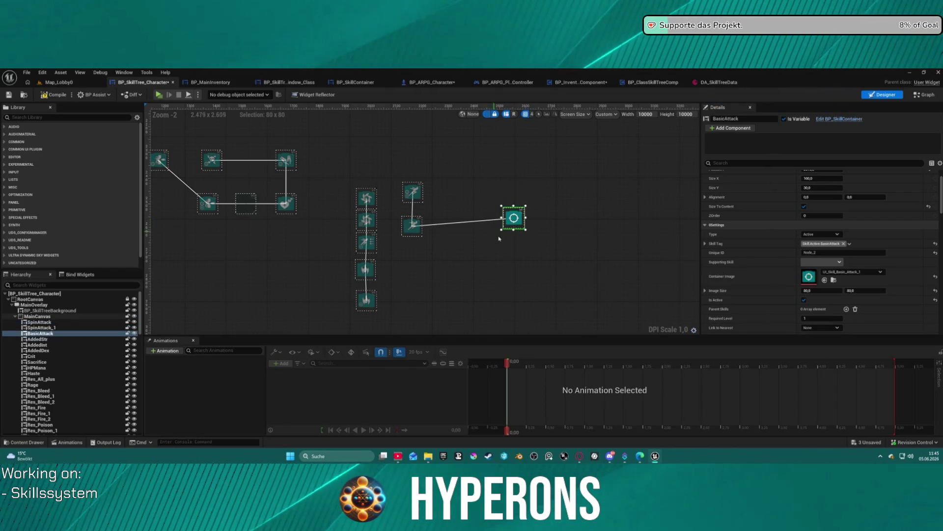
pyautogui.click(804, 300)
# Step: Pan and zoom across the other skill-node clusters, then select the root canvas
pyautogui.moveTo(393, 314)
pyautogui.mouseDown()
pyautogui.moveTo(384, 265)
pyautogui.moveTo(337, 242)
pyautogui.mouseUp()
pyautogui.scroll(-3, 337, 242)
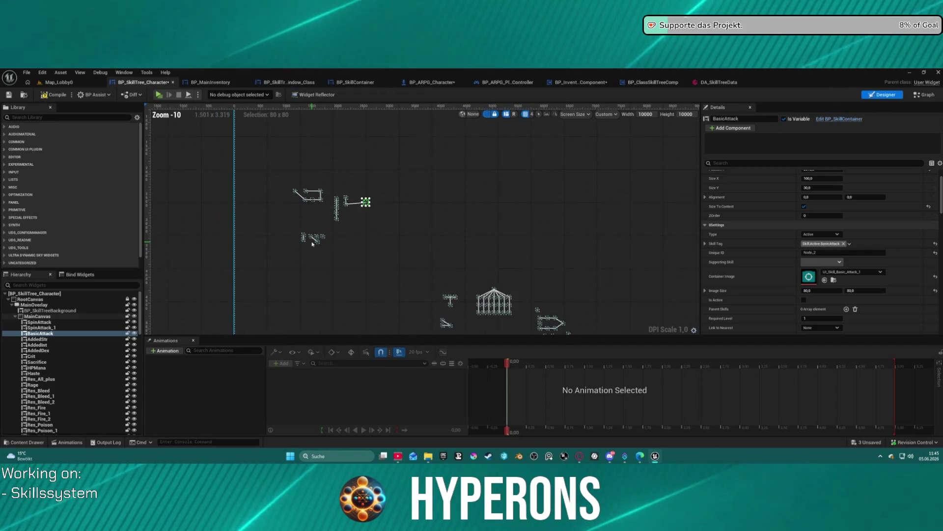
pyautogui.moveTo(328, 204)
pyautogui.mouseDown()
pyautogui.moveTo(411, 120)
pyautogui.moveTo(516, 247)
pyautogui.moveTo(431, 263)
pyautogui.moveTo(349, 140)
pyautogui.moveTo(335, 58)
pyautogui.moveTo(385, 161)
pyautogui.mouseUp()
pyautogui.scroll(-5, 385, 196)
pyautogui.scroll(10, 385, 319)
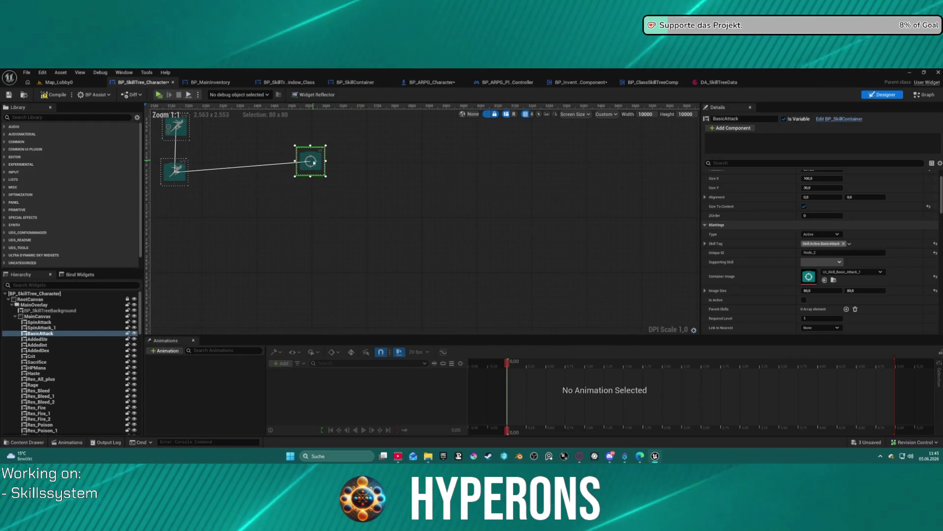
pyautogui.scroll(-5, 873, 278)
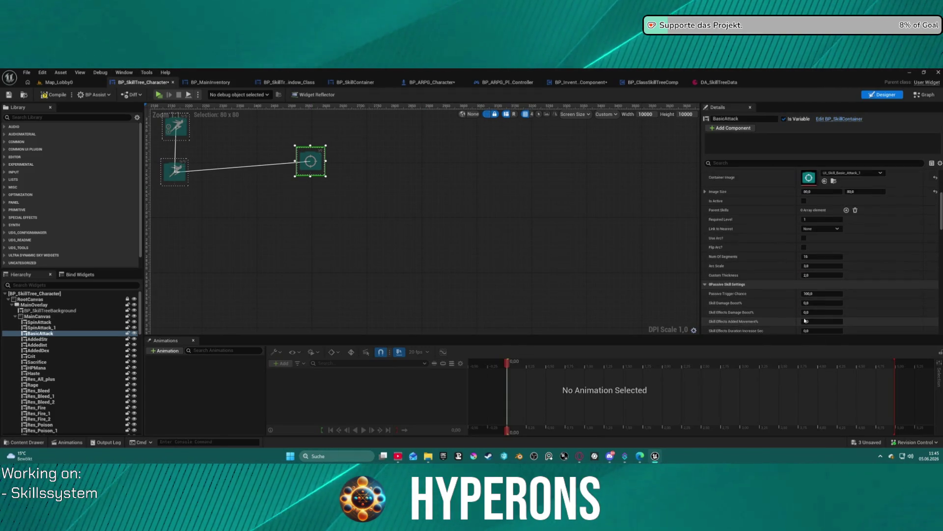
pyautogui.scroll(-2, 809, 312)
pyautogui.scroll(-3, 488, 202)
pyautogui.scroll(-3, 521, 225)
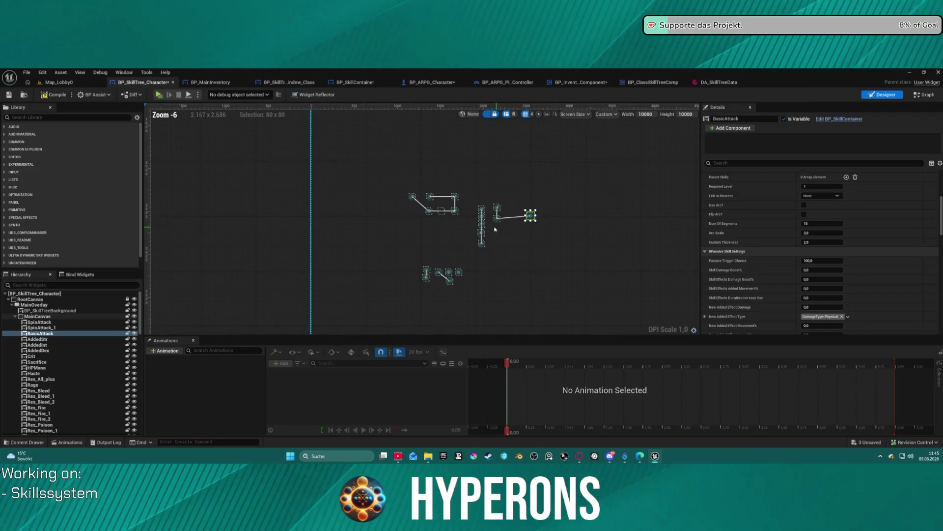
pyautogui.scroll(-3, 537, 259)
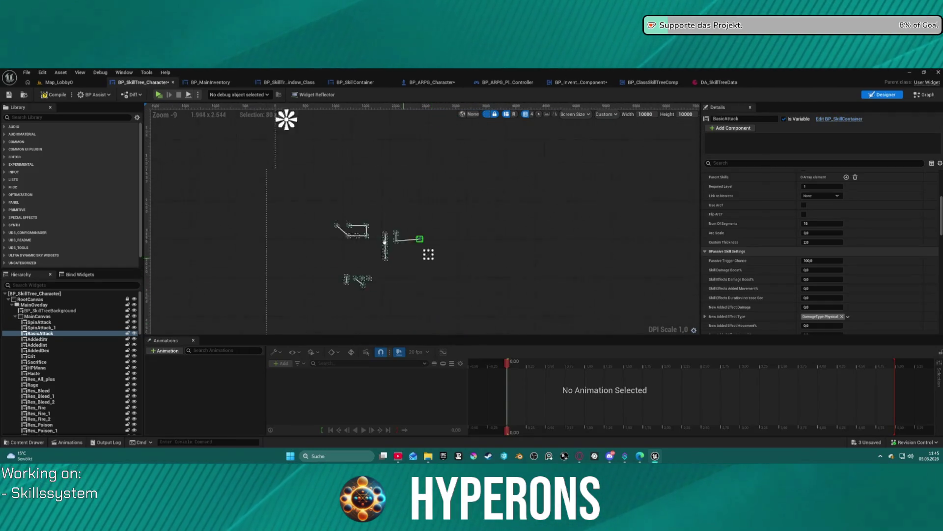
pyautogui.moveTo(200, 113)
pyautogui.mouseDown()
pyautogui.moveTo(206, 124)
pyautogui.moveTo(241, 112)
pyautogui.mouseUp()
pyautogui.scroll(4, 408, 241)
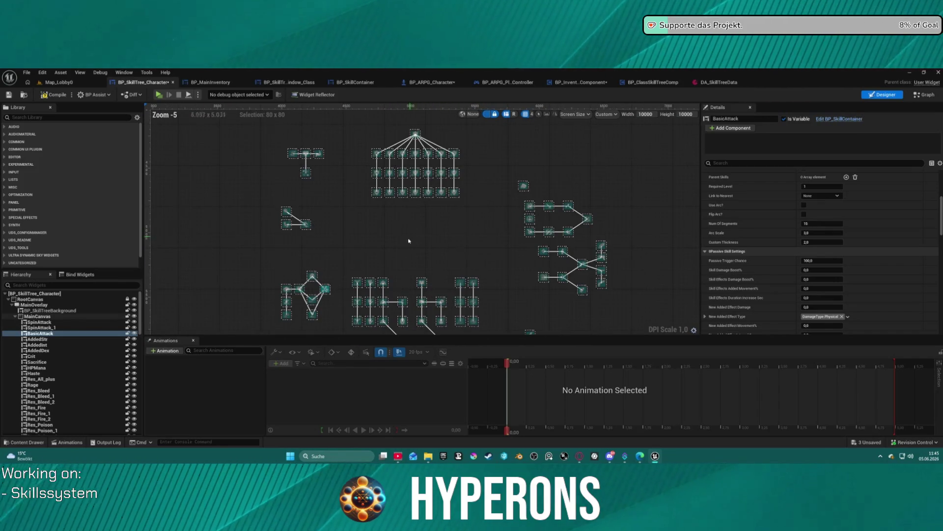
pyautogui.scroll(-1, 398, 256)
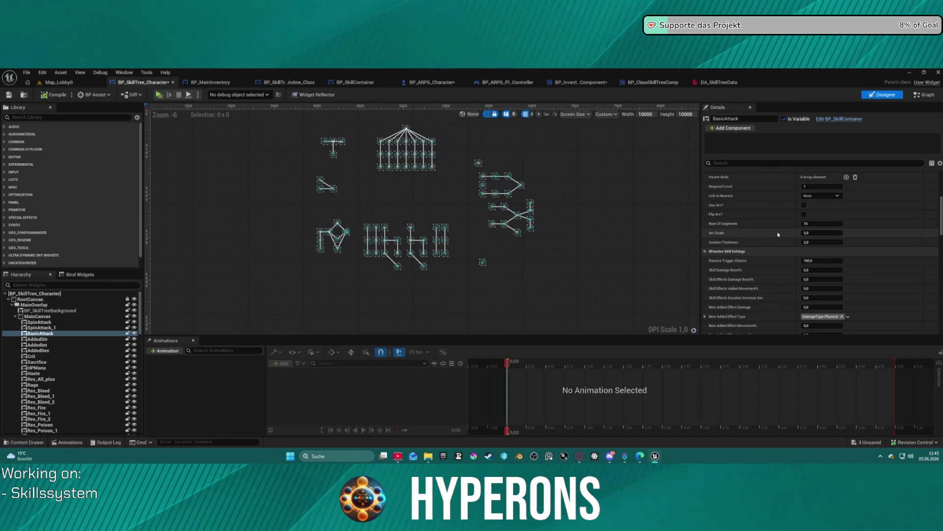
pyautogui.scroll(10, 778, 234)
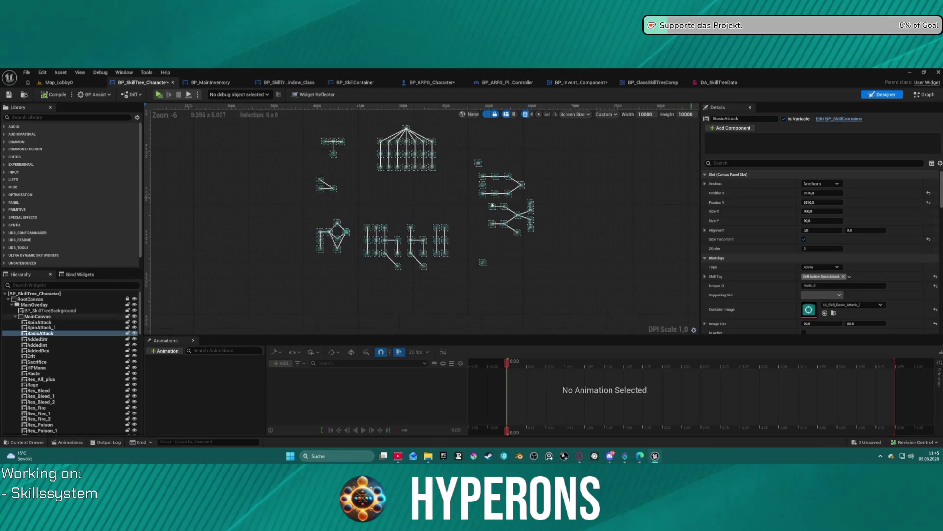
pyautogui.scroll(2, 493, 205)
pyautogui.click(30, 298)
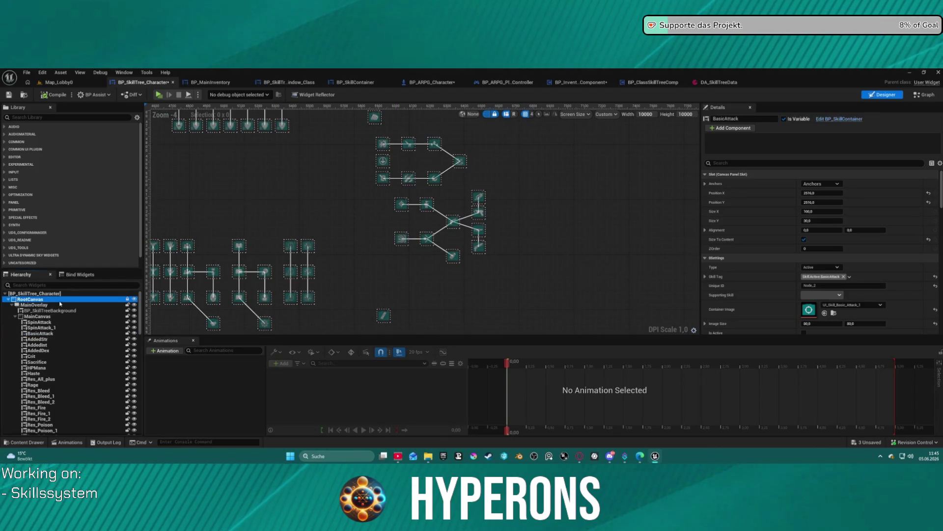
# Step: Turn off Write Data to Data Asset and clear the ServerTree array in DA_SkillTreeData
pyautogui.click(33, 294)
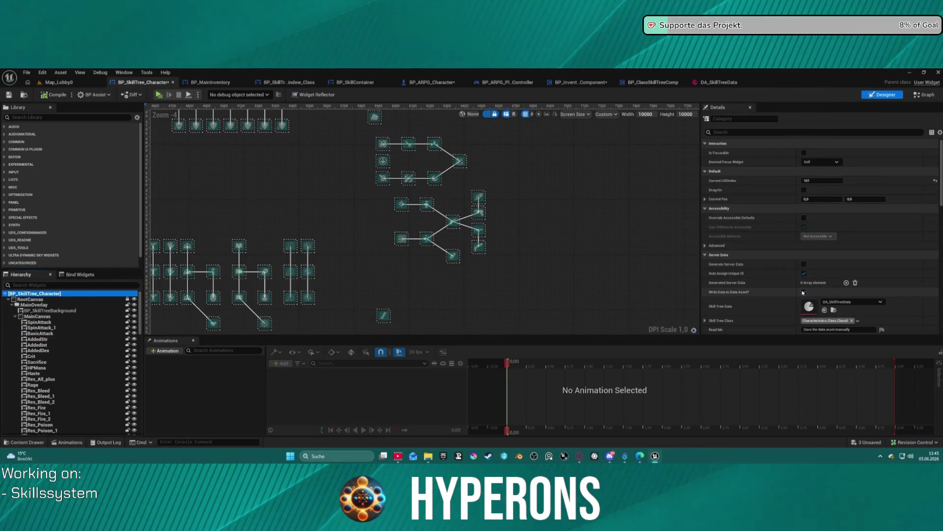
pyautogui.click(804, 293)
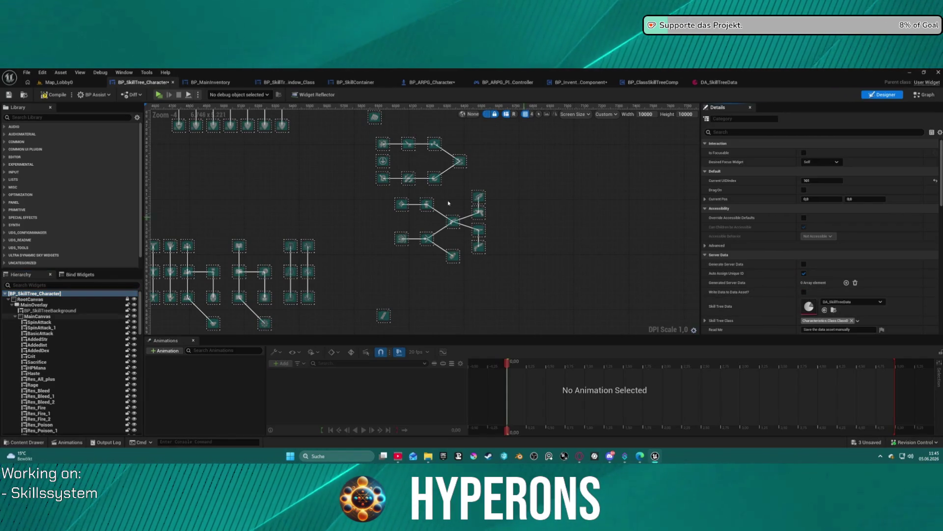
pyautogui.click(721, 82)
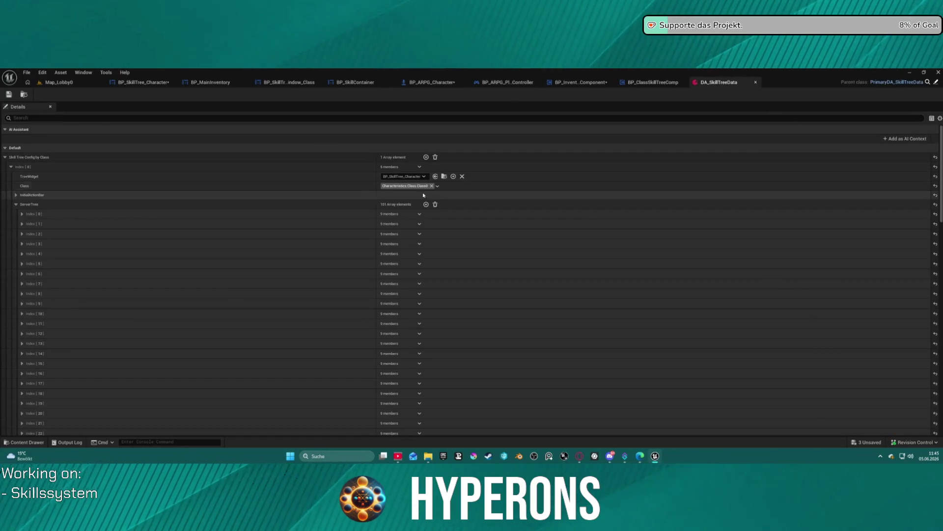
pyautogui.click(438, 204)
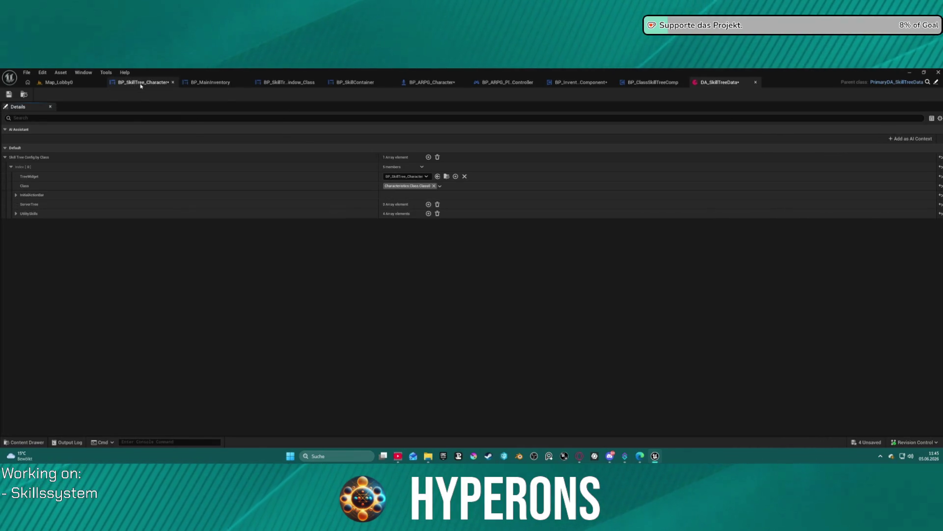
pyautogui.click(141, 84)
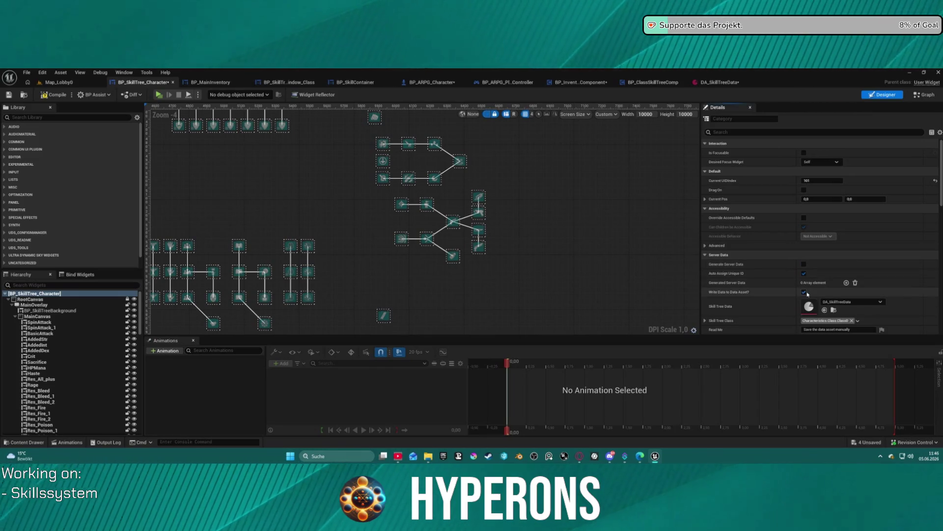
pyautogui.click(719, 82)
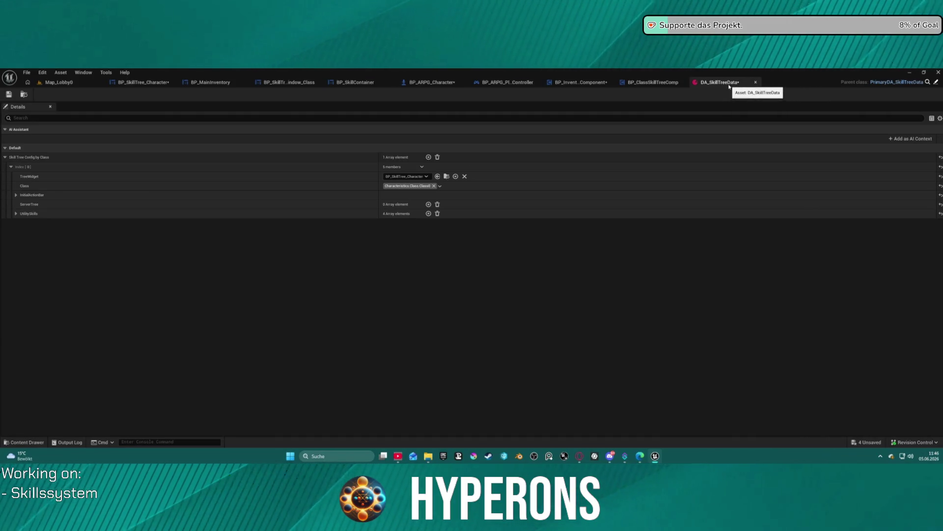
pyautogui.middleClick(723, 83)
# Step: Re-enable Write Data to Data Asset and check DA_SkillTreeData
pyautogui.hotkey('ctrl', 'space')
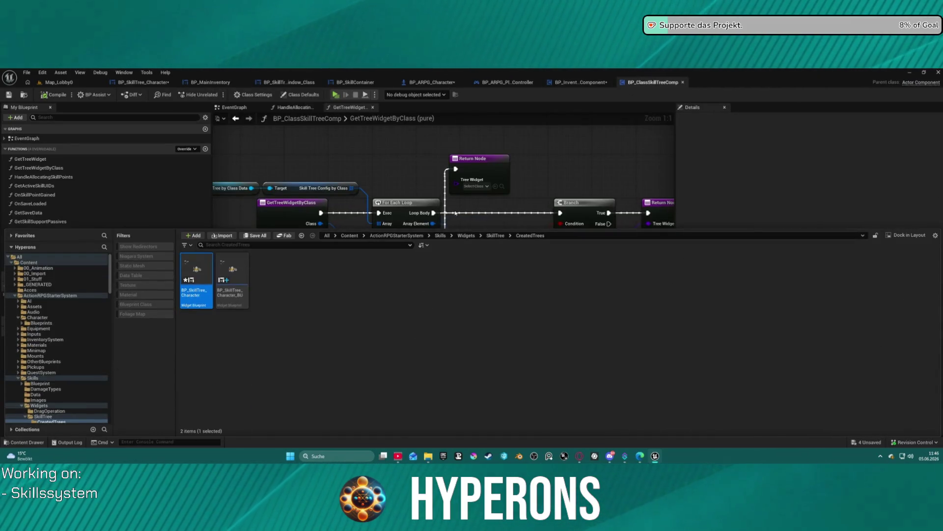
pyautogui.hotkey('ctrl', 'space')
pyautogui.click(143, 82)
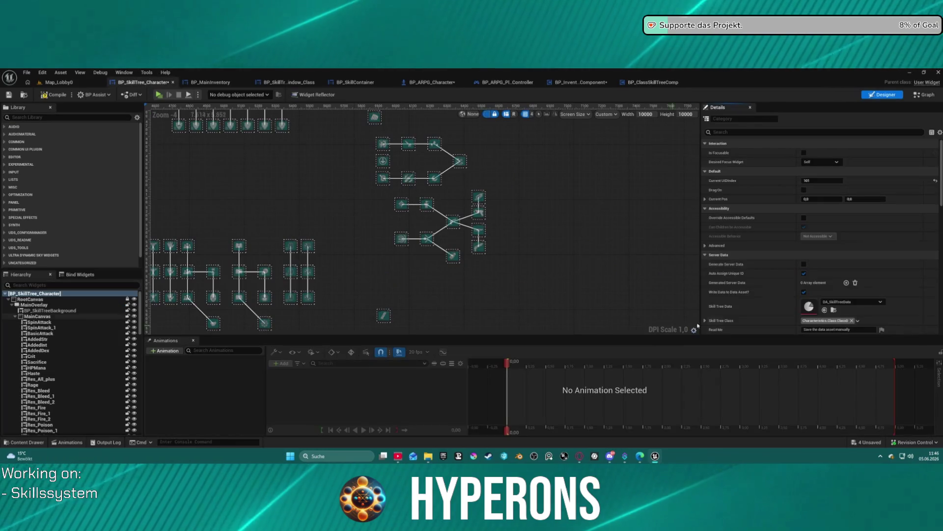
pyautogui.click(804, 293)
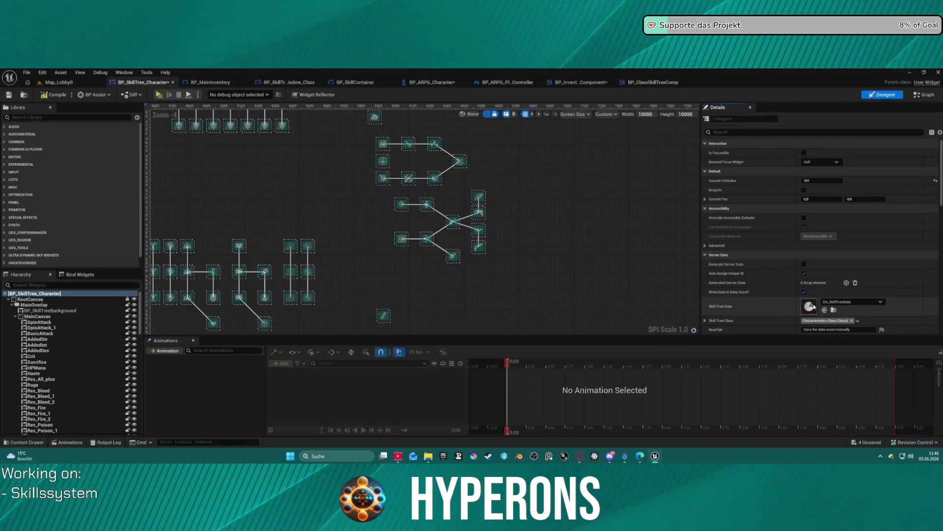
pyautogui.doubleClick(814, 306)
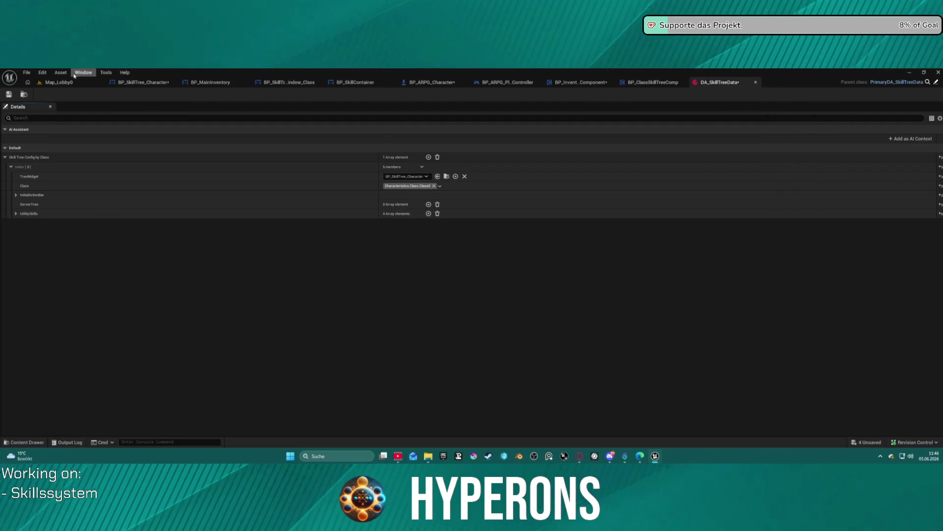
pyautogui.middleClick(734, 81)
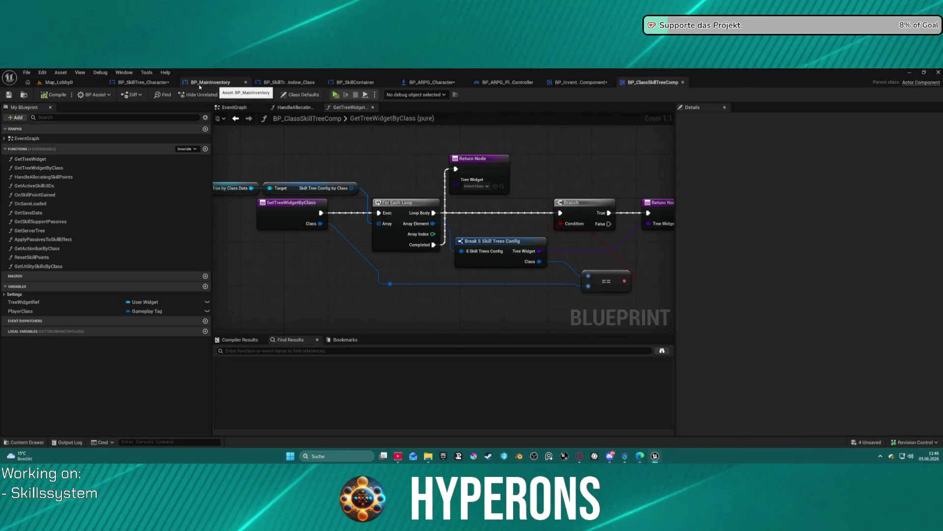
# Step: Enable Auto Assign Unique ID, rewrite the data, and save DA_SkillTreeData with 101 ServerTree entries
pyautogui.click(141, 83)
pyautogui.scroll(-2, 857, 325)
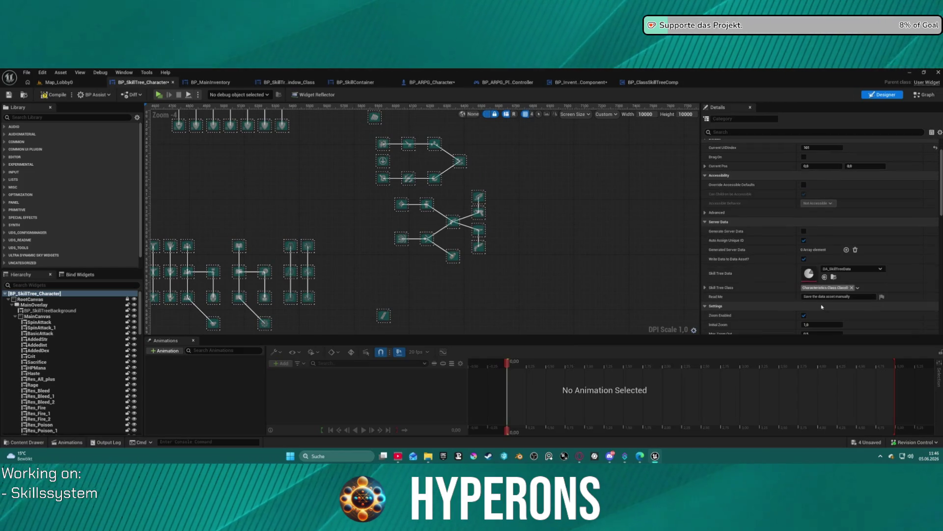
pyautogui.click(804, 241)
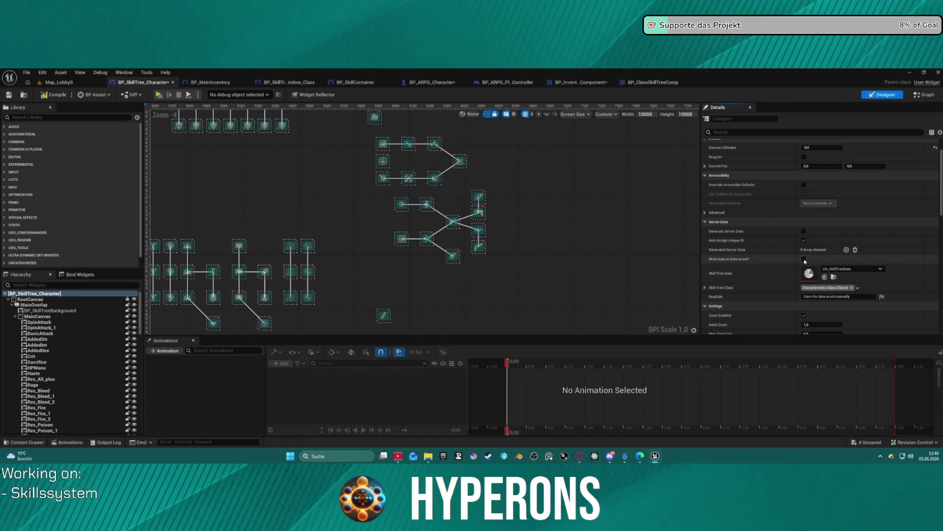
pyautogui.click(805, 259)
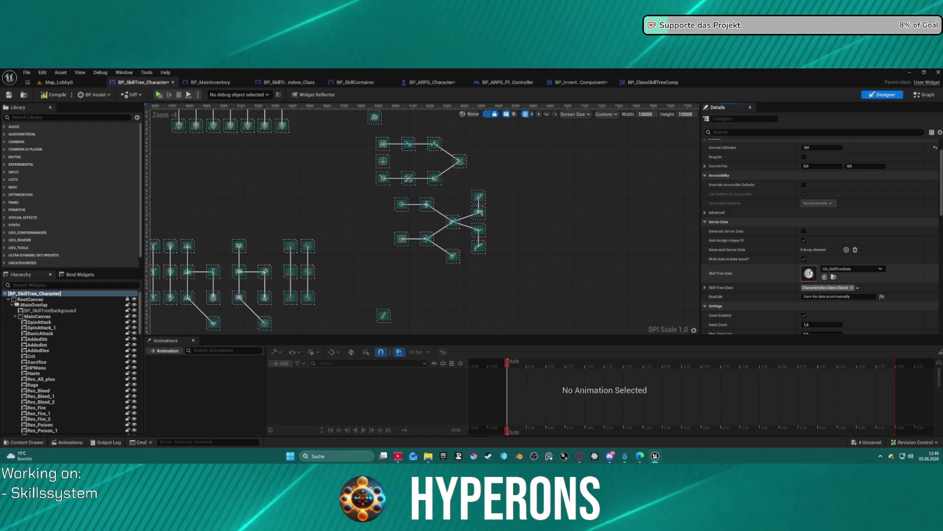
pyautogui.doubleClick(809, 273)
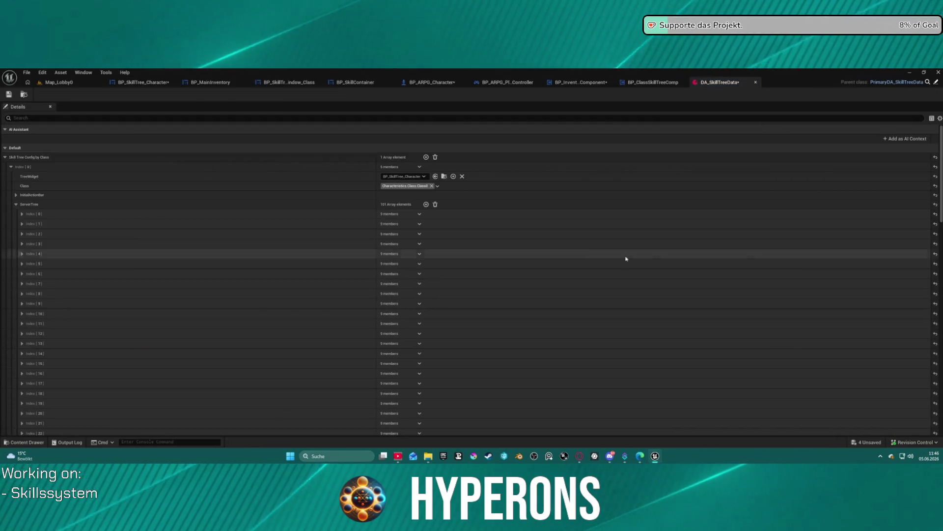
pyautogui.click(9, 95)
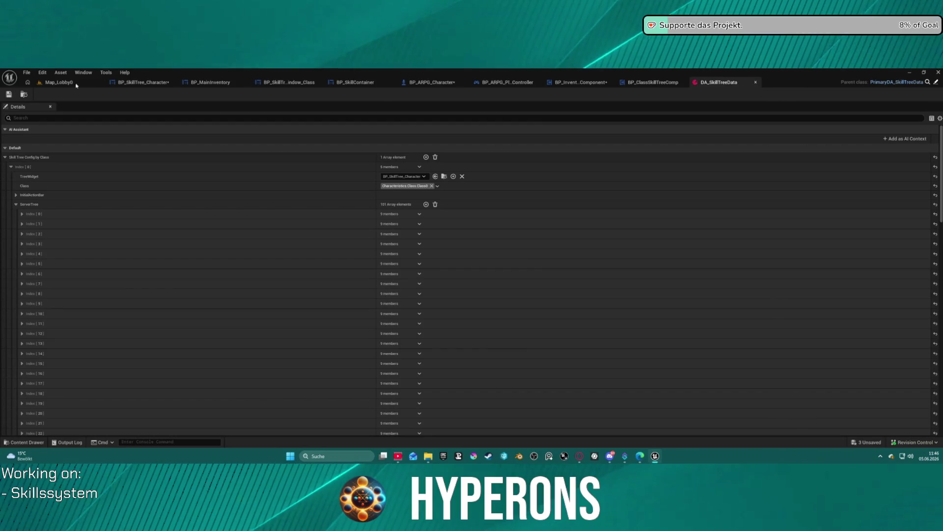
# Step: Delete the Skill character, create sdasdas, and start the game with it in the hangar
pyautogui.click(101, 87)
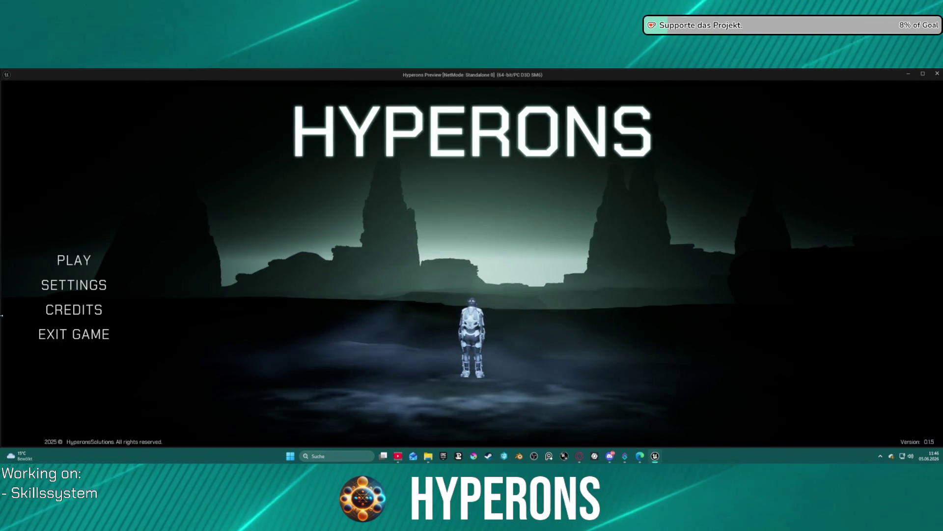
pyautogui.click(388, 309)
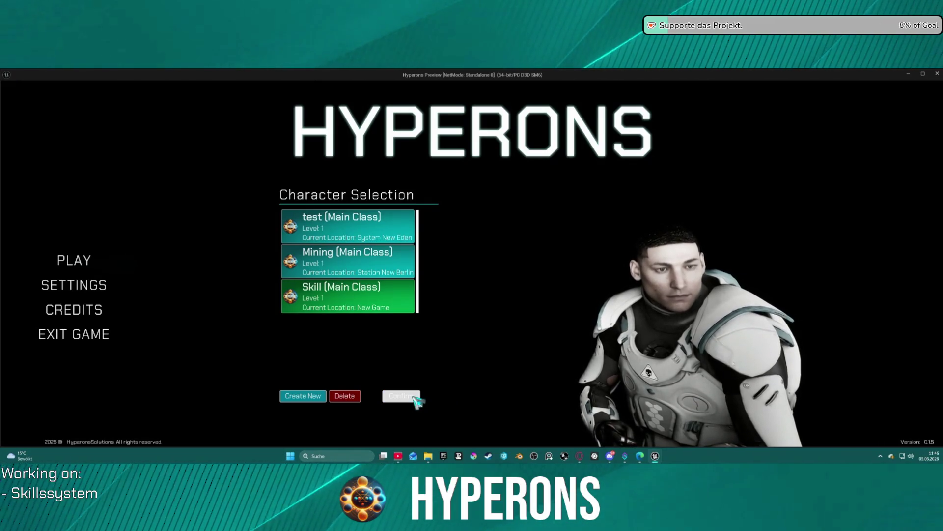
pyautogui.click(356, 399)
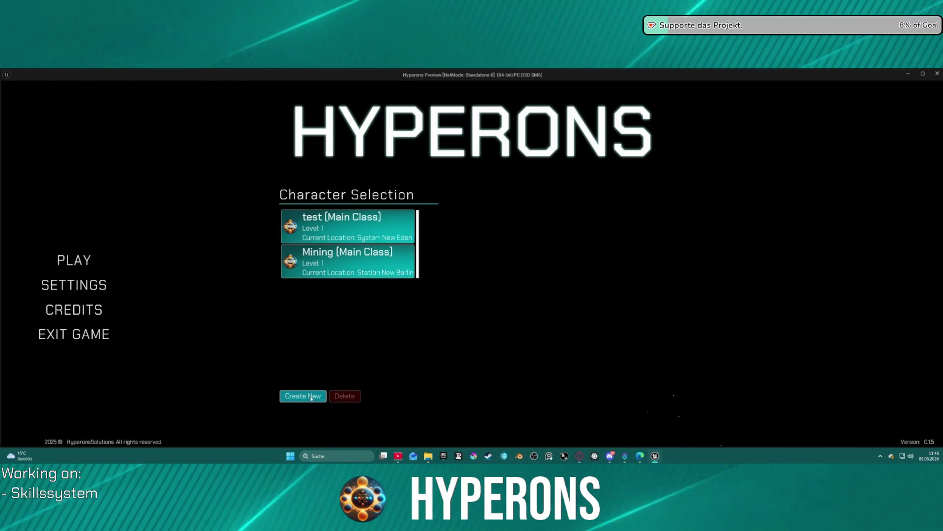
pyautogui.click(314, 397)
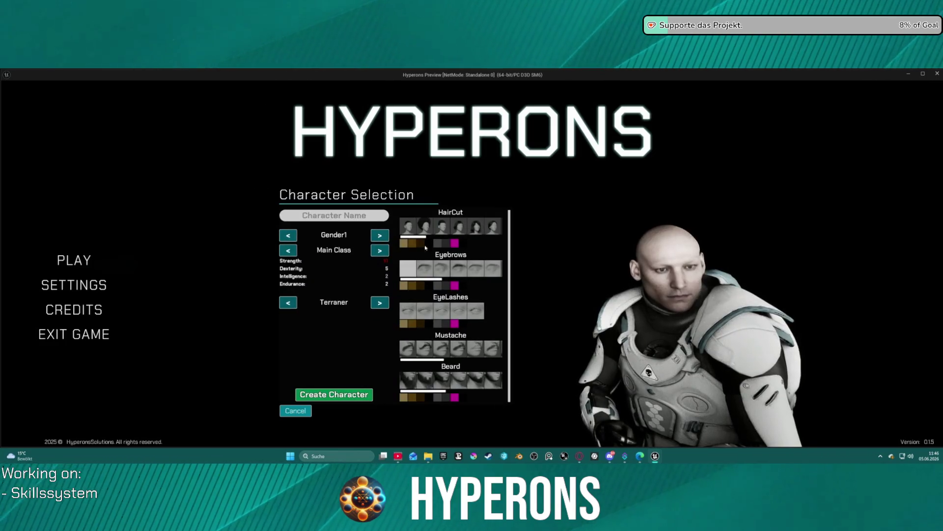
pyautogui.click(340, 394)
pyautogui.click(406, 396)
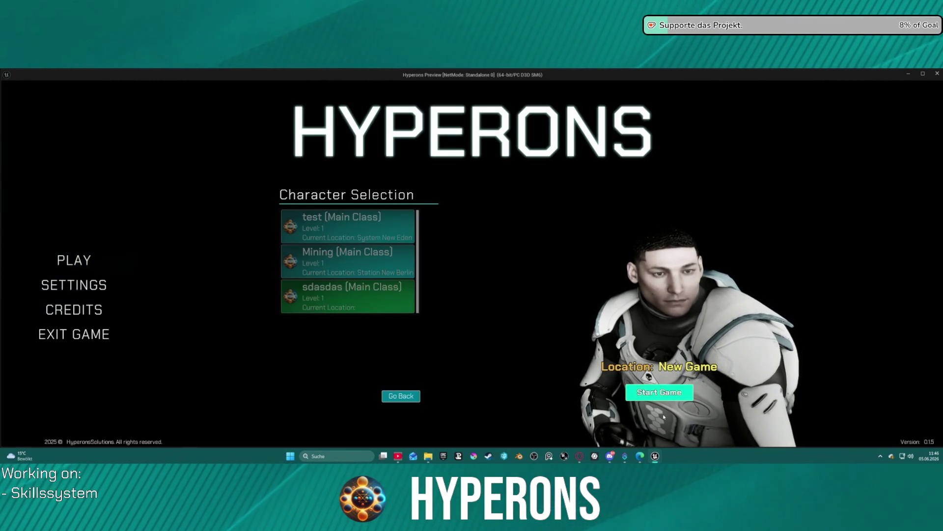
pyautogui.click(659, 393)
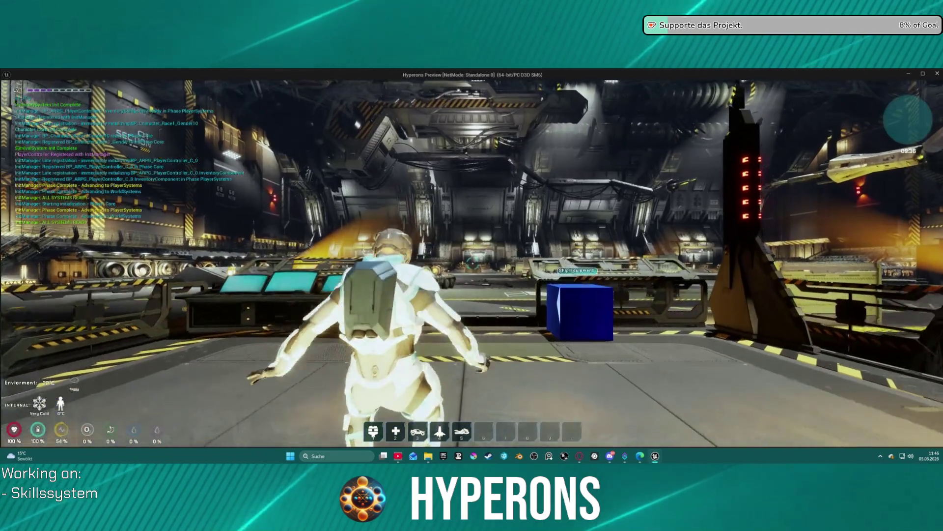
# Step: Run into the DEV_INV_02 teleport and bring up the inventory and skill tree
pyautogui.press('w')
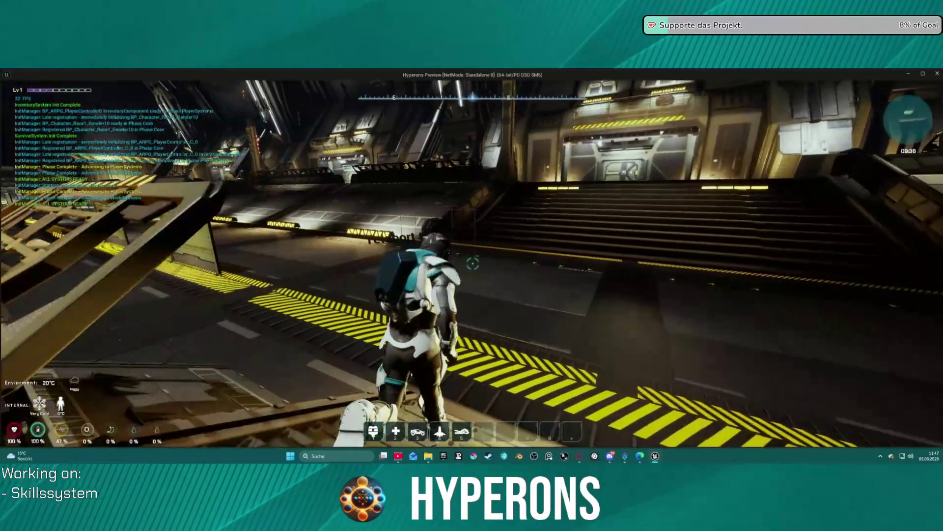
pyautogui.press('w')
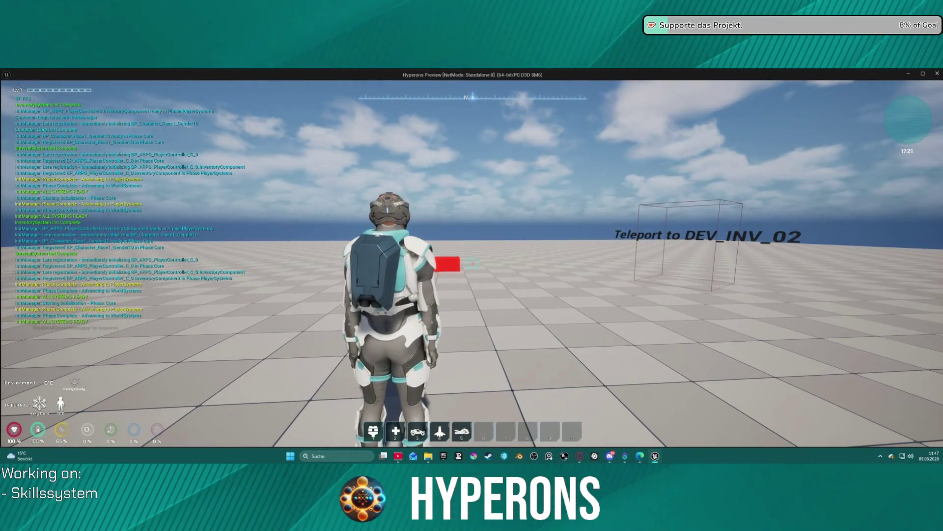
pyautogui.press('i')
pyautogui.press('i')
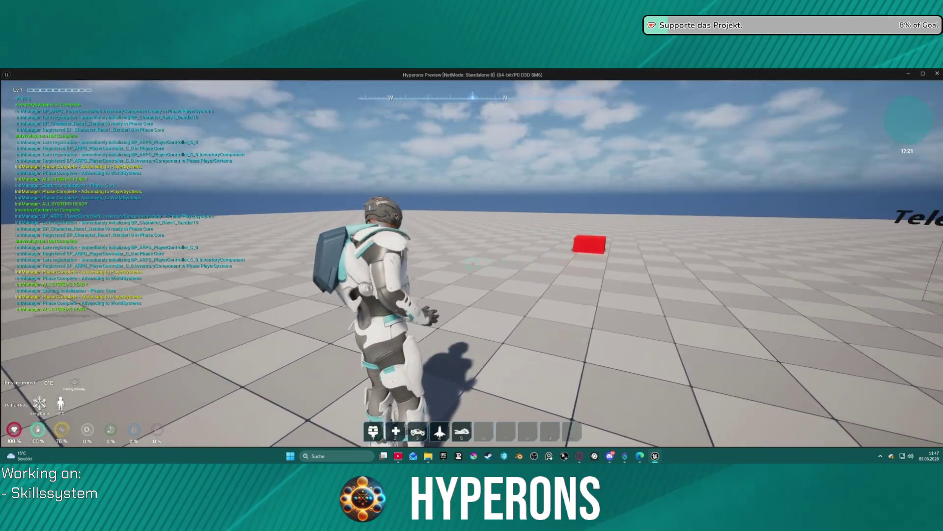
pyautogui.press('k')
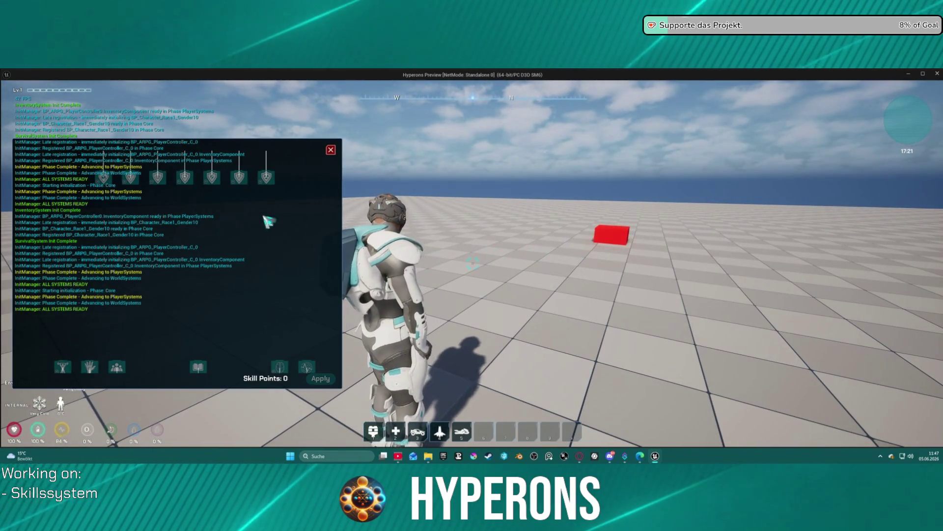
# Step: Zoom and pan the skill tree to the diamond-shaped branch, reopen the inventory, and end the preview
pyautogui.scroll(-3, 267, 216)
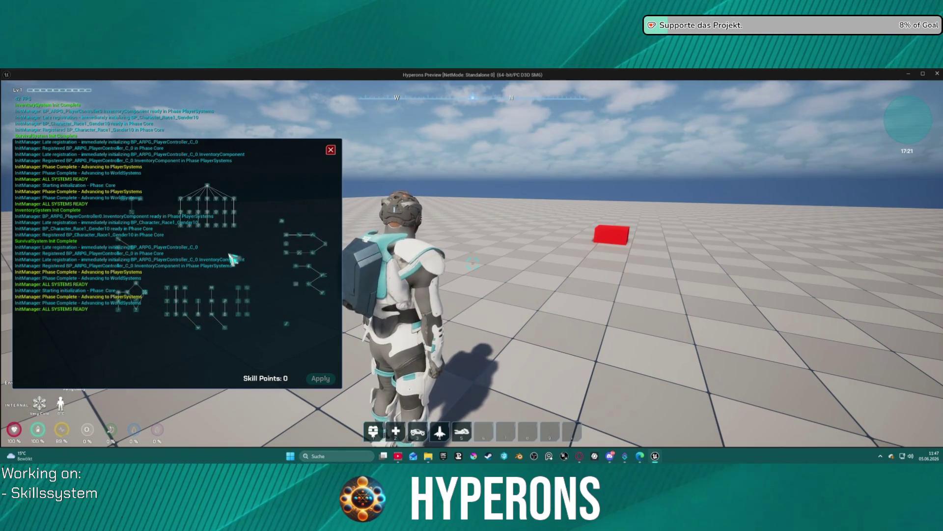
pyautogui.scroll(3, 170, 288)
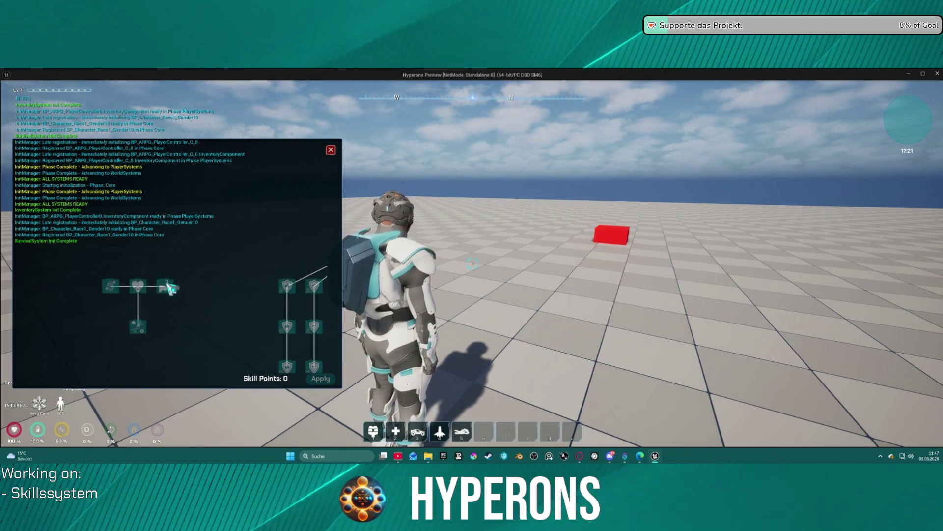
pyautogui.moveTo(198, 331)
pyautogui.mouseDown()
pyautogui.moveTo(177, 309)
pyautogui.moveTo(156, 312)
pyautogui.mouseUp()
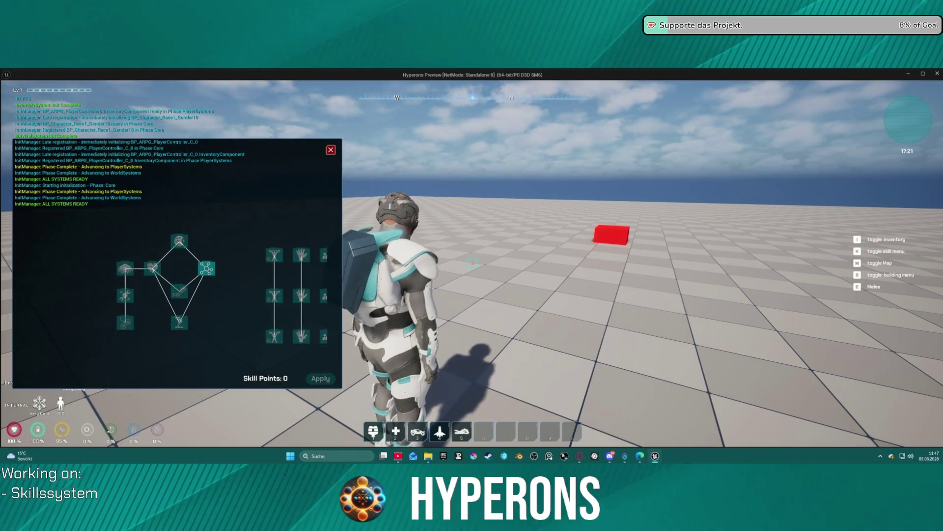
pyautogui.moveTo(262, 208); pyautogui.dragTo(251, 216)
pyautogui.moveTo(196, 284)
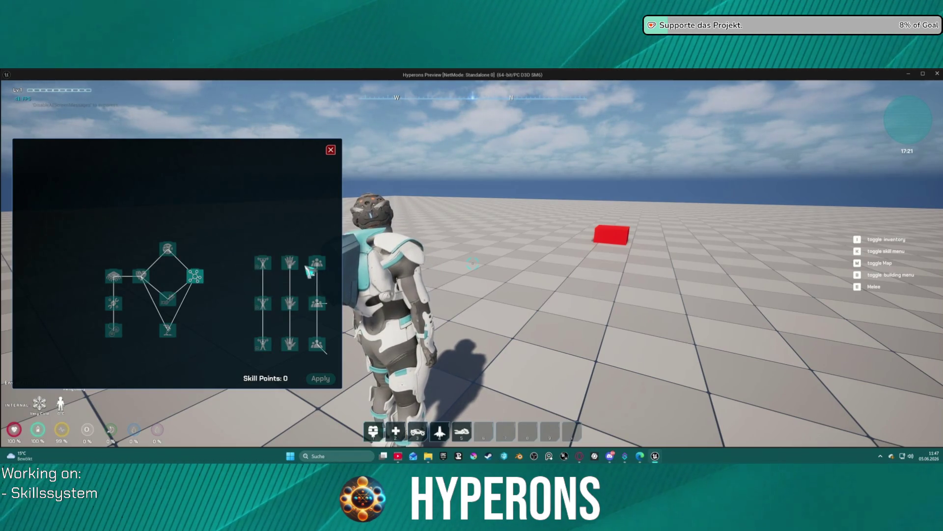
pyautogui.press('i')
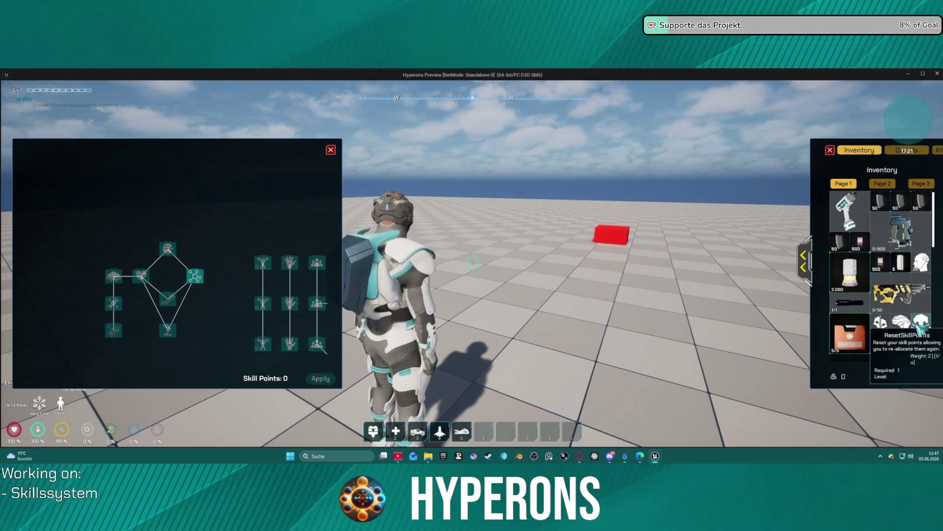
pyautogui.press('Escape')
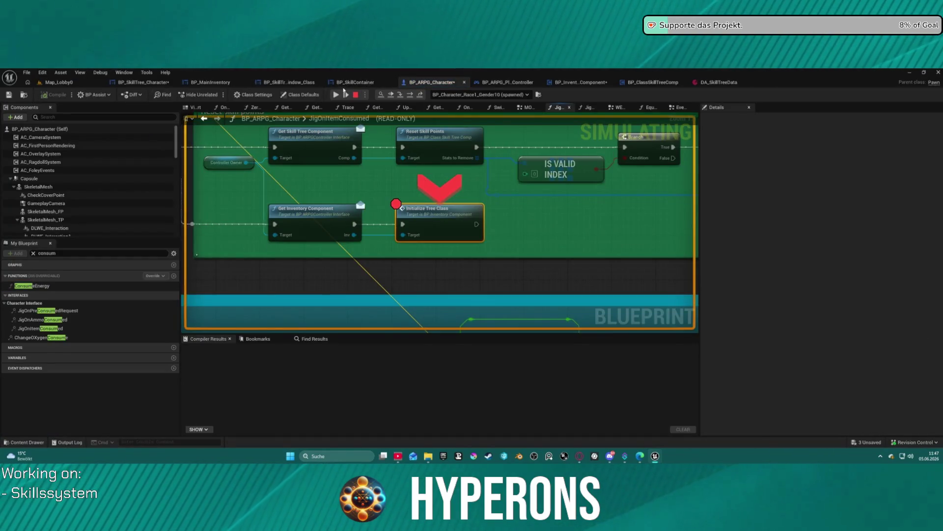
# Step: Resume and stop the paused simulation, returning to the BP_SkillTree_Character designer
pyautogui.click(337, 93)
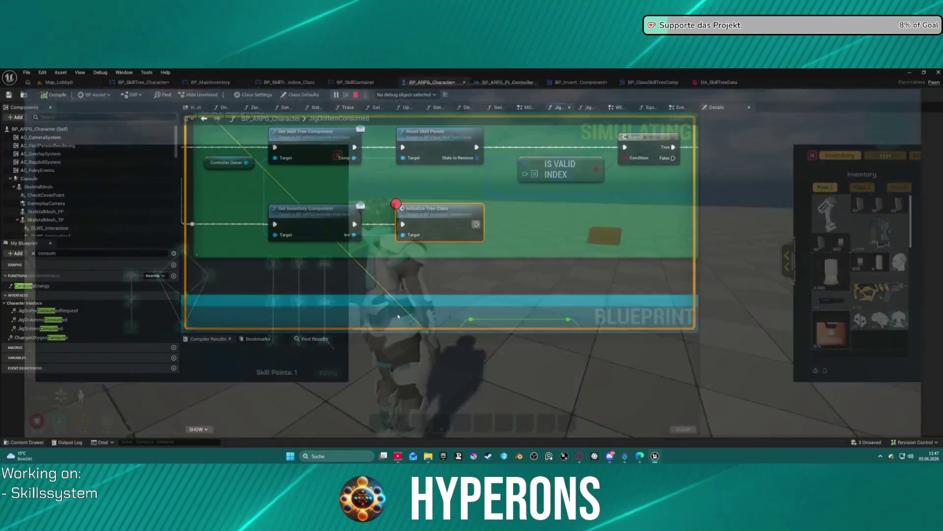
pyautogui.press('Escape')
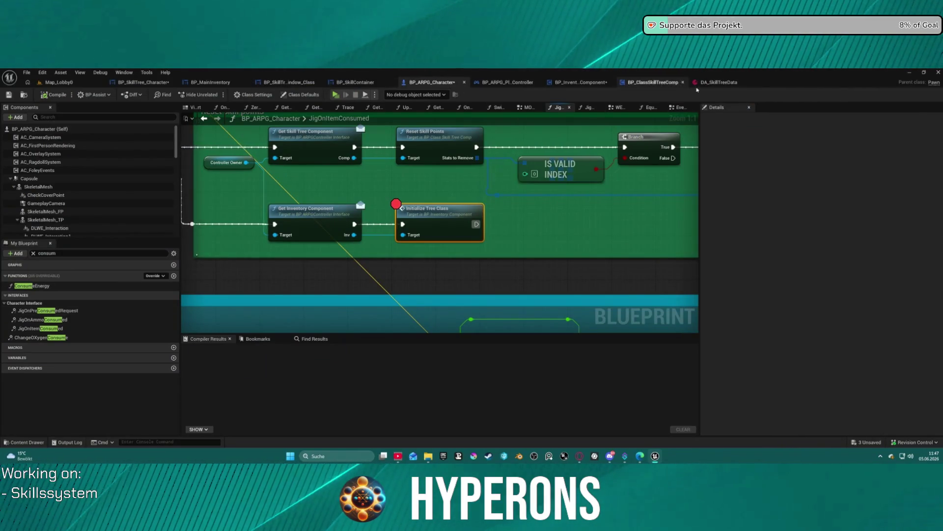
pyautogui.click(143, 82)
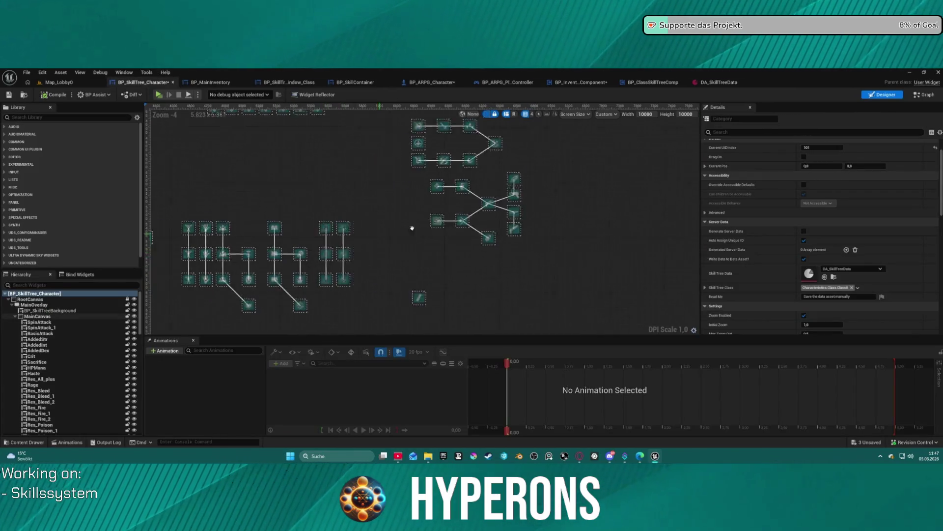
# Step: Zoom and pan the Designer canvas across all skill trees, select the root widget, and restore the window
pyautogui.scroll(6, 498, 232)
pyautogui.click(354, 235)
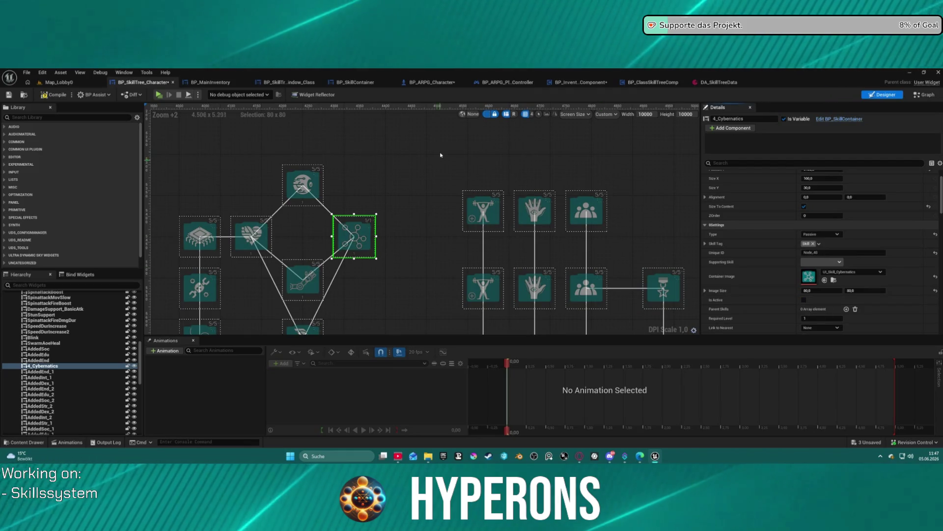
pyautogui.click(414, 185)
pyautogui.scroll(-5, 423, 221)
pyautogui.scroll(-2, 427, 242)
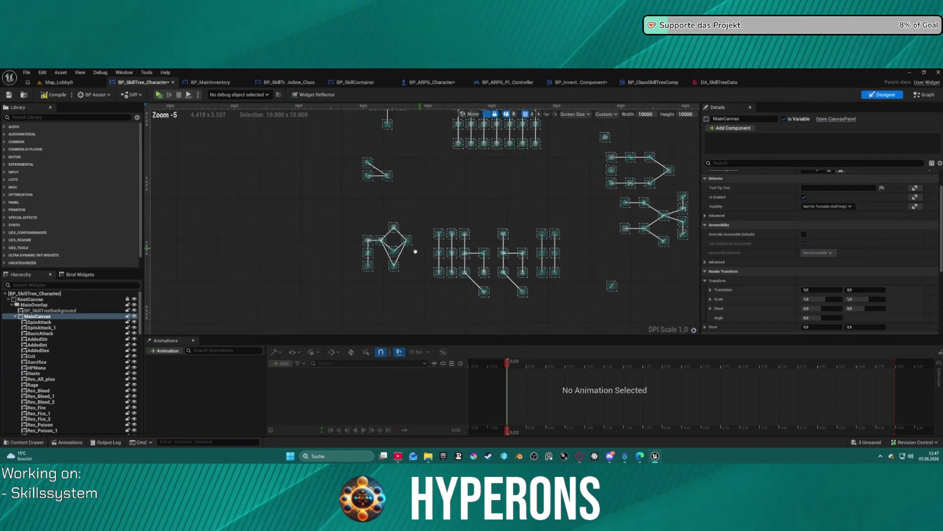
pyautogui.moveTo(510, 246); pyautogui.dragTo(486, 234)
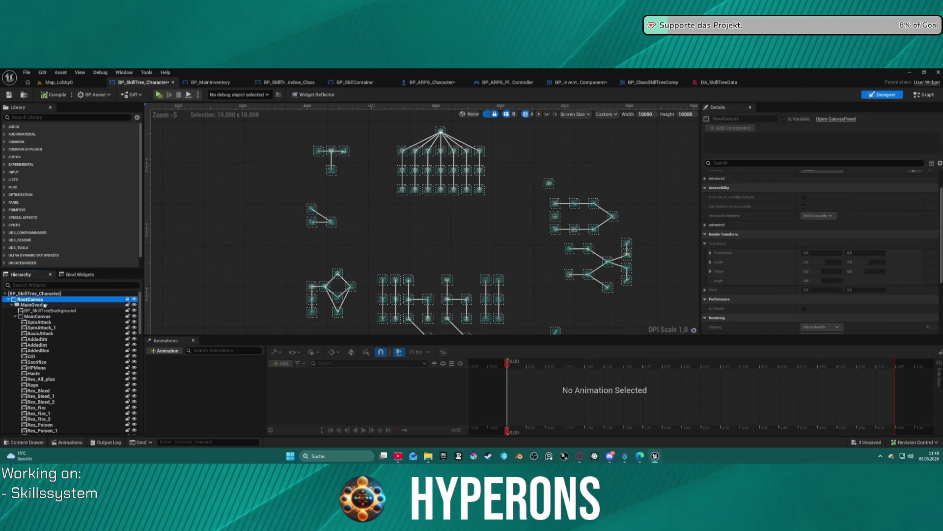
pyautogui.click(247, 255)
pyautogui.doubleClick(722, 77)
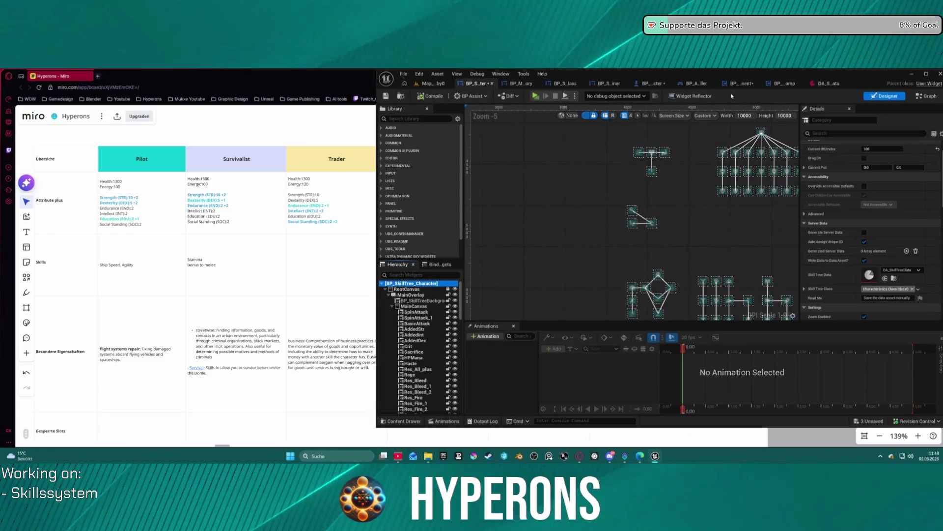
# Step: Clear the ServerTree array in DA_SkillTreeData and close the asset
pyautogui.click(926, 74)
pyautogui.click(718, 82)
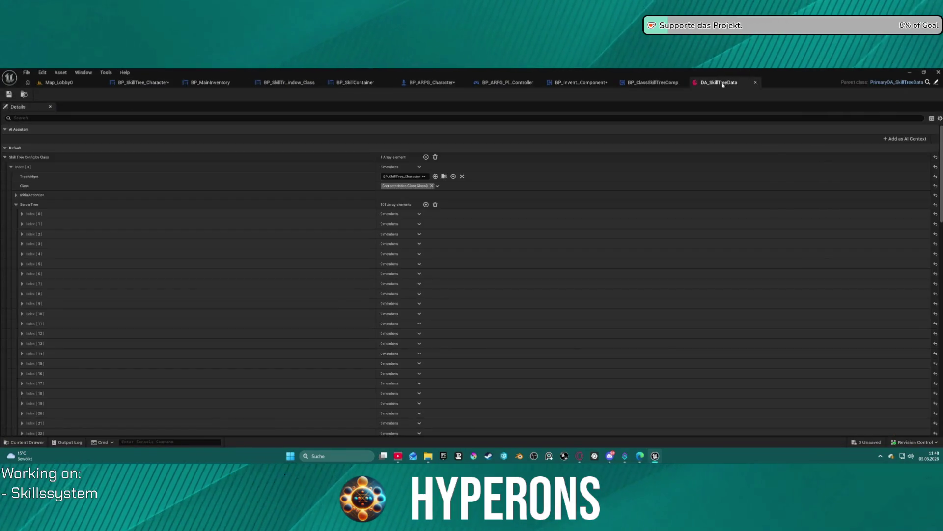
pyautogui.click(435, 204)
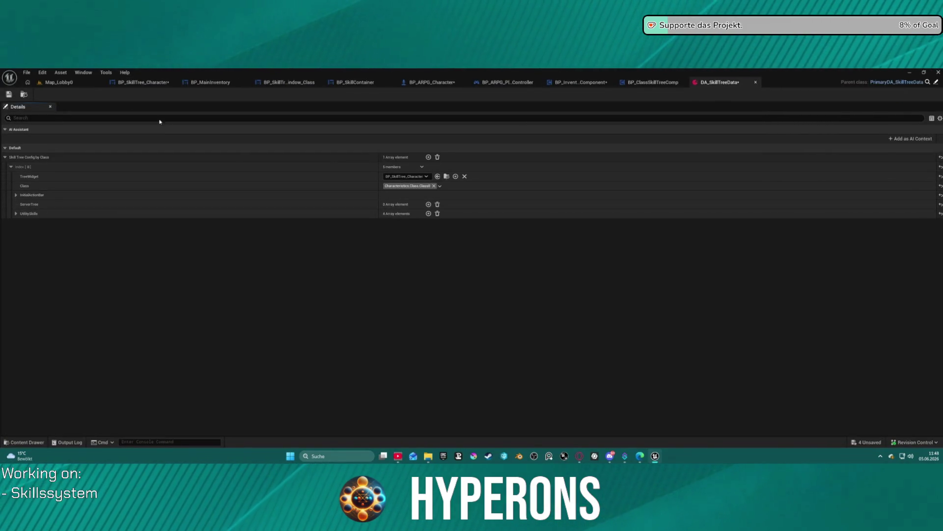
pyautogui.click(755, 83)
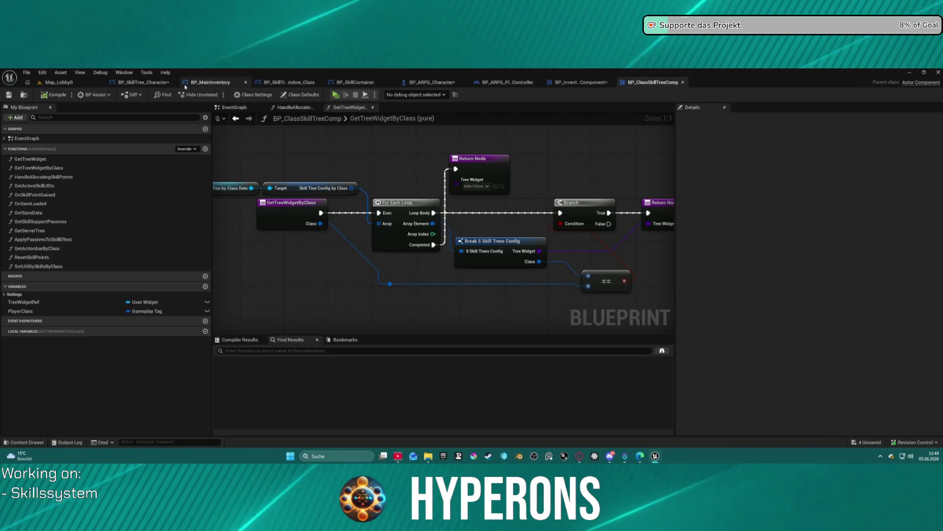
pyautogui.click(143, 82)
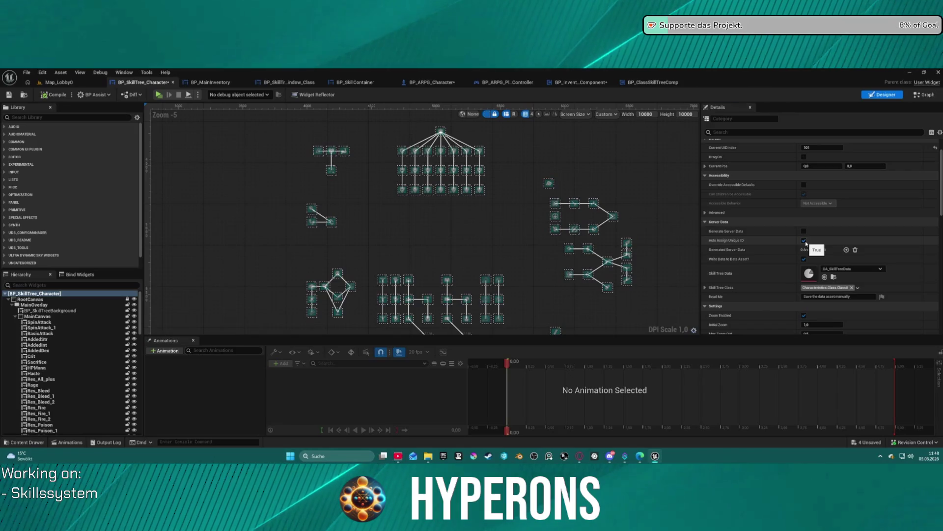
# Step: Toggle Write Data to Data Asset off and on, save DA_SkillTreeData, and switch to Map_Lobby0
pyautogui.click(804, 259)
pyautogui.click(804, 259)
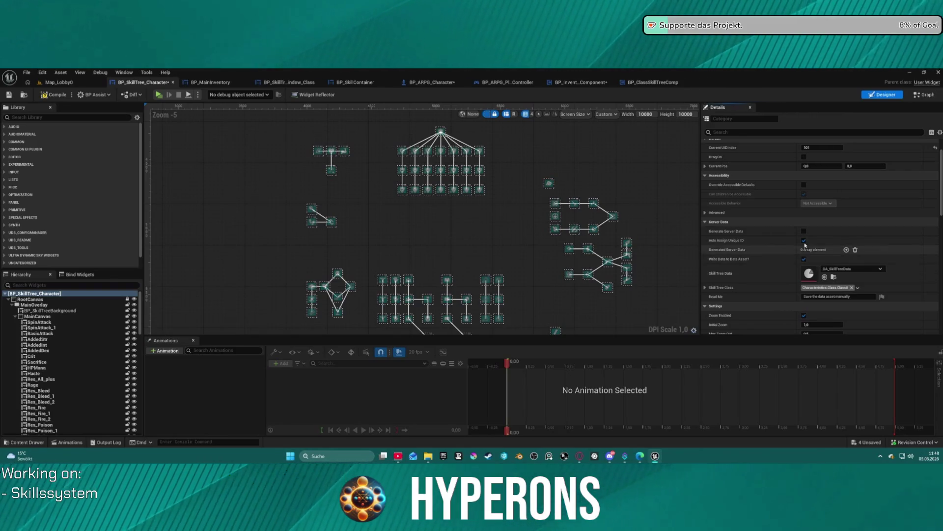
pyautogui.doubleClick(809, 273)
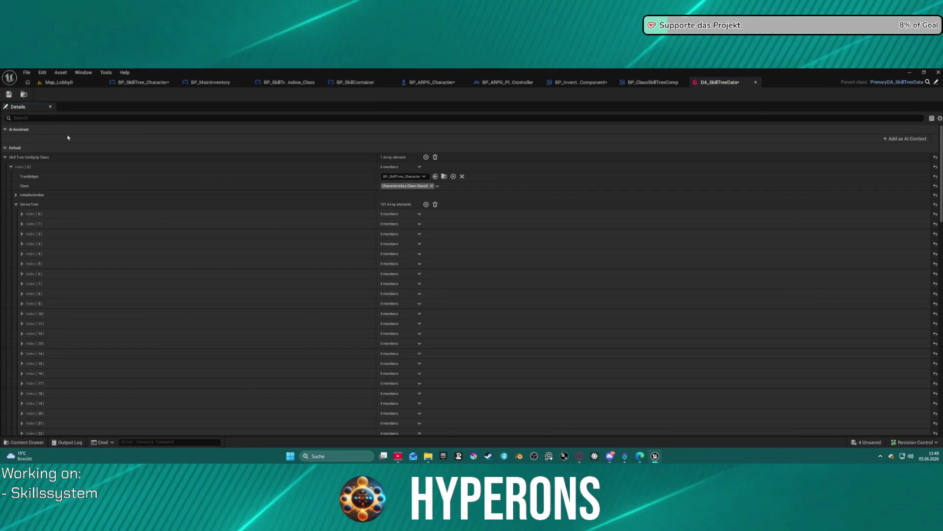
pyautogui.click(6, 95)
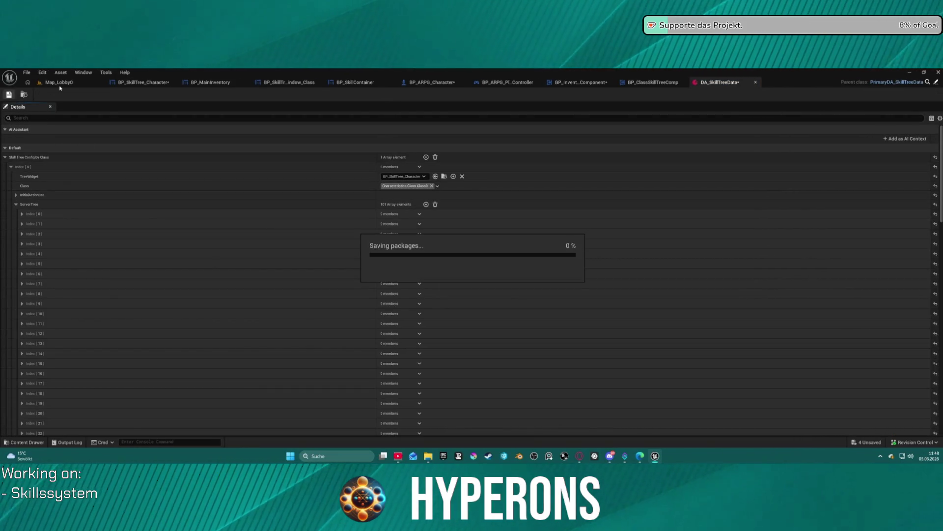
pyautogui.click(57, 84)
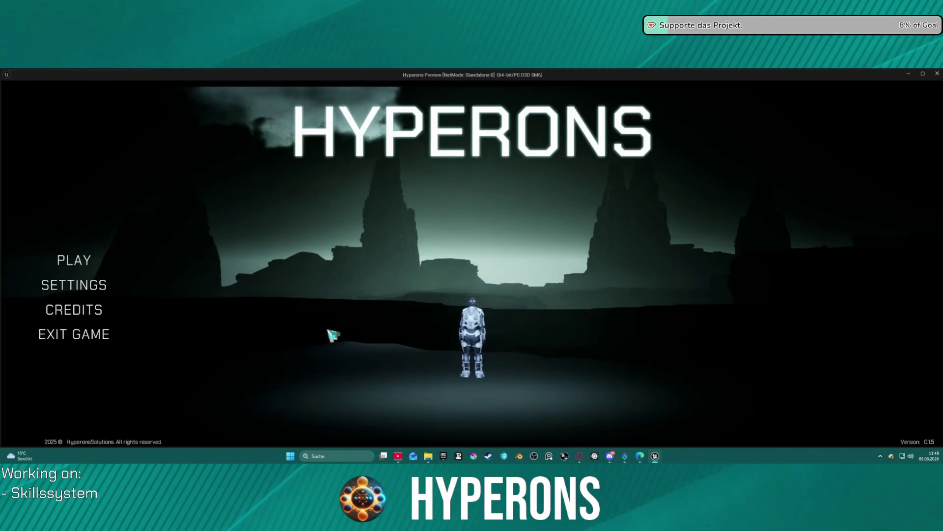
# Step: Delete the sdasdas character from Character Selection
pyautogui.click(74, 261)
pyautogui.click(339, 290)
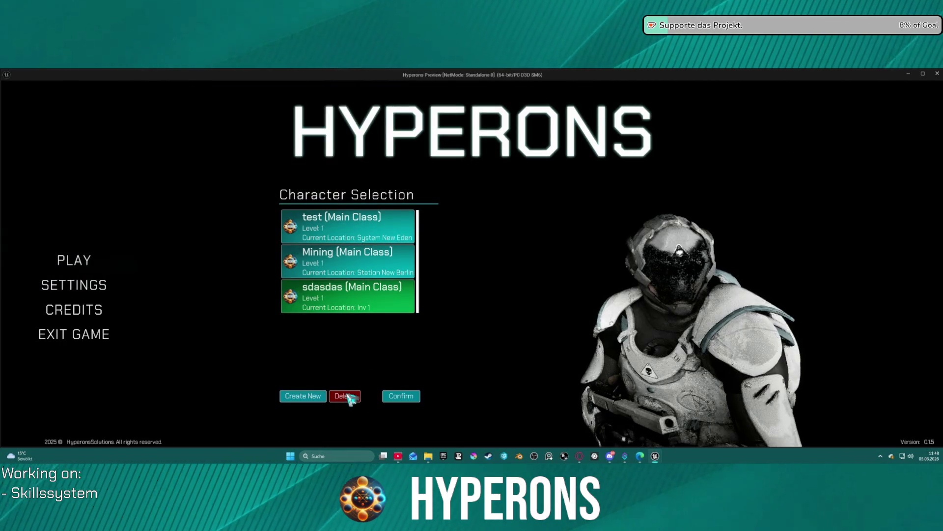
pyautogui.click(352, 399)
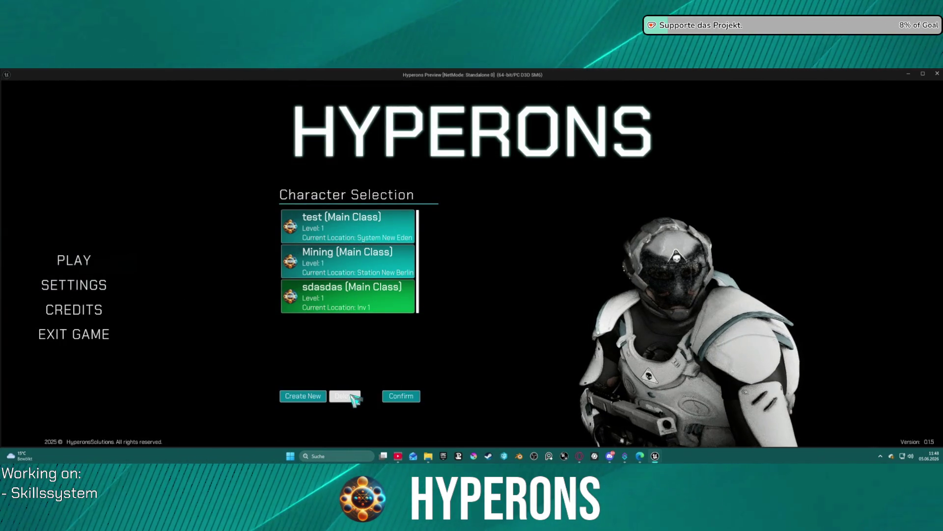
# Step: Create a new character named dsasad and start the game with it
pyautogui.click(303, 396)
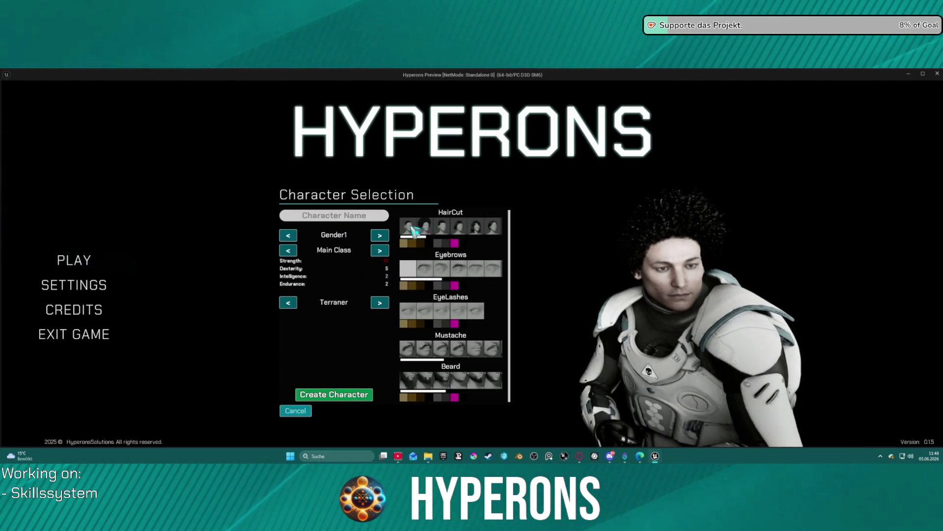
pyautogui.write('dsad')
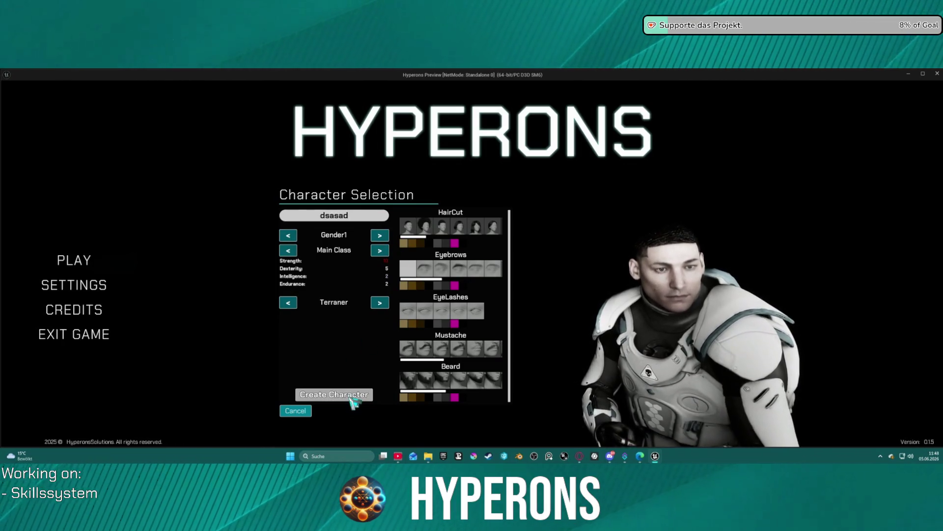
pyautogui.click(353, 396)
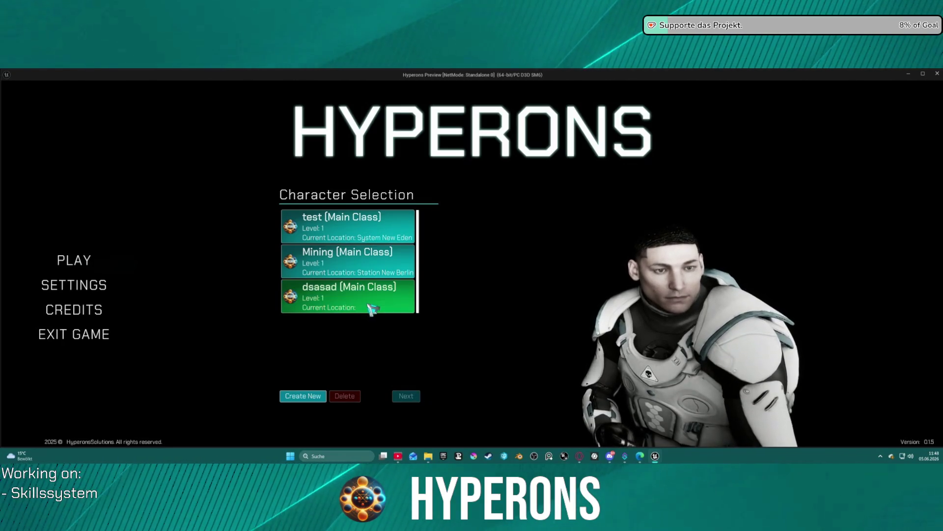
pyautogui.click(412, 397)
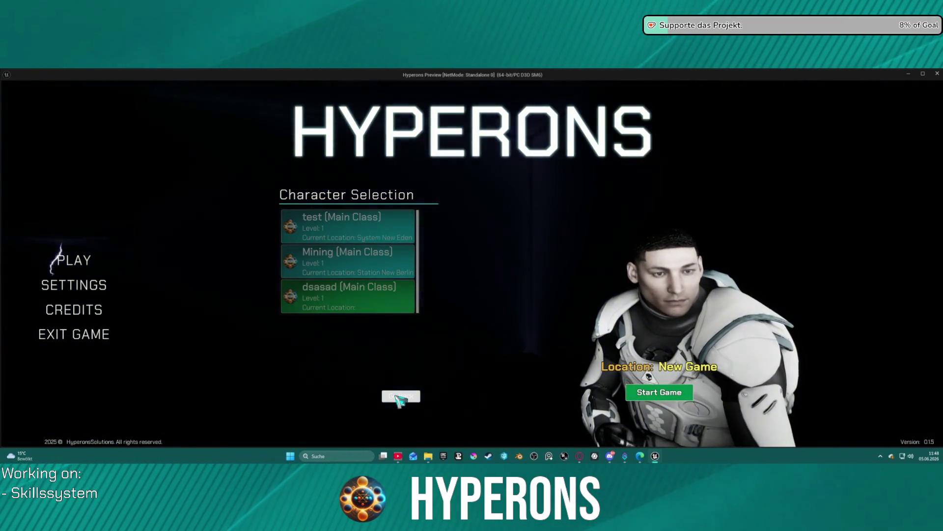
pyautogui.click(691, 391)
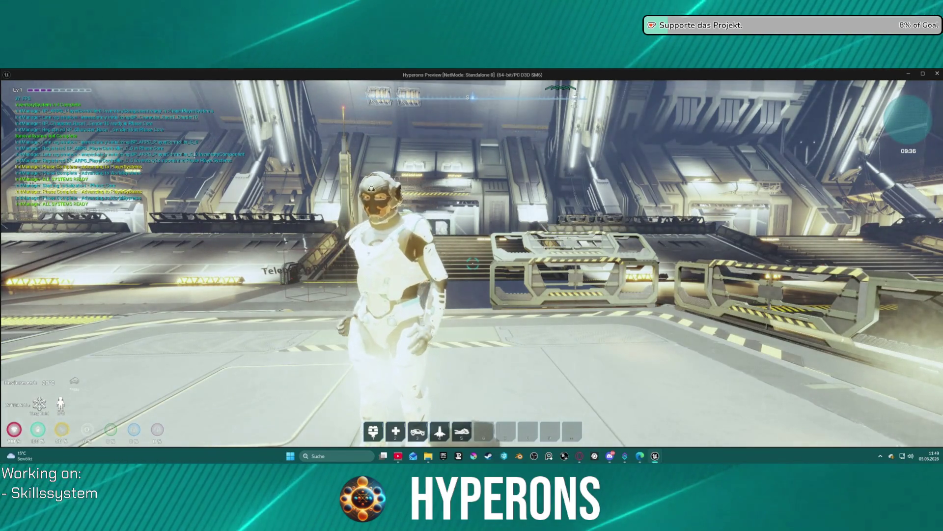
# Step: Open the skill tree and inventory, consume an item, and resume from the breakpoint
pyautogui.press('k')
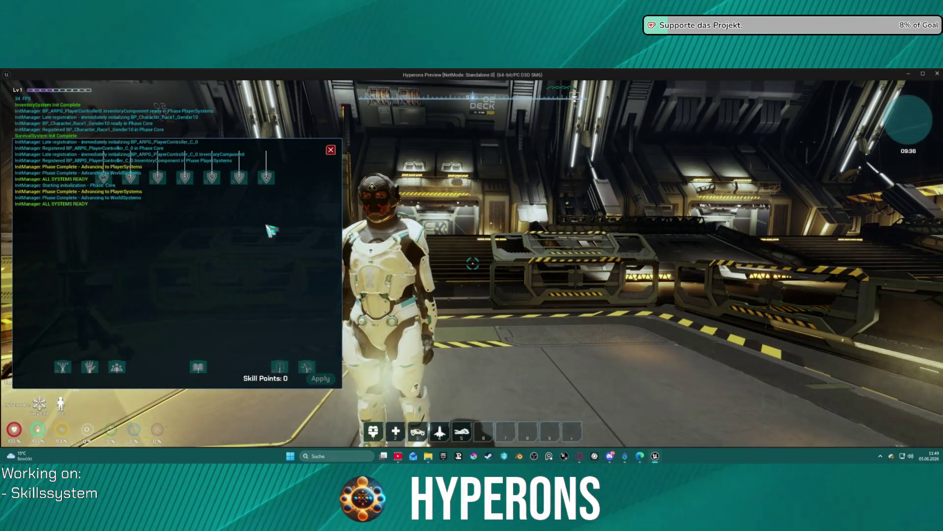
pyautogui.moveTo(222, 265)
pyautogui.mouseDown()
pyautogui.moveTo(254, 305)
pyautogui.moveTo(211, 274)
pyautogui.moveTo(181, 274)
pyautogui.mouseUp()
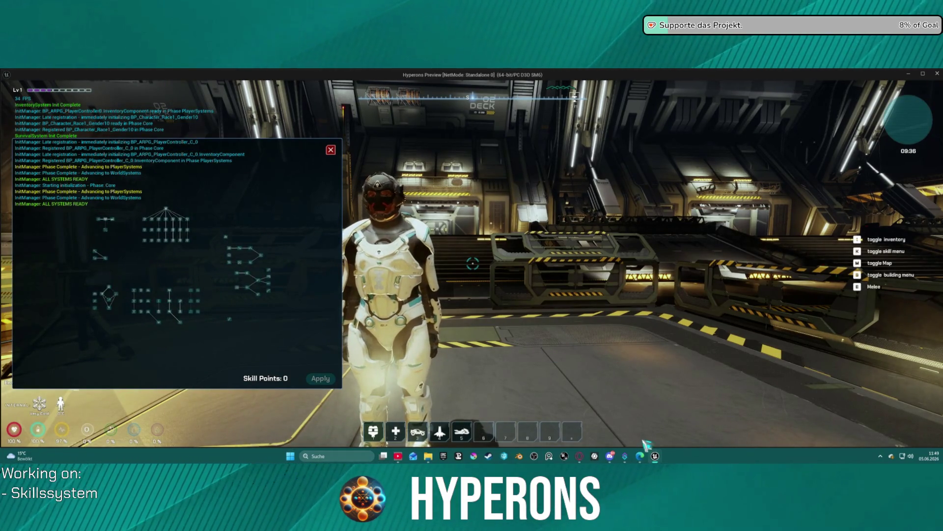
pyautogui.press('i')
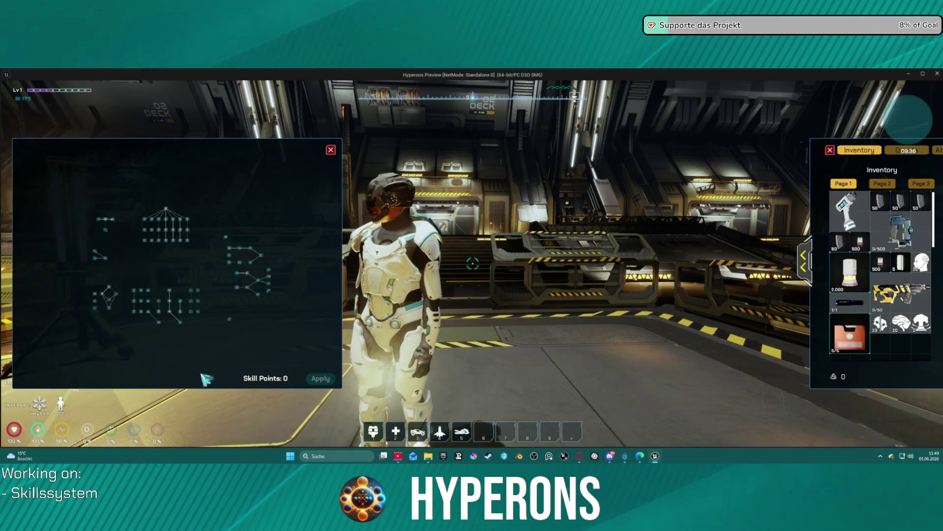
pyautogui.rightClick(897, 340)
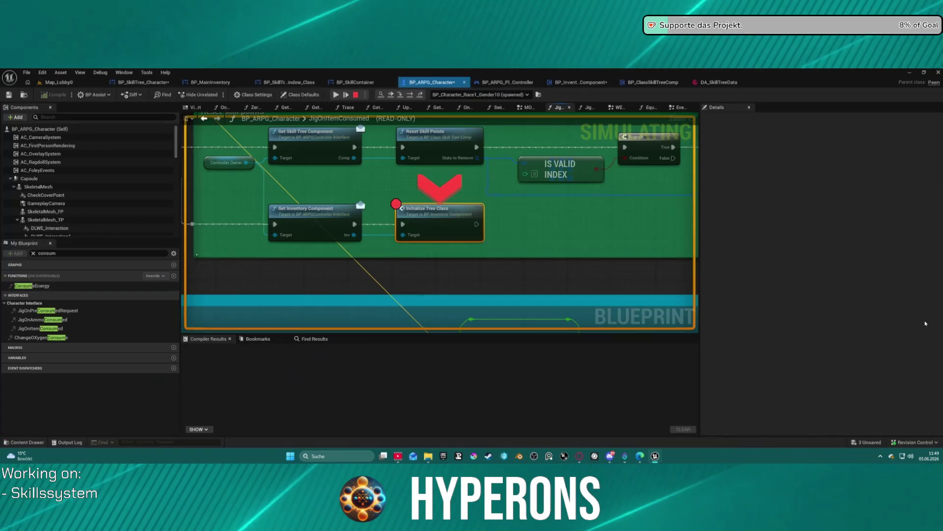
pyautogui.click(335, 95)
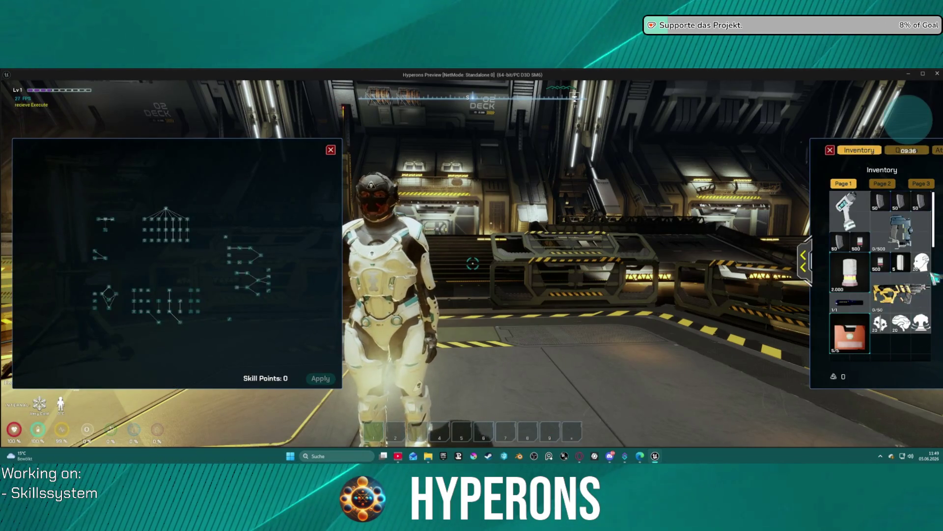
# Step: Consume two Exp items to gain levels
pyautogui.rightClick(907, 332)
pyautogui.rightClick(906, 332)
pyautogui.scroll(3, 116, 263)
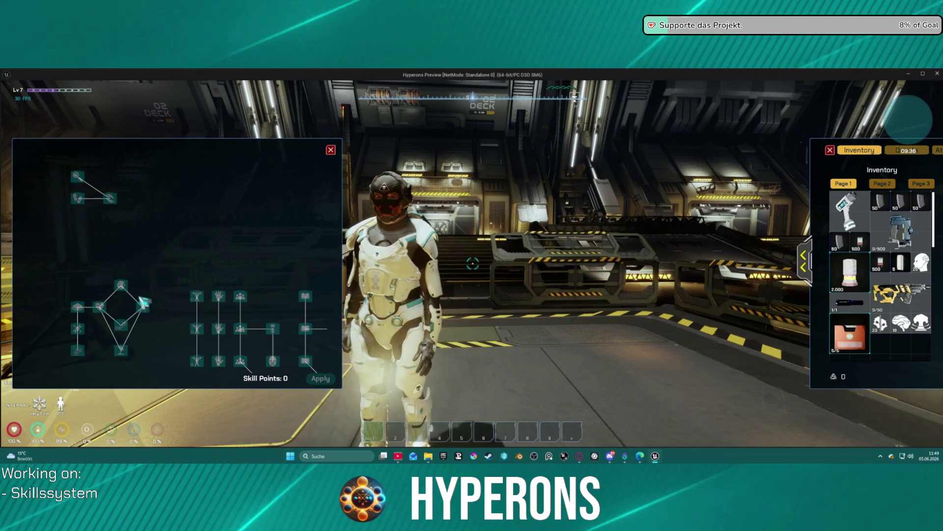
pyautogui.scroll(2, 167, 313)
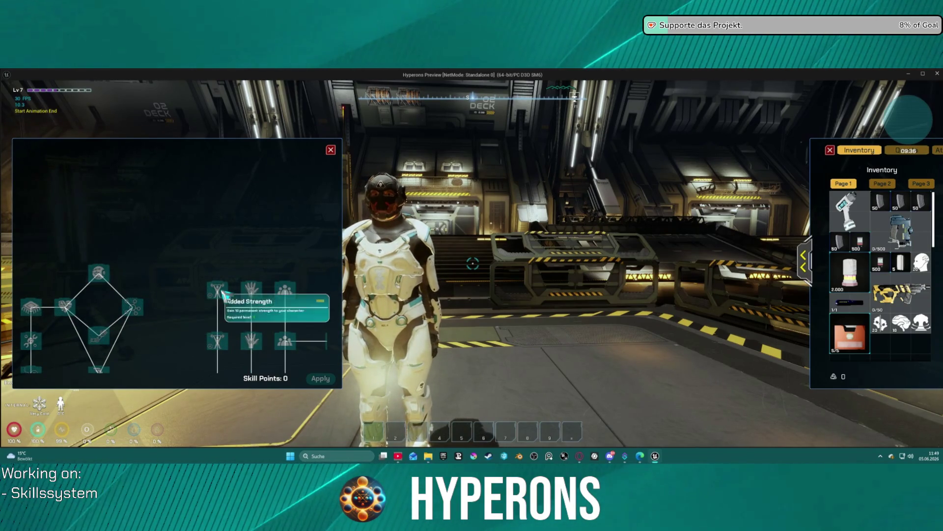
pyautogui.scroll(-3, 278, 252)
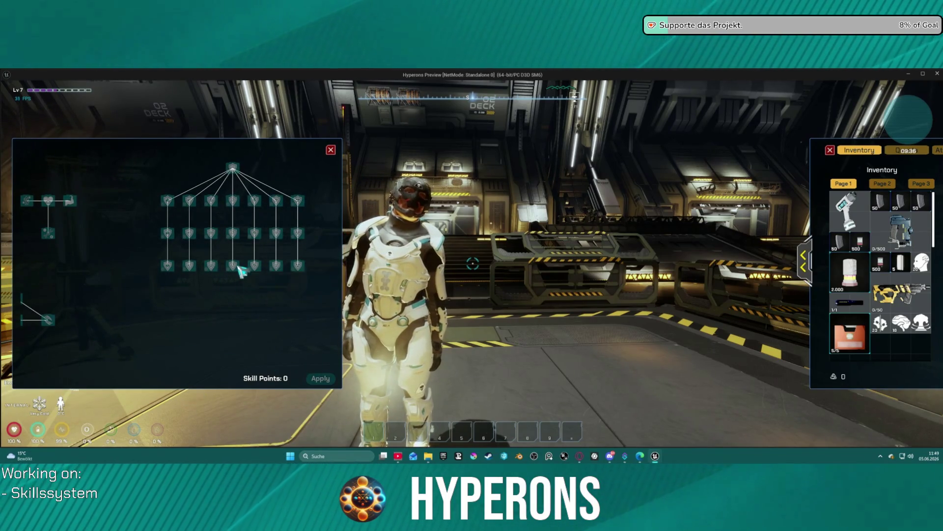
pyautogui.scroll(2, 257, 259)
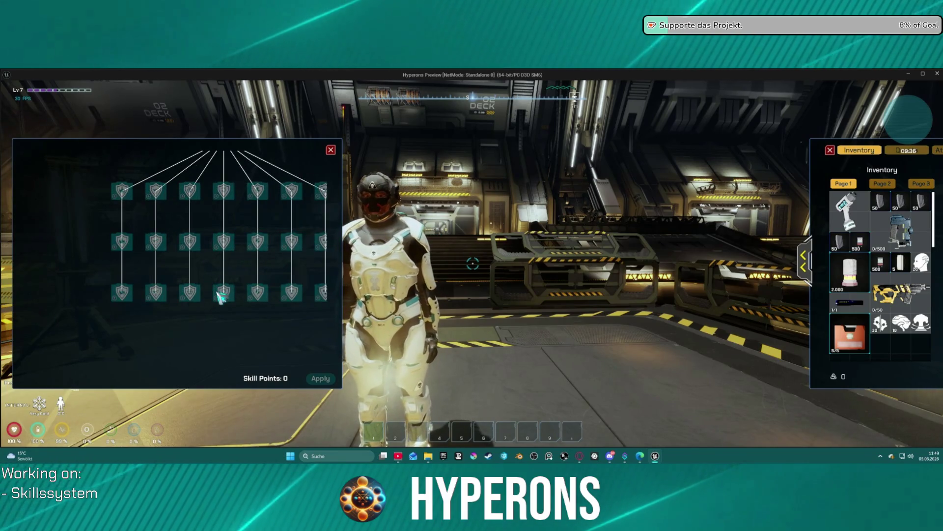
# Step: Consume another Exp item and a Knowledge item, reaching level 11
pyautogui.moveTo(233, 298)
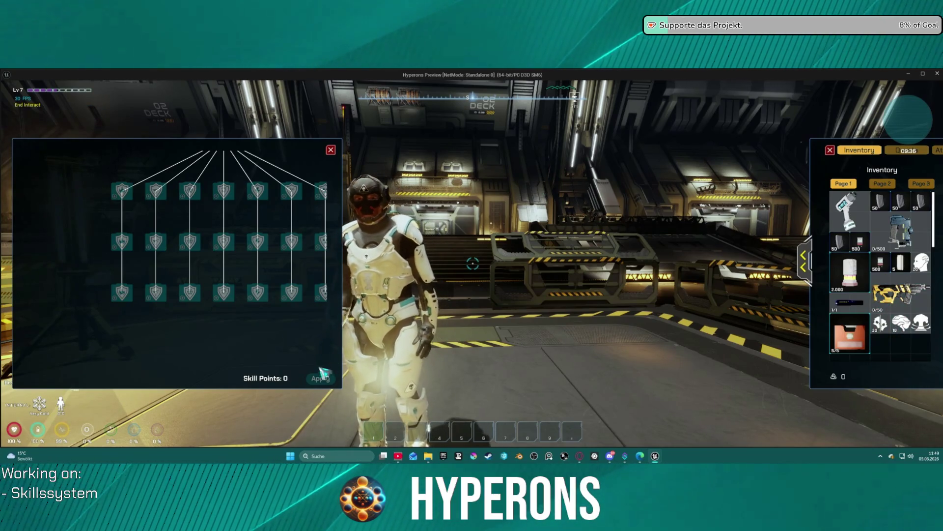
pyautogui.moveTo(905, 331)
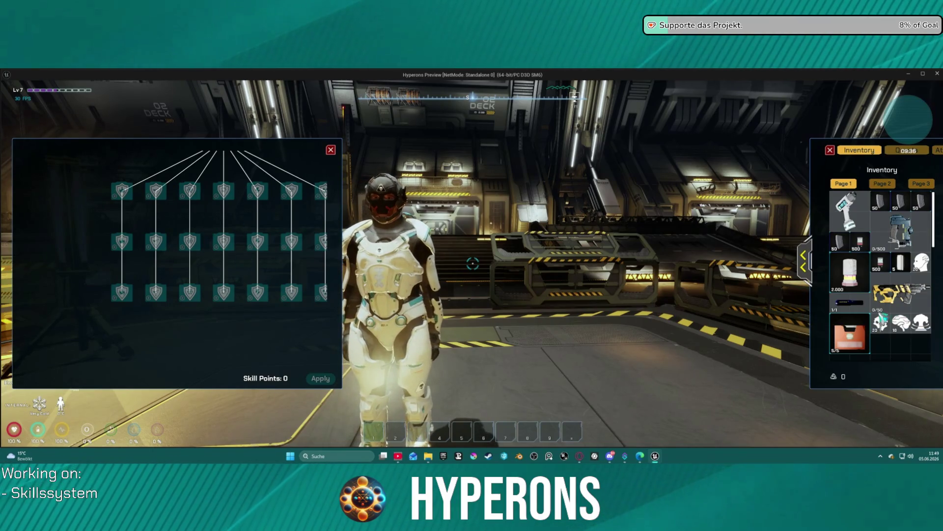
pyautogui.rightClick(908, 326)
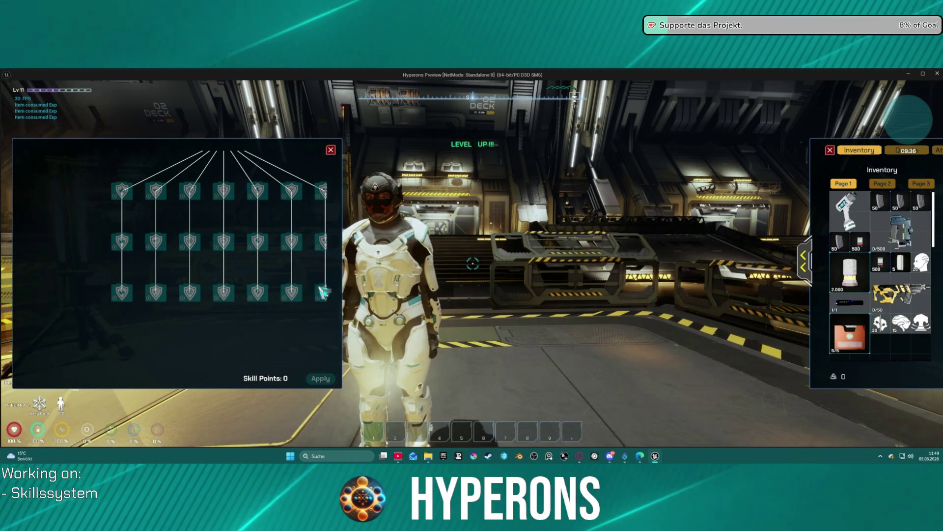
pyautogui.scroll(-3, 295, 315)
pyautogui.scroll(3, 216, 238)
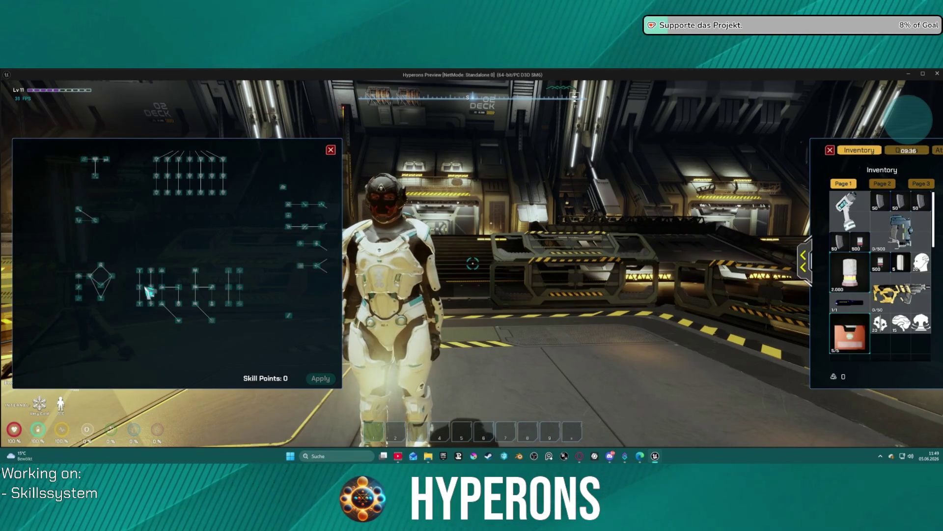
pyautogui.rightClick(927, 269)
pyautogui.rightClick(927, 269)
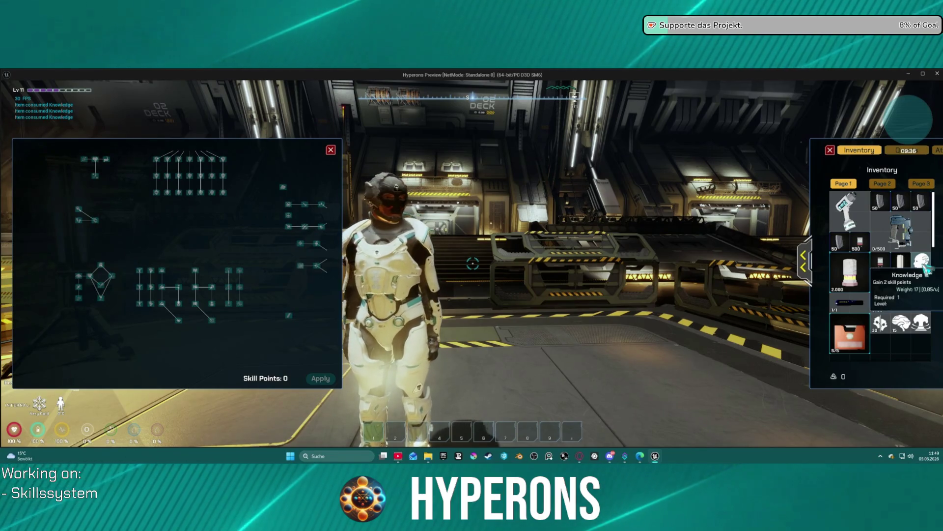
pyautogui.moveTo(880, 271)
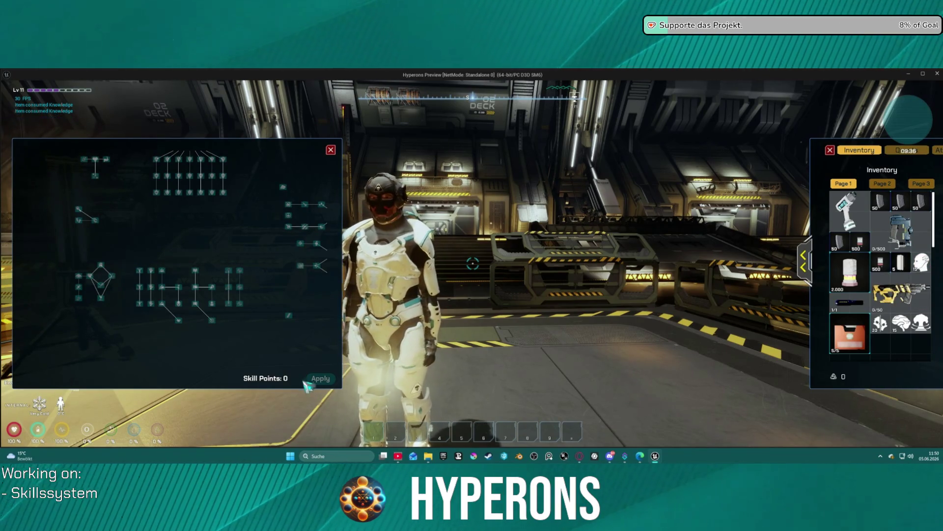
pyautogui.scroll(3, 246, 339)
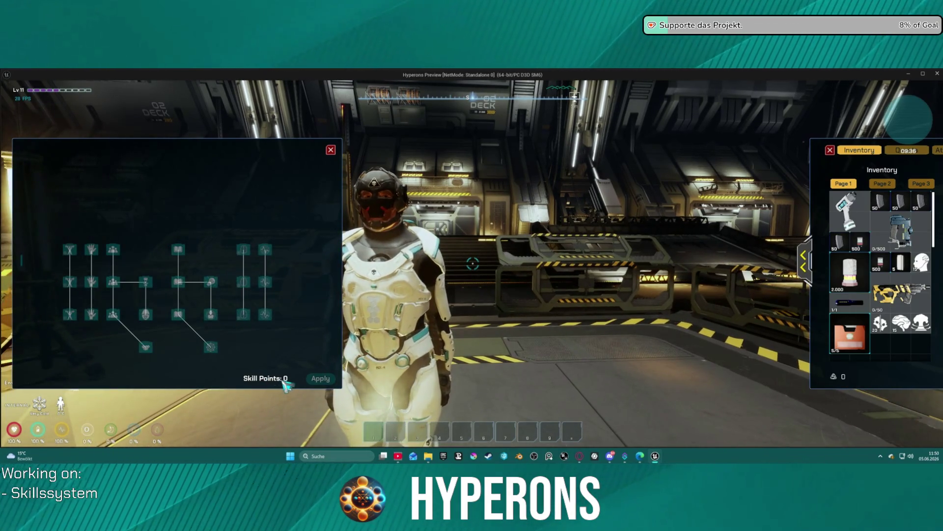
# Step: Stop the session and relaunch Play, accepting the compile-errors prompt
pyautogui.press('Escape')
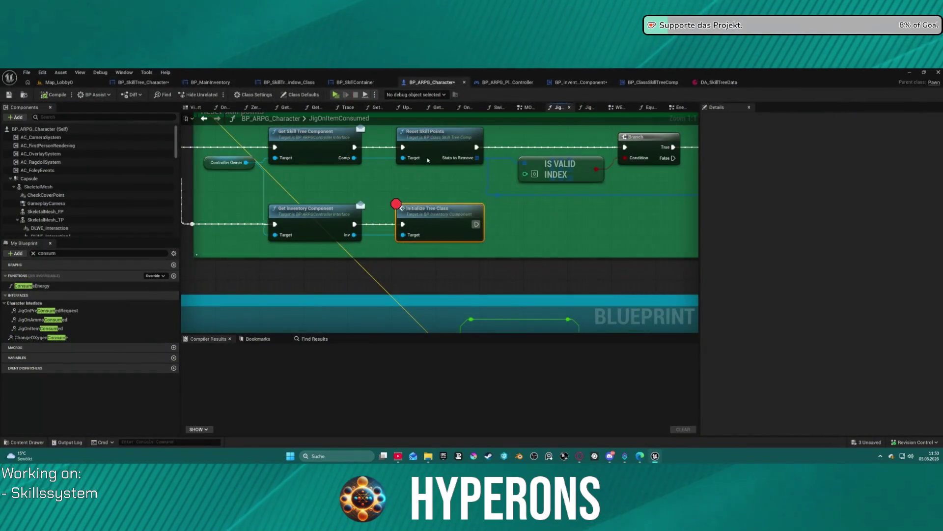
pyautogui.moveTo(216, 224); pyautogui.dragTo(302, 244)
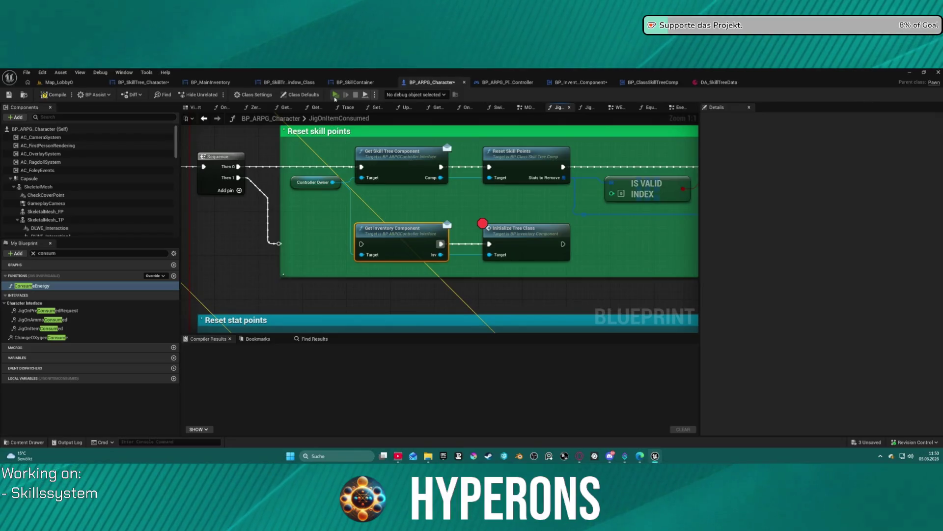
pyautogui.hotkey('alt', 'p')
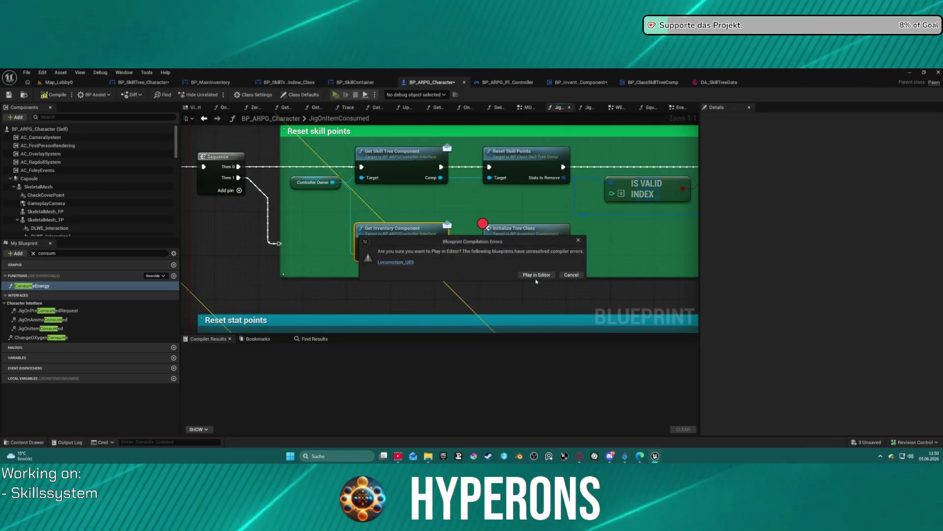
pyautogui.click(571, 275)
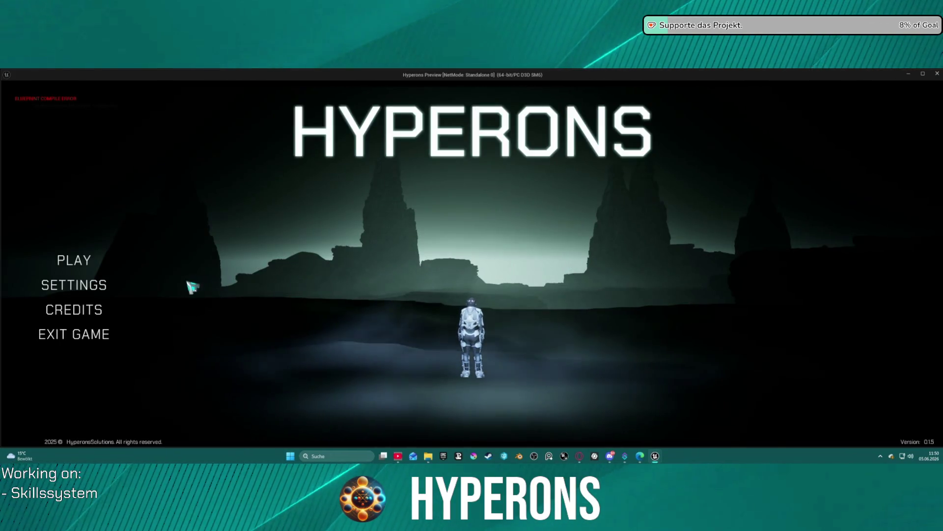
# Step: Select and confirm the dsasad character, then start the game
pyautogui.click(73, 265)
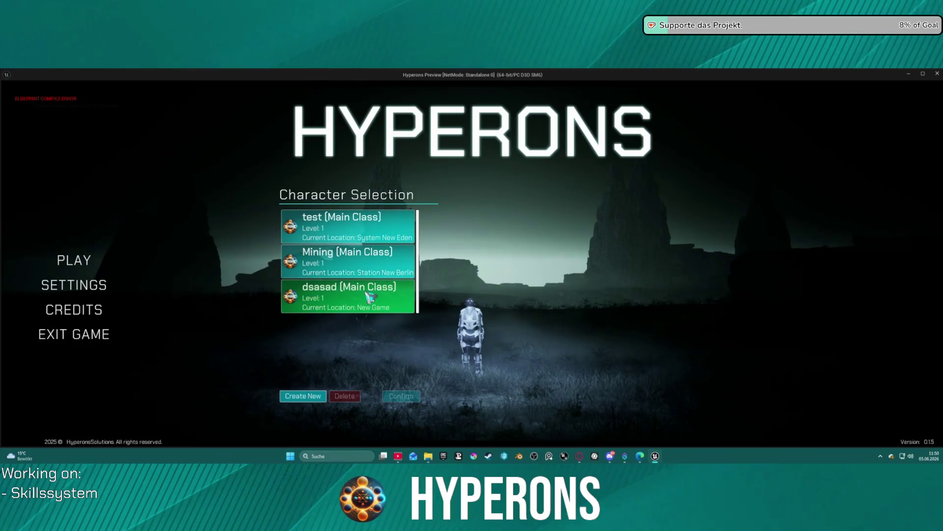
pyautogui.click(378, 301)
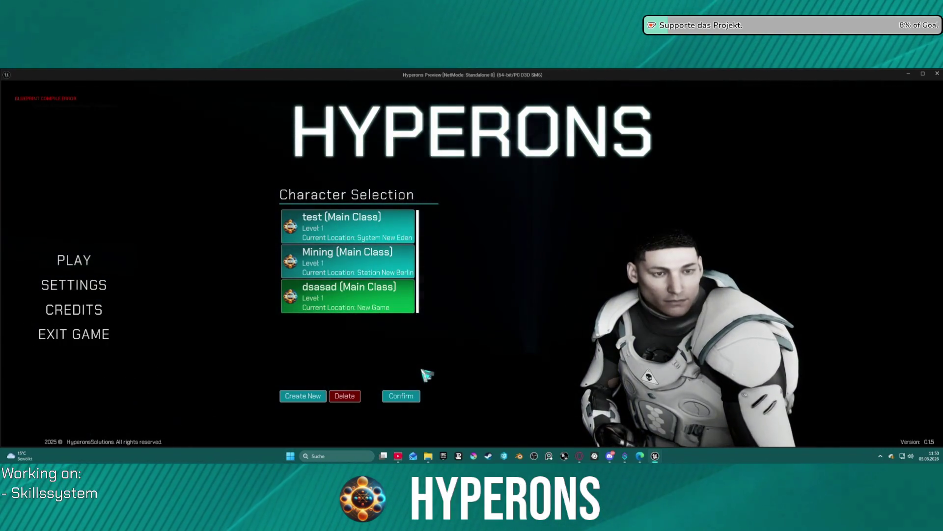
pyautogui.click(401, 395)
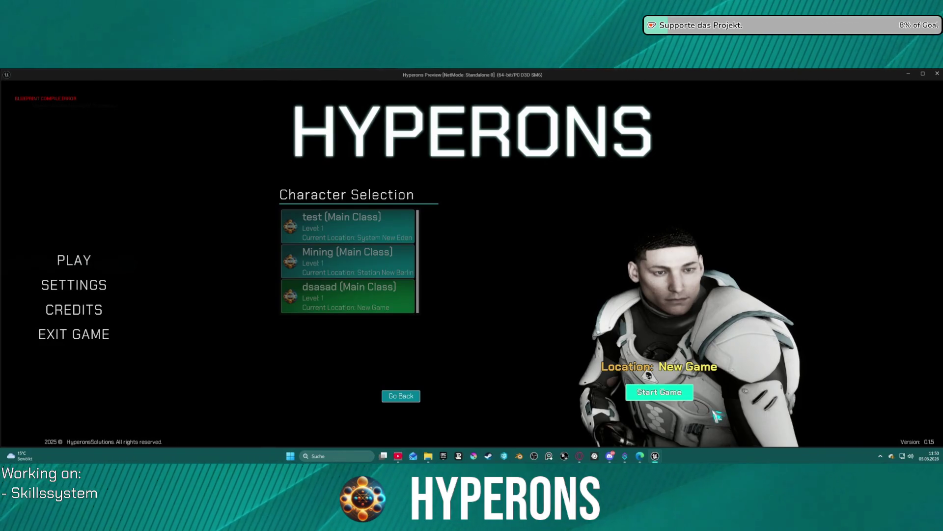
pyautogui.click(659, 392)
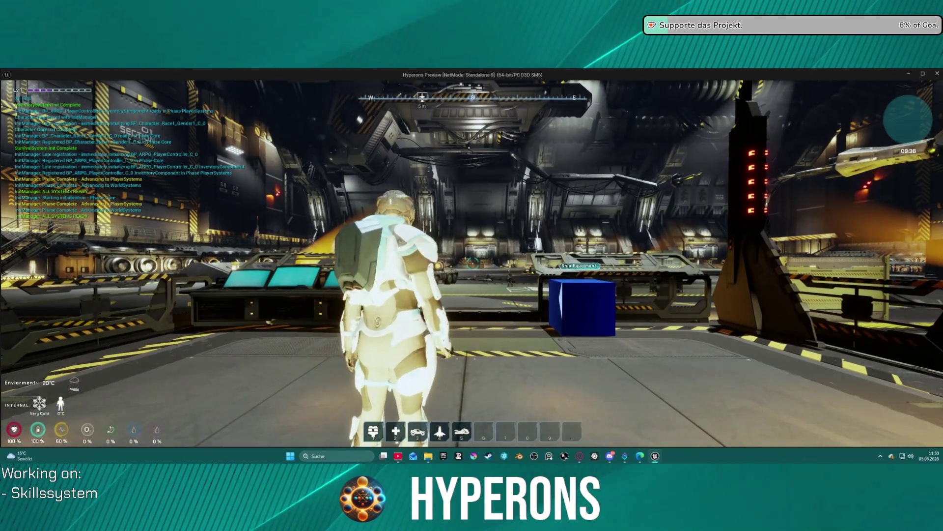
# Step: With the skill tree and inventory open, consume an Exp item, the ResetSkillPoints item, then another Exp
pyautogui.press('k')
pyautogui.press('i')
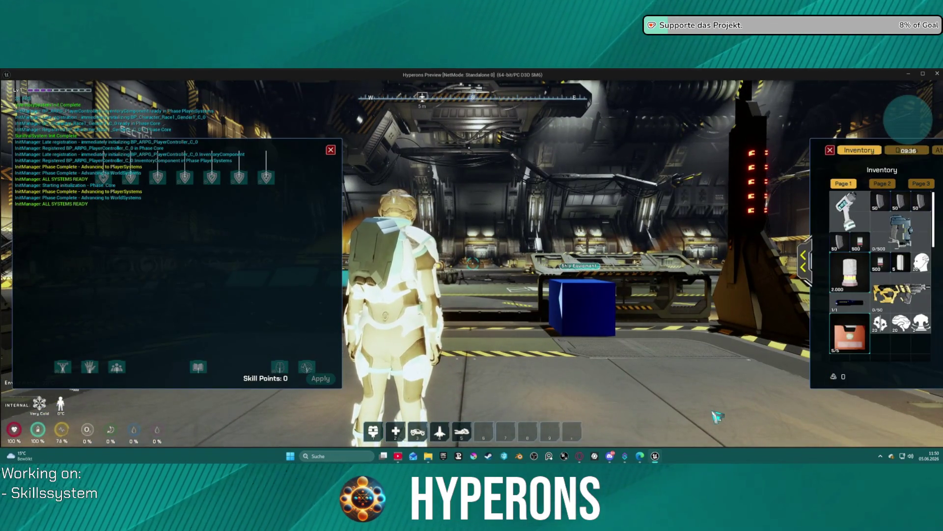
pyautogui.moveTo(908, 328)
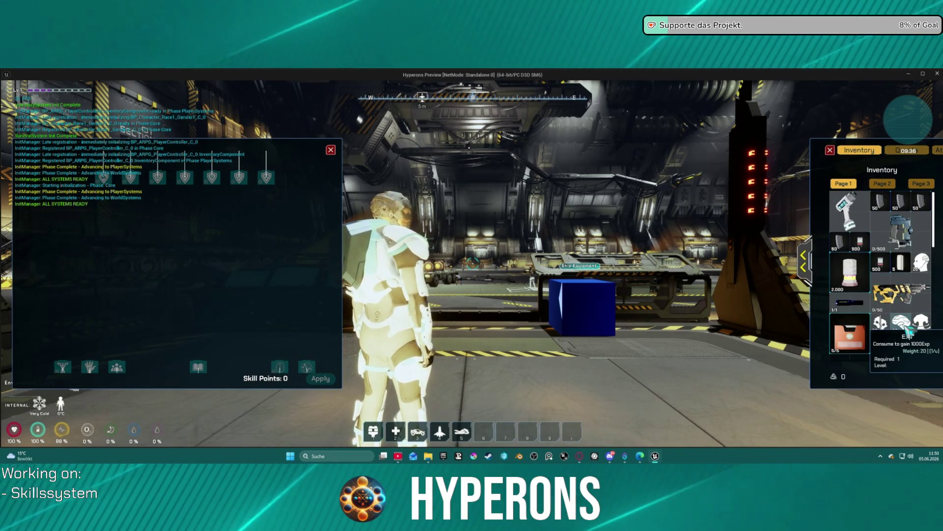
pyautogui.rightClick(908, 332)
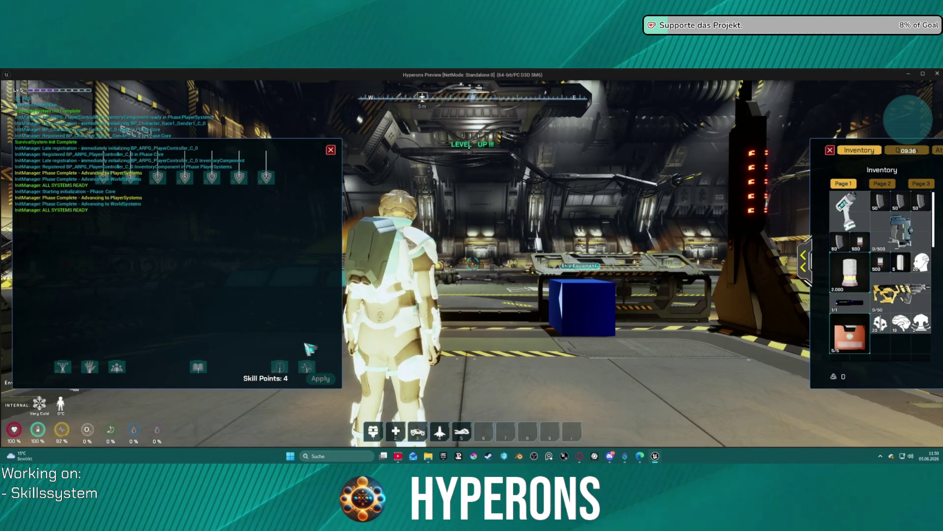
pyautogui.rightClick(924, 334)
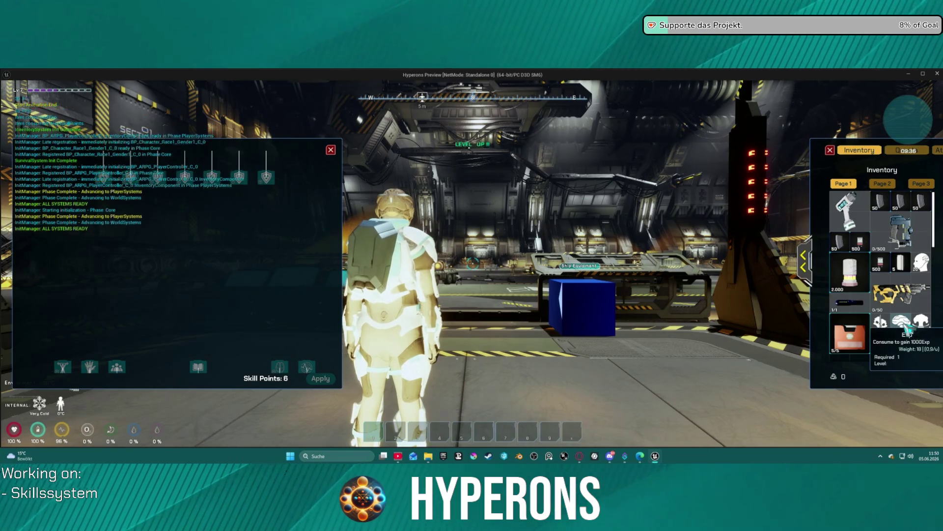
pyautogui.rightClick(903, 326)
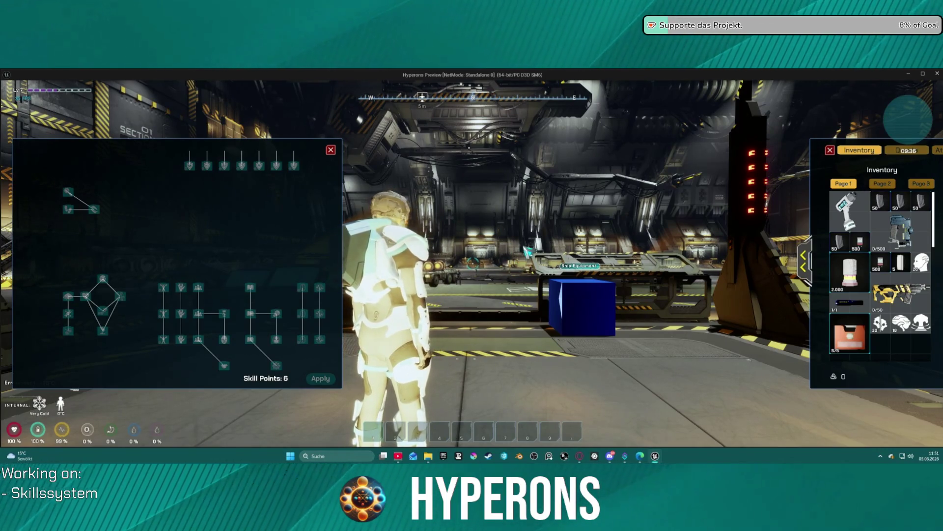
# Step: Spend the available points on the education skills, including Added Education and the people skill
pyautogui.press('w')
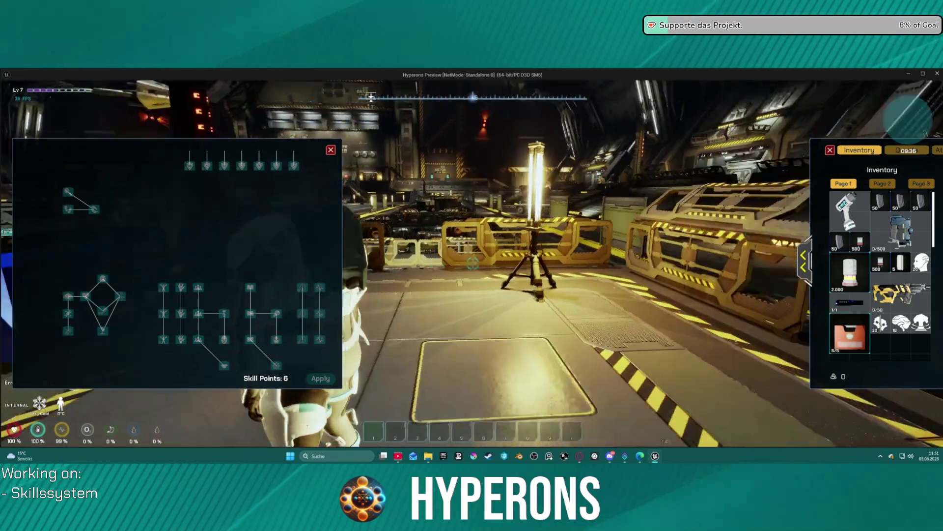
pyautogui.scroll(3, 264, 288)
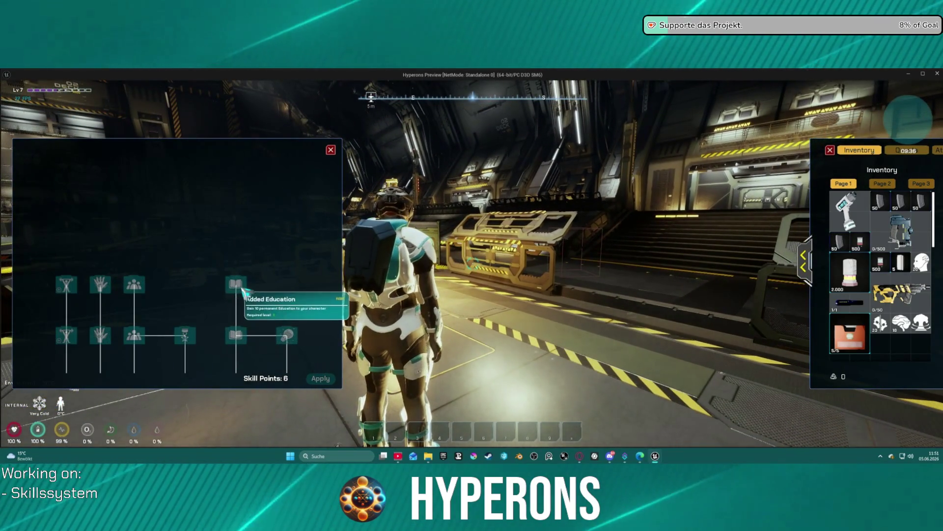
pyautogui.click(237, 286)
pyautogui.click(140, 287)
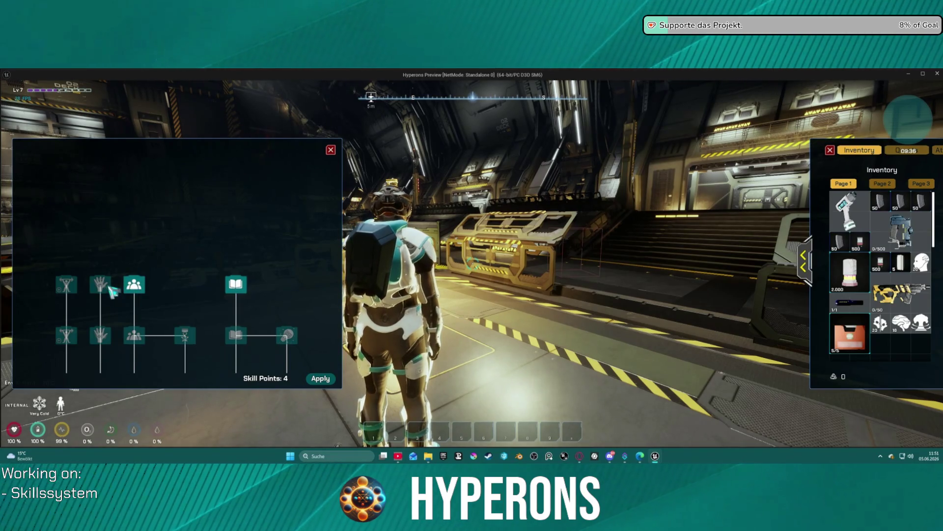
pyautogui.click(61, 287)
pyautogui.scroll(-4, 248, 274)
pyautogui.click(271, 273)
pyautogui.click(282, 273)
pyautogui.scroll(1, 206, 198)
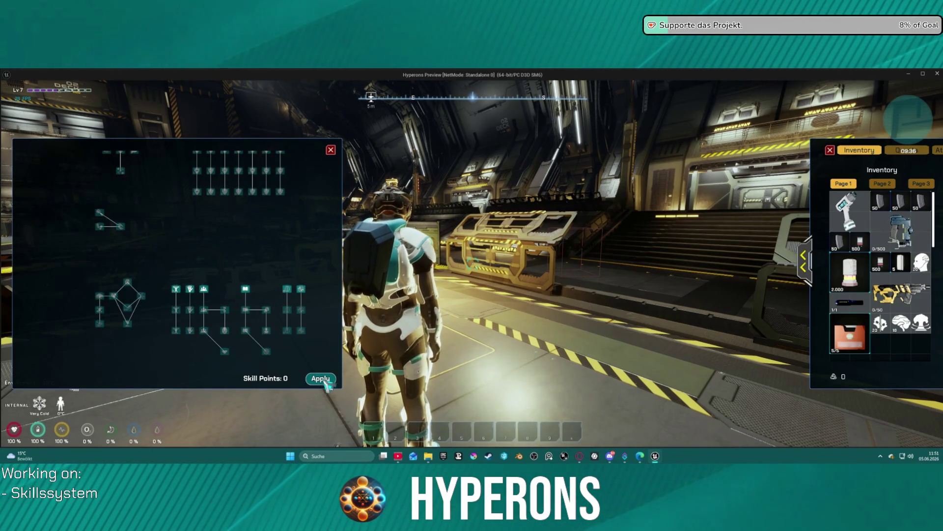
# Step: Consume an Exp item and seven Knowledge items to reach level 12
pyautogui.rightClick(907, 336)
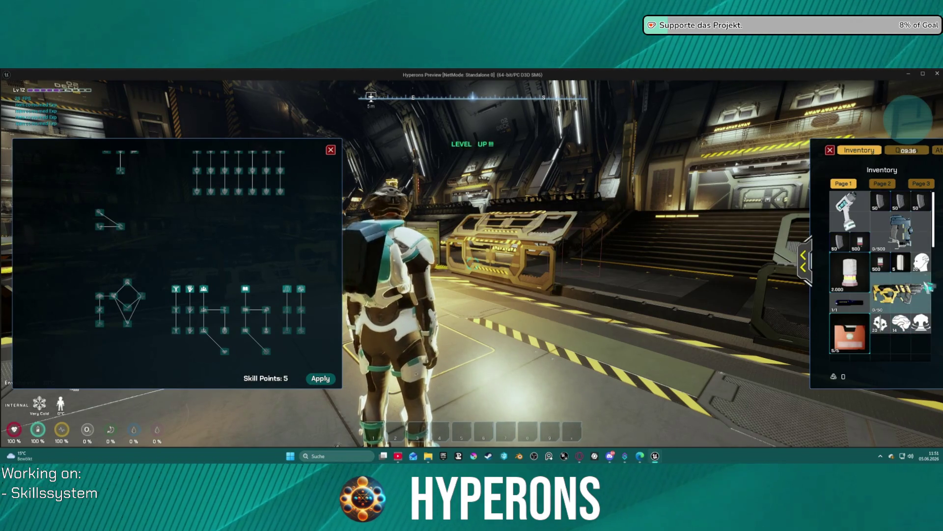
pyautogui.rightClick(928, 265)
pyautogui.rightClick(928, 265)
pyautogui.rightClick(928, 265)
pyautogui.rightClick(928, 265)
pyautogui.rightClick(928, 265)
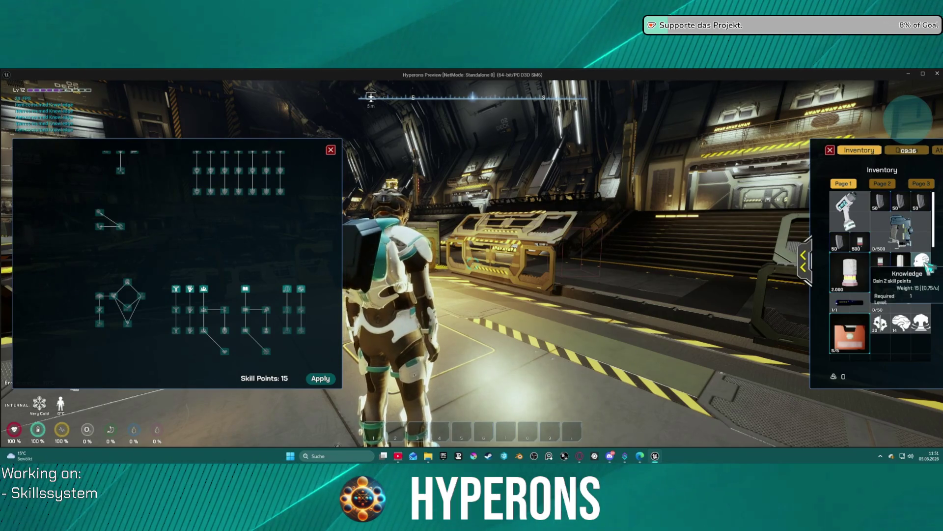
pyautogui.rightClick(928, 265)
pyautogui.rightClick(928, 265)
pyautogui.rightClick(929, 265)
pyautogui.rightClick(928, 265)
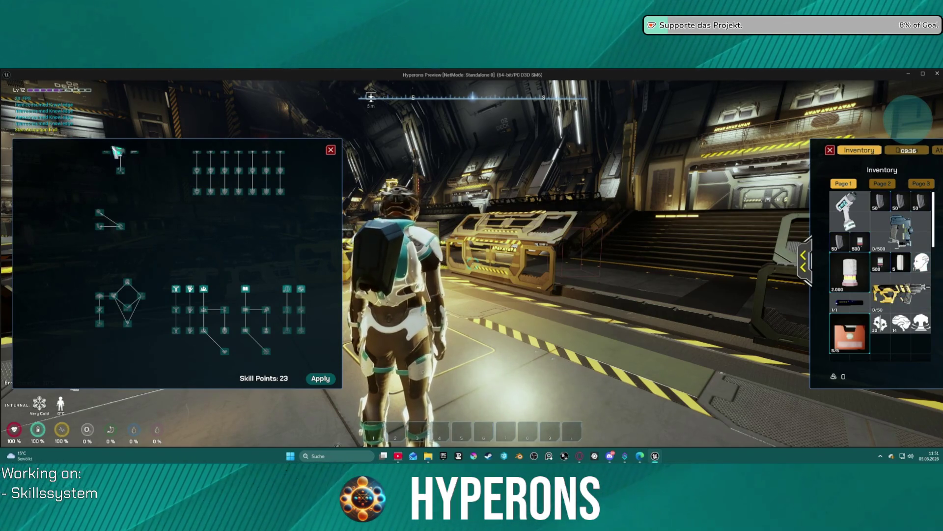
# Step: Unlock the six bottom-row shield resistance skills, ending with Radiation Resistance
pyautogui.scroll(3, 209, 208)
pyautogui.click(232, 194)
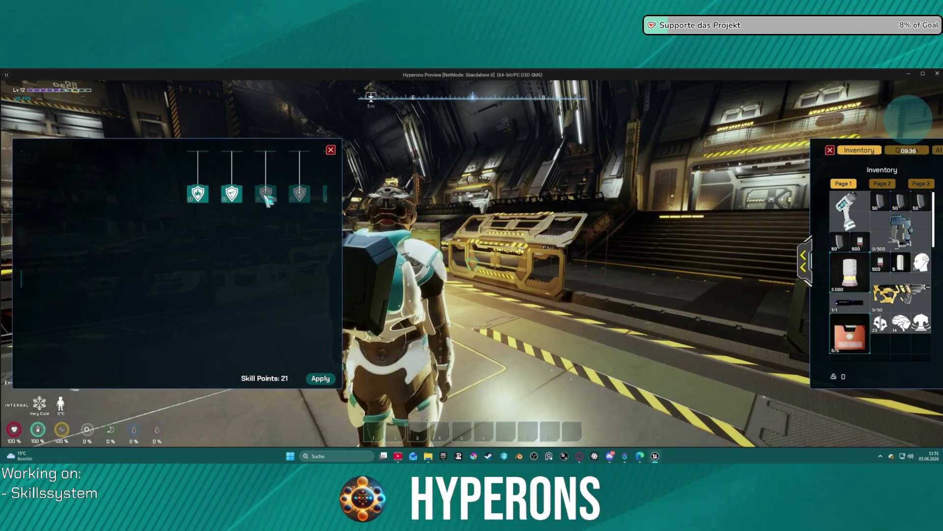
pyautogui.click(266, 194)
pyautogui.click(300, 194)
pyautogui.scroll(-2, 322, 212)
pyautogui.moveTo(322, 211); pyautogui.dragTo(143, 269)
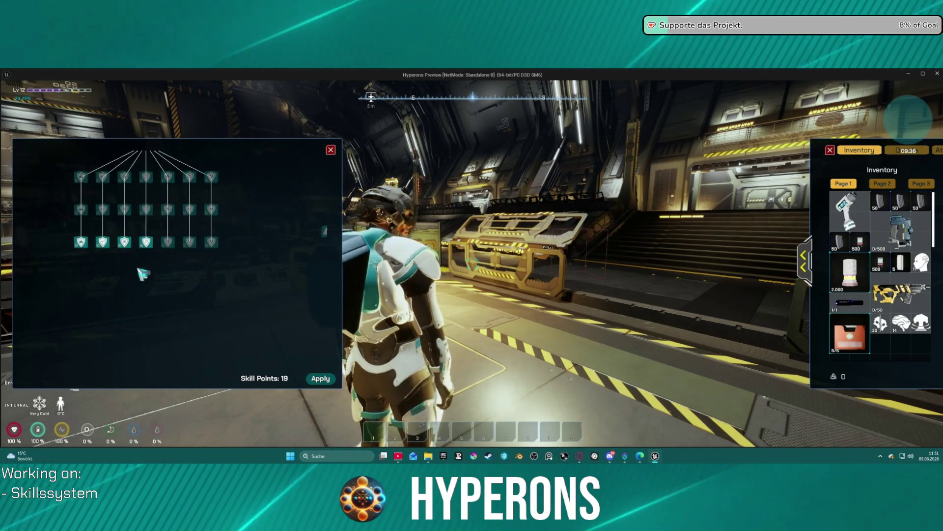
pyautogui.click(150, 254)
pyautogui.click(171, 254)
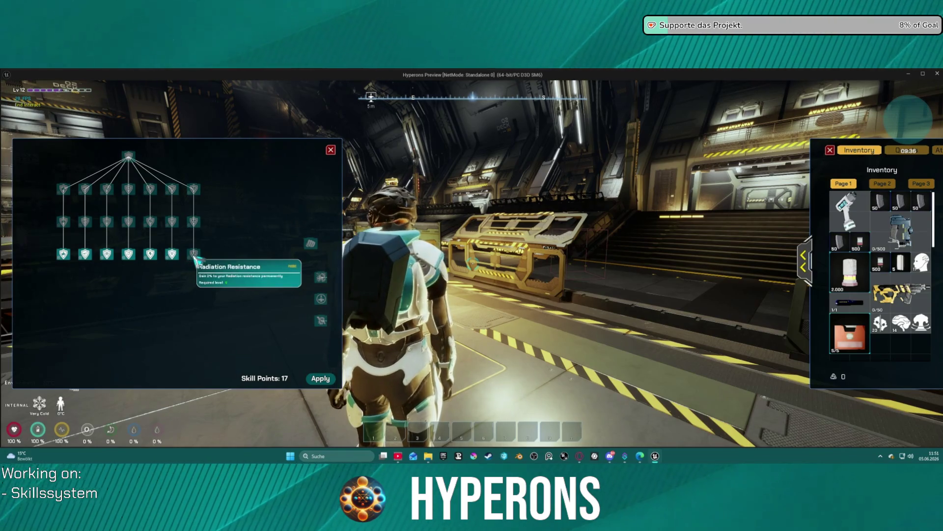
pyautogui.click(193, 255)
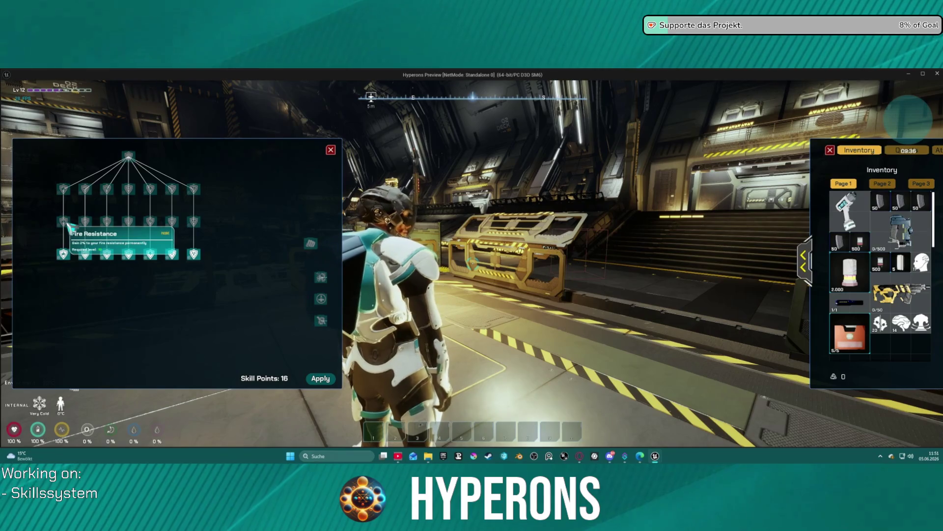
pyautogui.moveTo(210, 236); pyautogui.dragTo(302, 235)
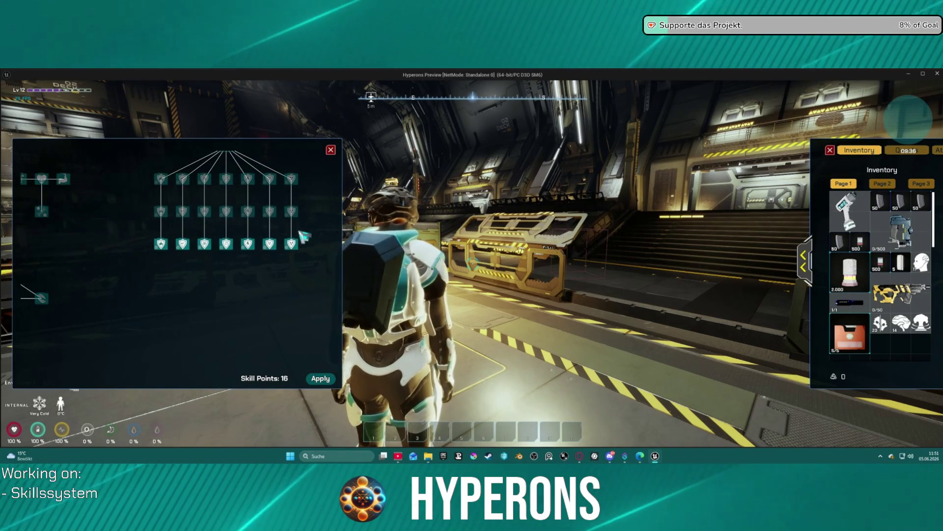
# Step: Pan and zoom across the skill trees to inspect the unlocked skills and the root node
pyautogui.moveTo(280, 275); pyautogui.dragTo(250, 246)
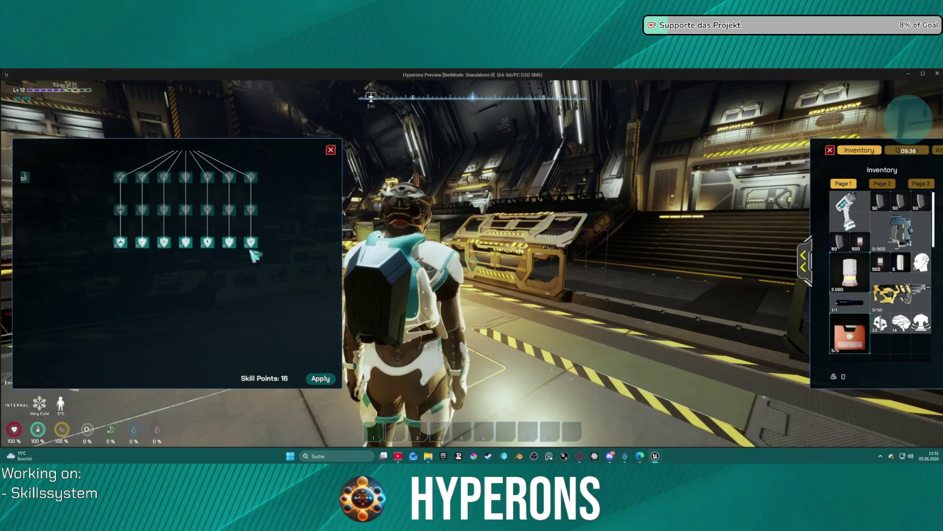
pyautogui.scroll(3, 251, 246)
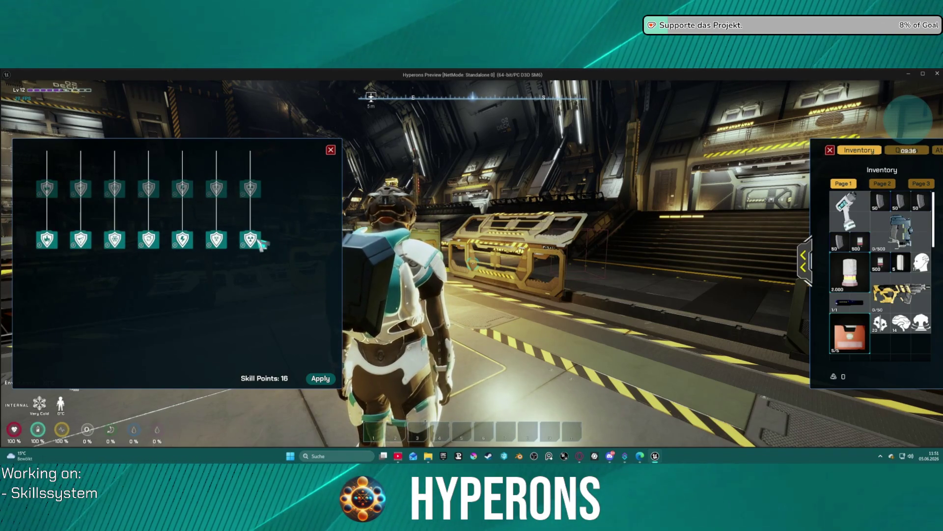
pyautogui.moveTo(256, 246)
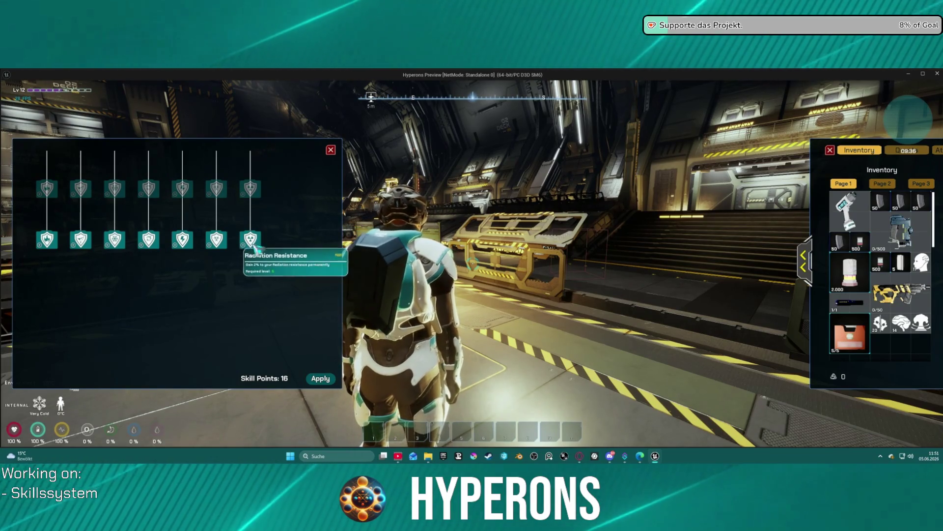
pyautogui.scroll(-5, 219, 275)
pyautogui.scroll(5, 236, 265)
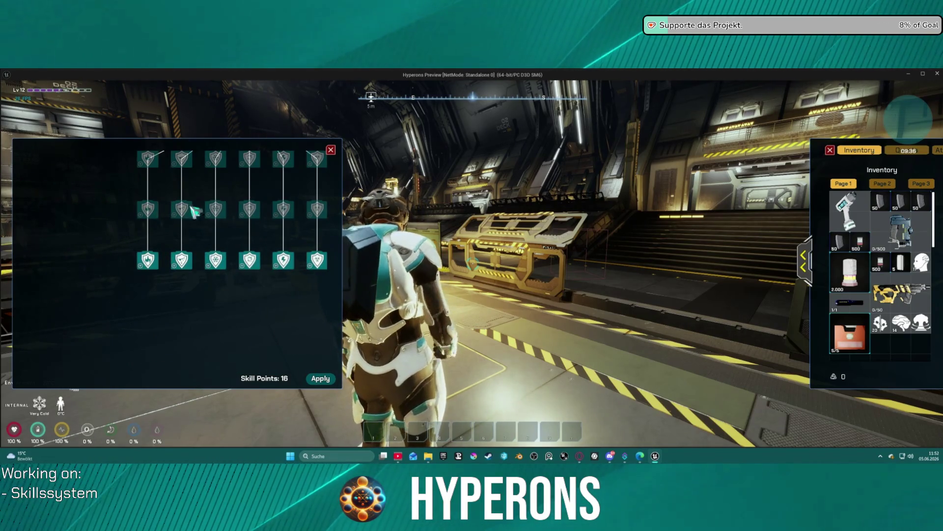
pyautogui.moveTo(295, 219); pyautogui.dragTo(180, 266)
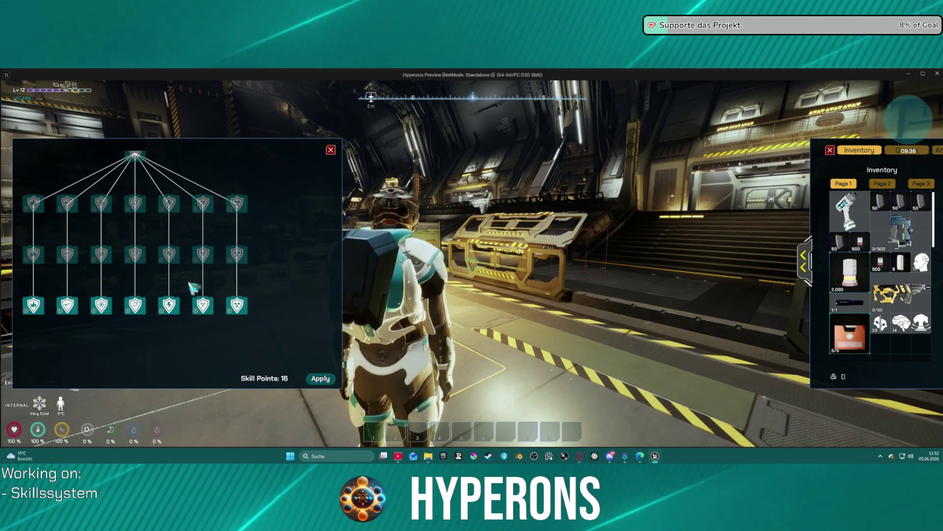
pyautogui.moveTo(193, 287); pyautogui.dragTo(290, 262)
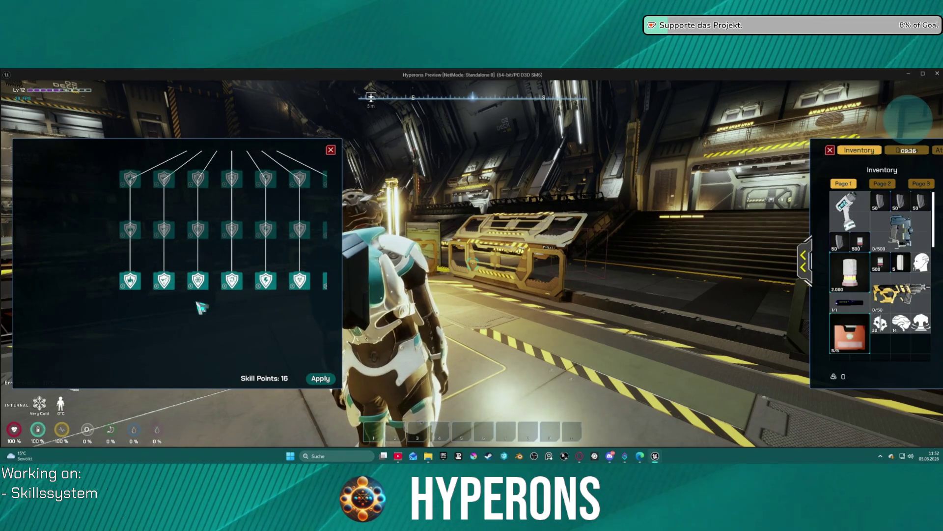
pyautogui.scroll(-2, 202, 307)
pyautogui.moveTo(179, 295); pyautogui.dragTo(284, 265)
pyautogui.moveTo(155, 239)
pyautogui.mouseDown()
pyautogui.moveTo(143, 273)
pyautogui.moveTo(152, 274)
pyautogui.mouseUp()
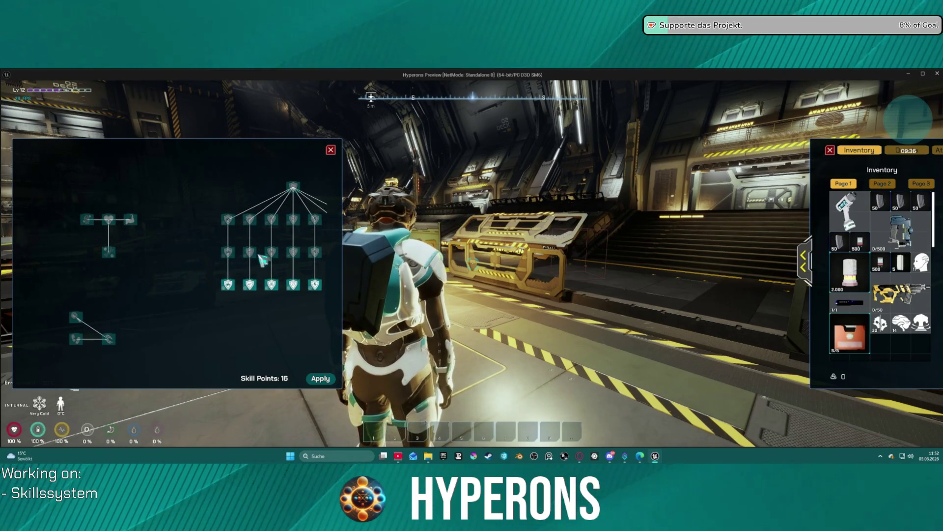
# Step: Review the shield tree's top cluster, then close the skill tree panel
pyautogui.moveTo(260, 258); pyautogui.dragTo(119, 249)
pyautogui.scroll(2, 162, 276)
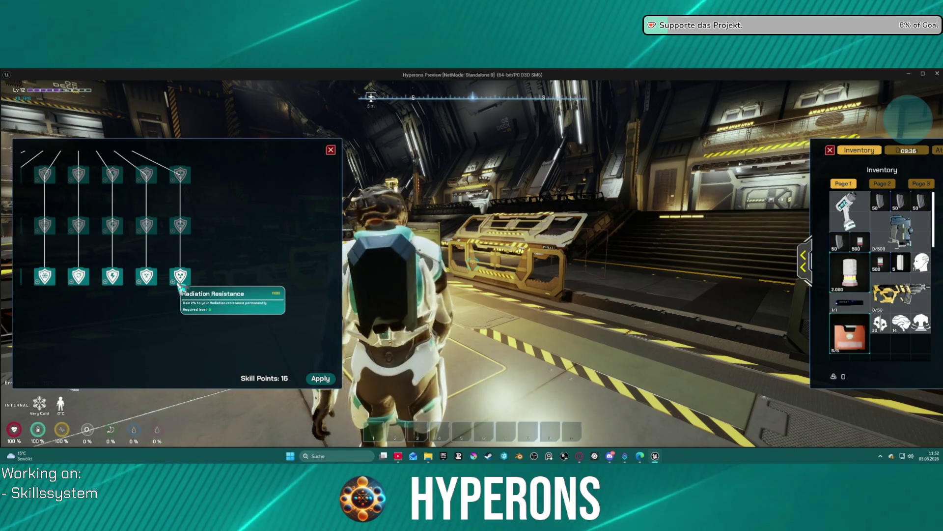
pyautogui.scroll(-4, 182, 287)
pyautogui.scroll(5, 219, 221)
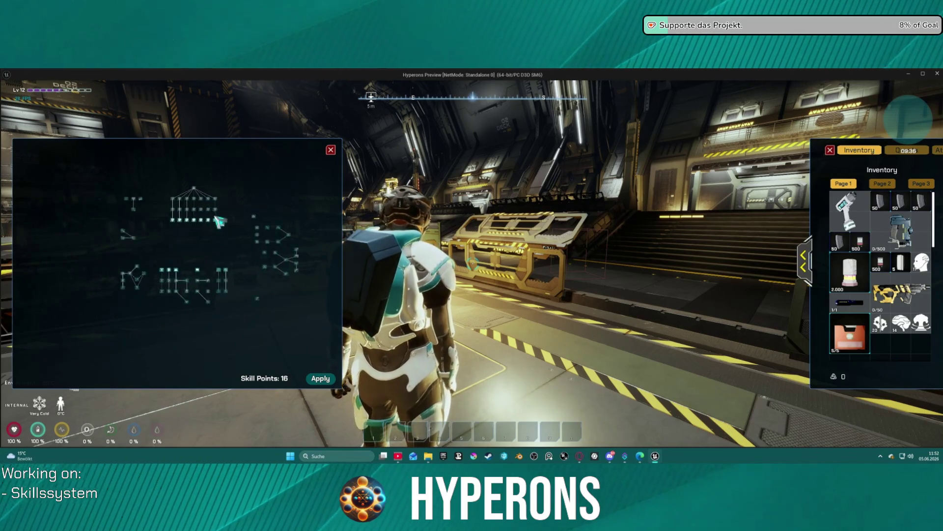
pyautogui.scroll(2, 237, 245)
pyautogui.moveTo(173, 255)
pyautogui.mouseDown()
pyautogui.moveTo(195, 265)
pyautogui.moveTo(190, 332)
pyautogui.mouseUp()
pyautogui.scroll(3, 155, 272)
pyautogui.scroll(-2, 190, 275)
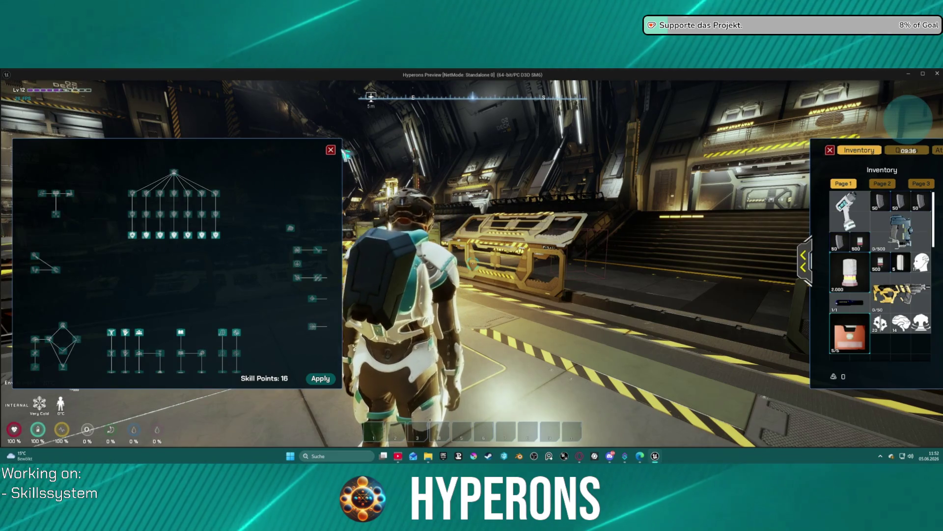
pyautogui.click(330, 150)
pyautogui.press('w')
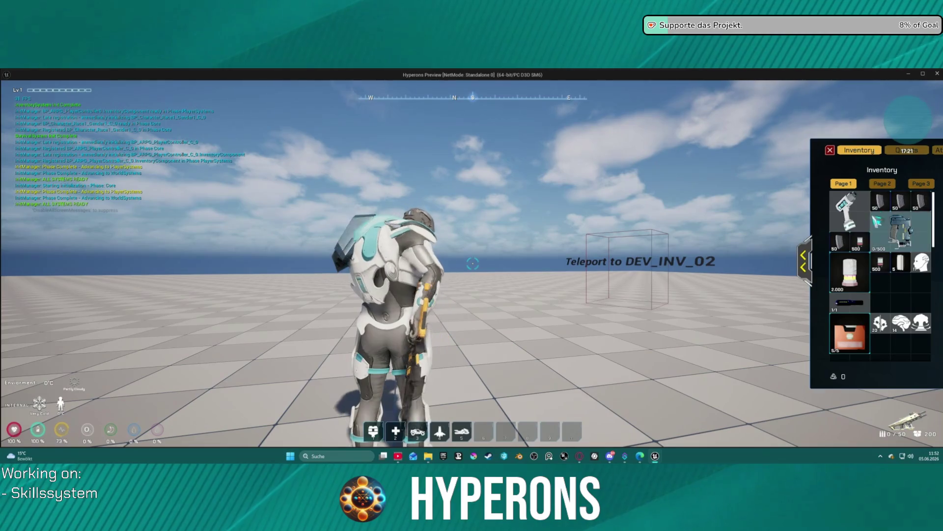
# Step: Reload the rifle to a full 50/50 magazine
pyautogui.press('r')
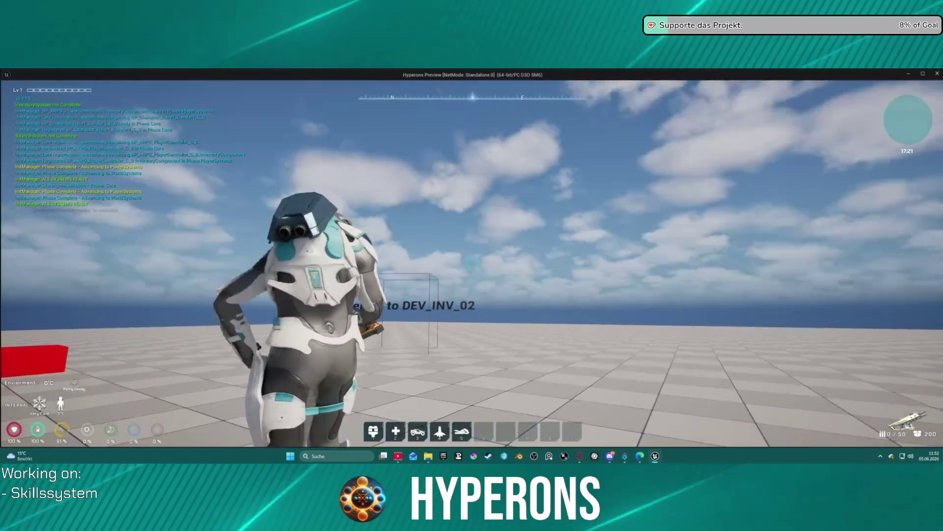
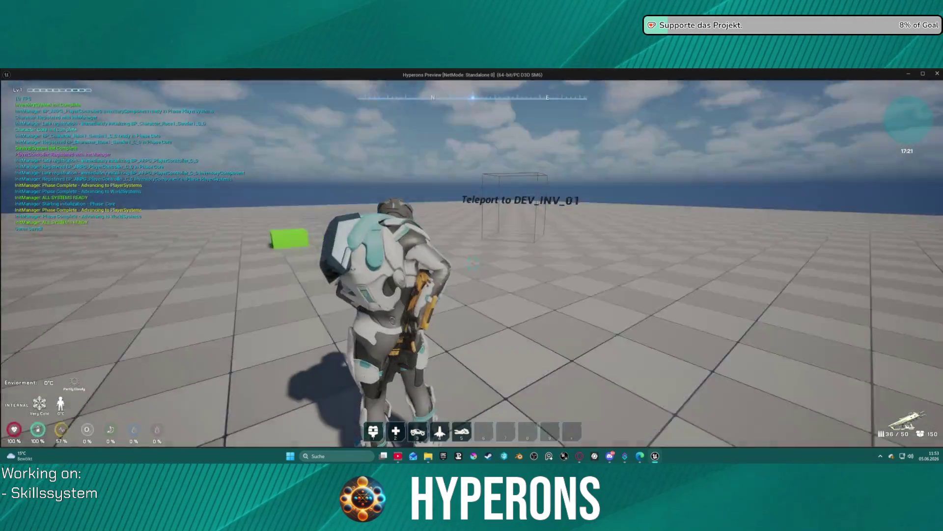
# Step: Run the character up to the armored enemy and shoot it, dropping ammo to 11/50
pyautogui.press('w')
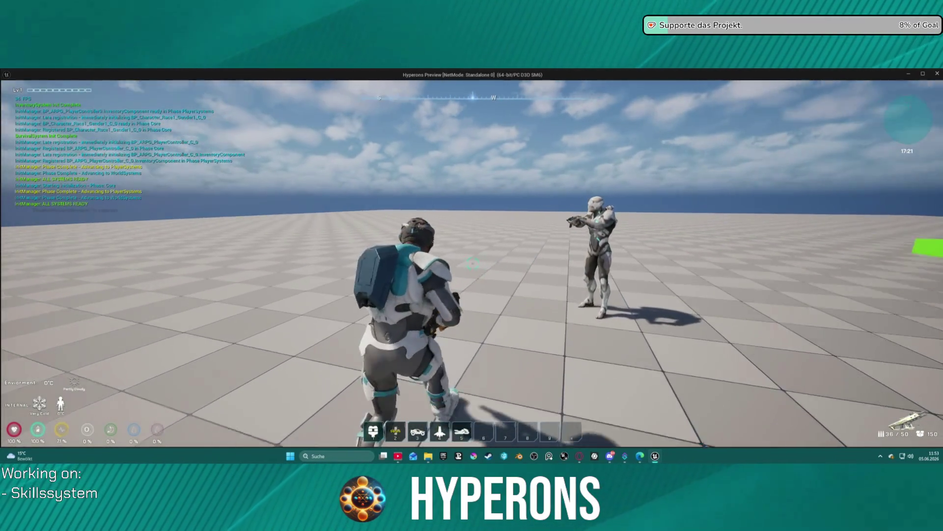
pyautogui.press('w')
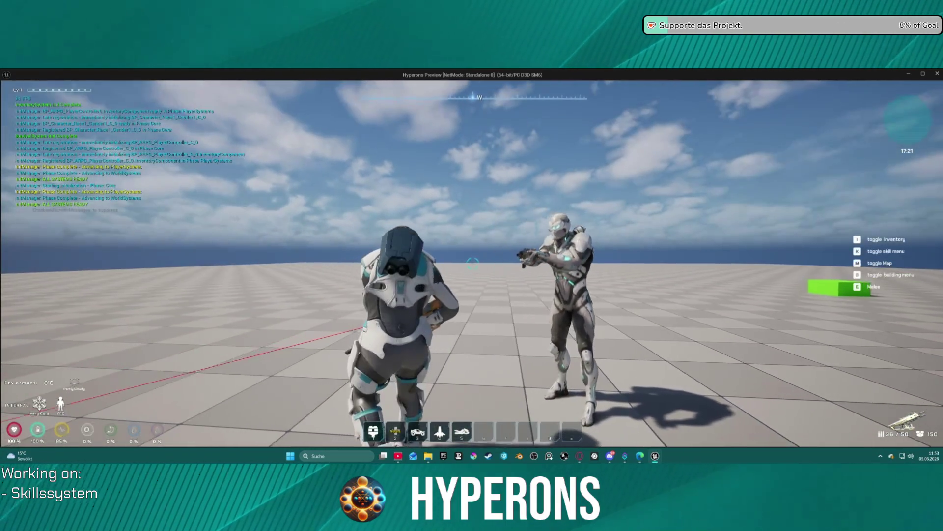
pyautogui.press('w')
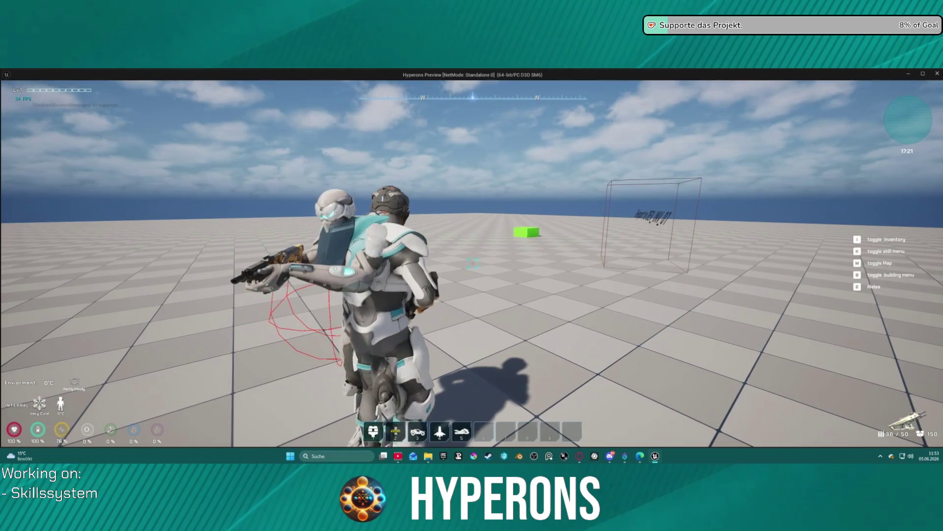
pyautogui.press('s')
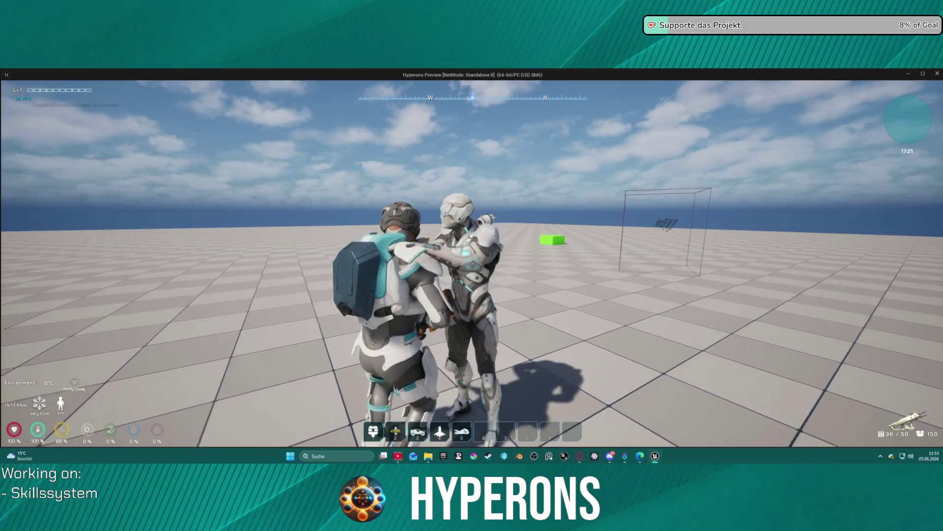
pyautogui.press('s')
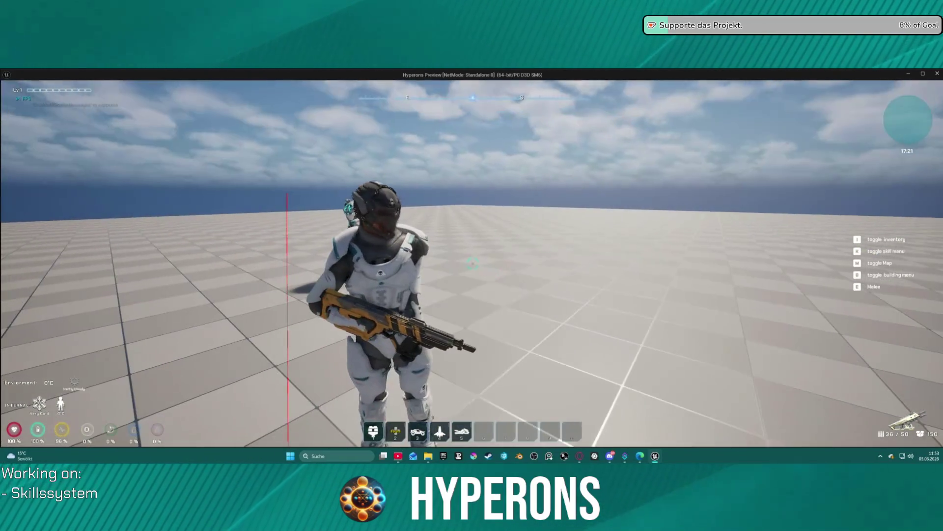
pyautogui.press('w')
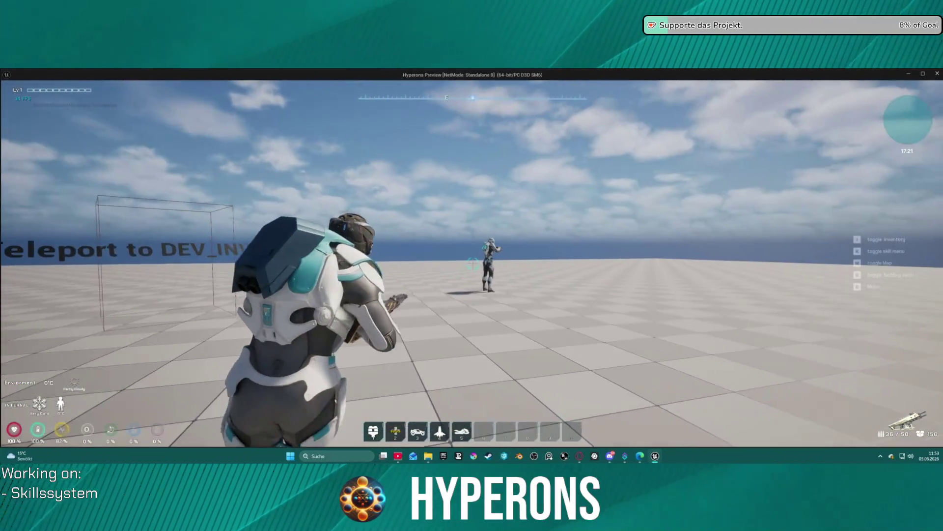
pyautogui.click(472, 264)
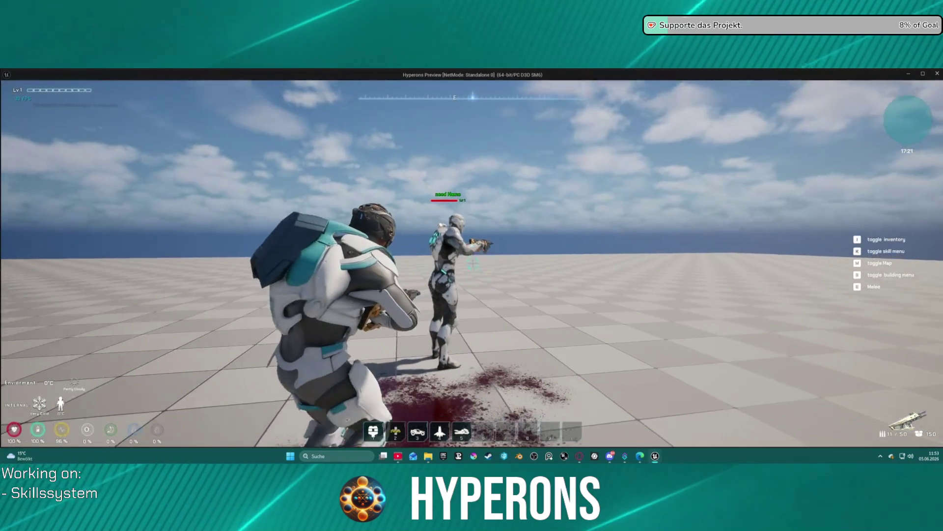
pyautogui.click(472, 265)
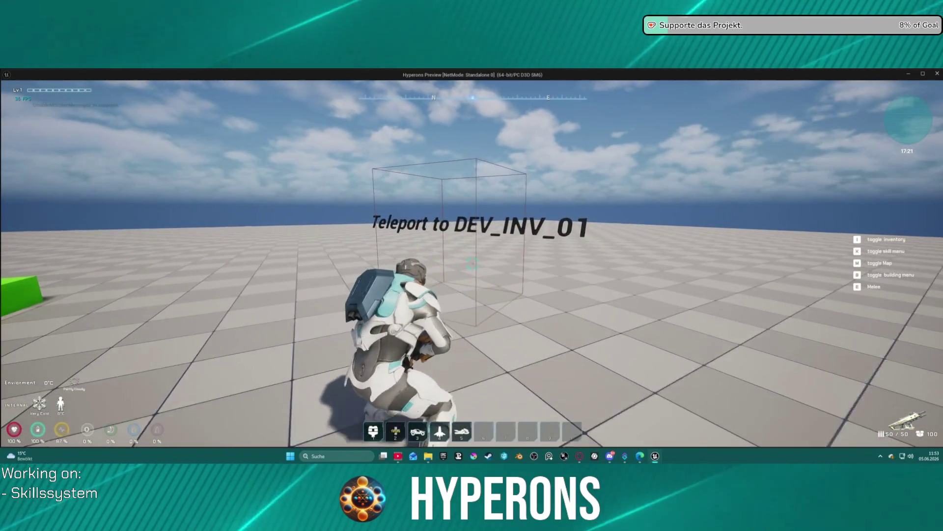
# Step: Check the inventory and the skill tree's 29 skill points, then stop the preview
pyautogui.press('i')
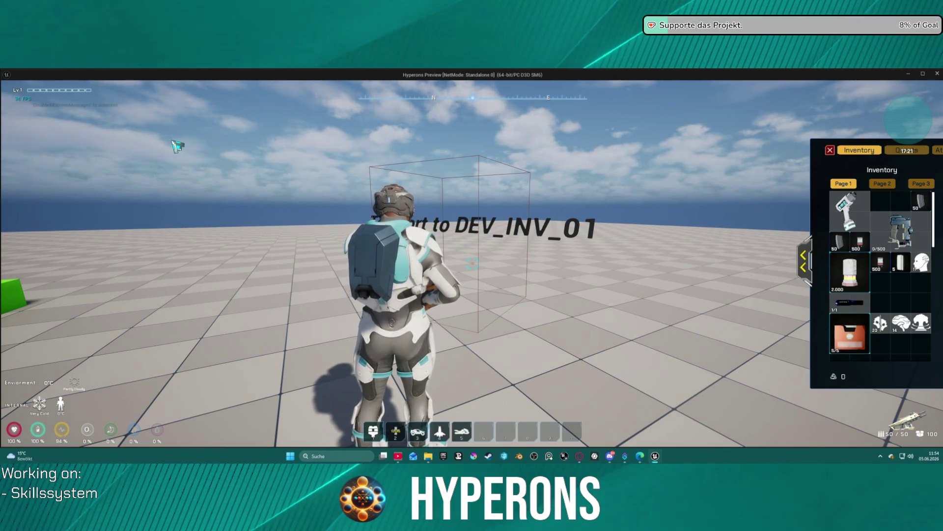
pyautogui.press('k')
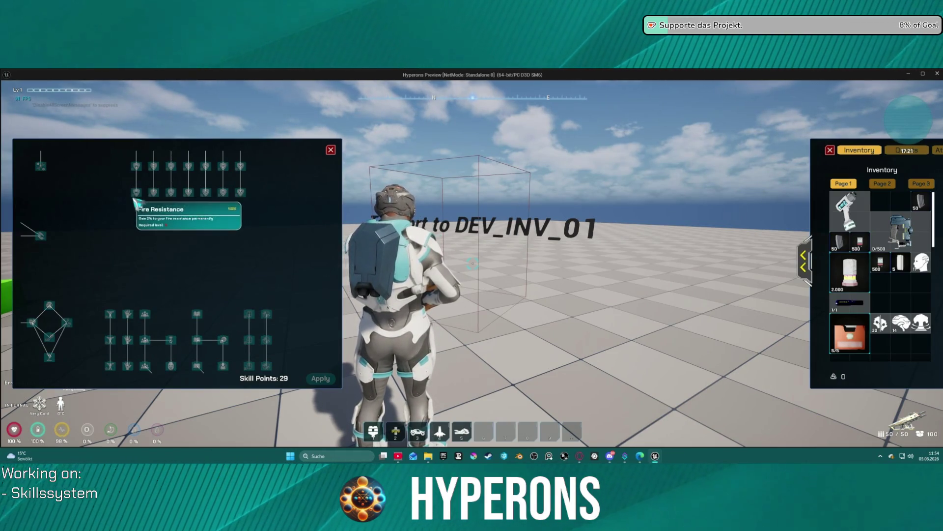
pyautogui.scroll(3, 139, 195)
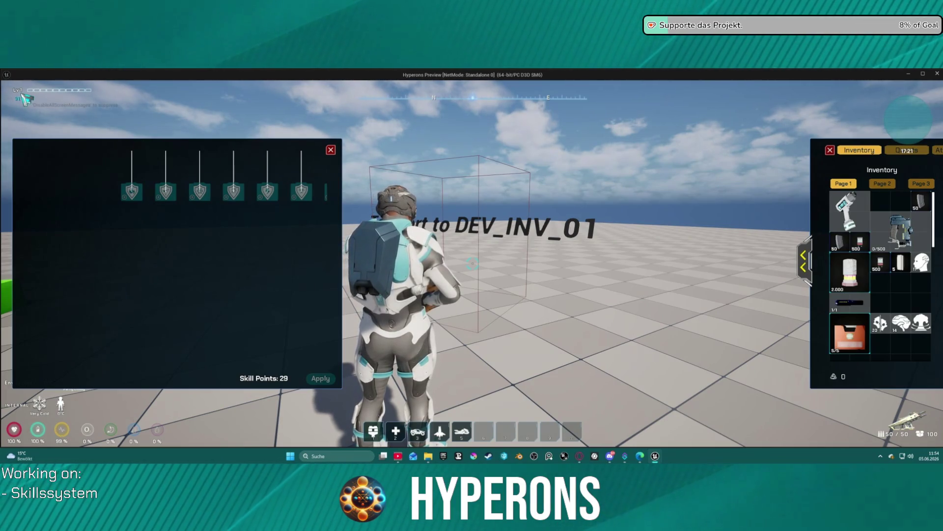
pyautogui.press('Escape')
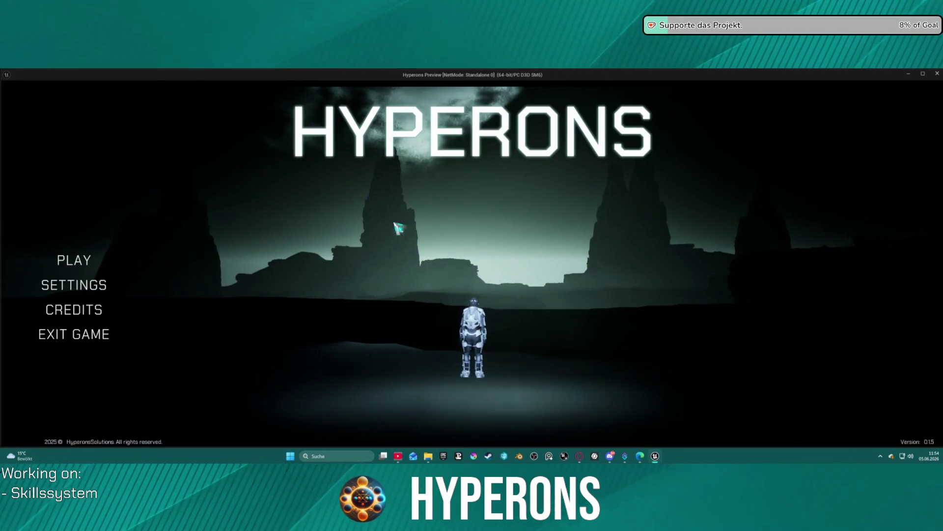
# Step: Load the third saved character into the test level from the PLAY menu
pyautogui.click(75, 261)
pyautogui.click(358, 293)
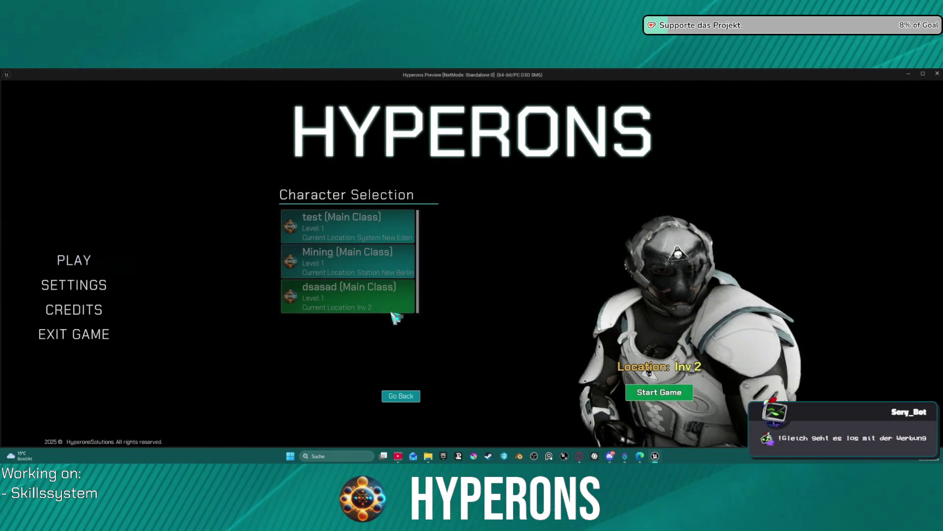
pyautogui.click(676, 393)
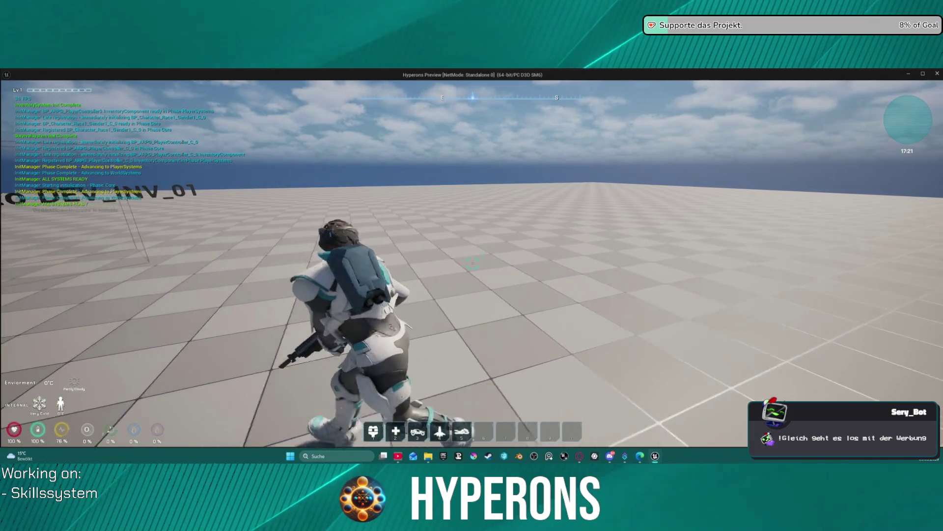
# Step: Consume two Exp items from the inventory to level the character up
pyautogui.press('i')
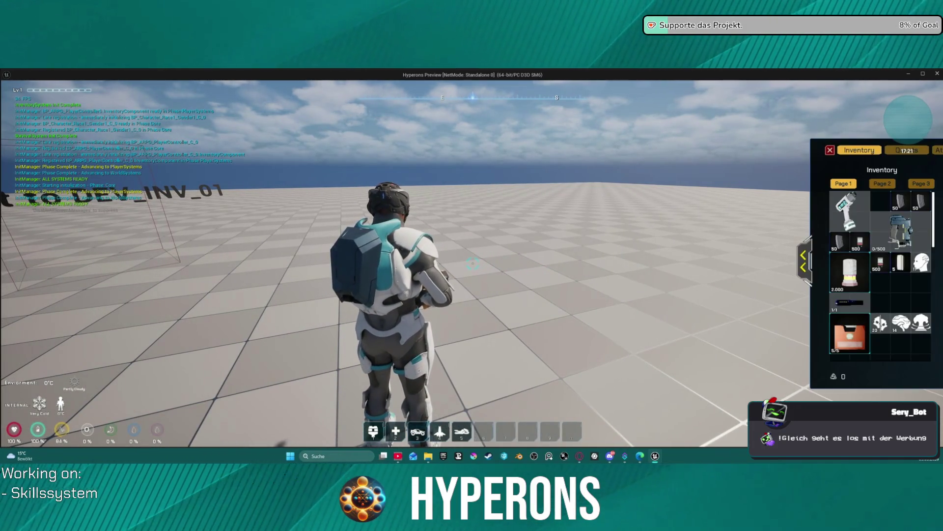
pyautogui.rightClick(891, 323)
pyautogui.rightClick(891, 323)
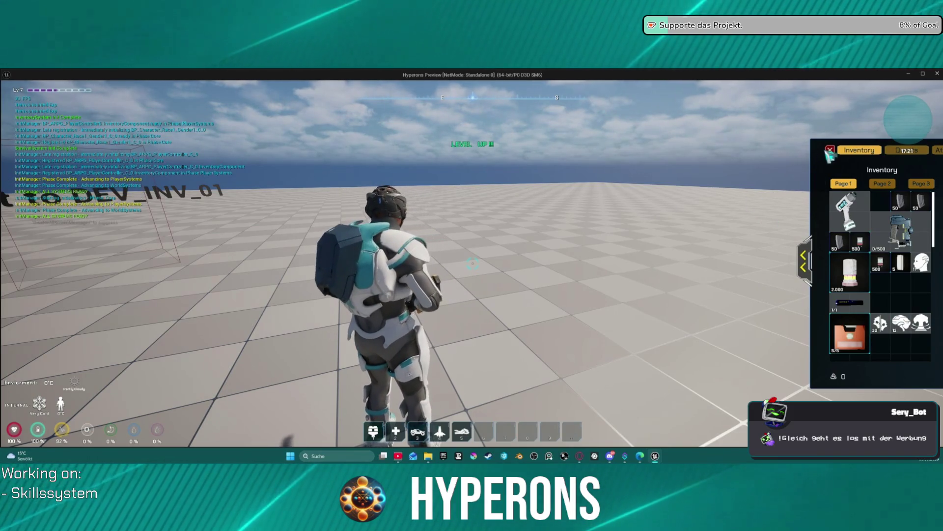
# Step: Close the inventory and run the character toward the DEV_INV_01 teleport box
pyautogui.press('i')
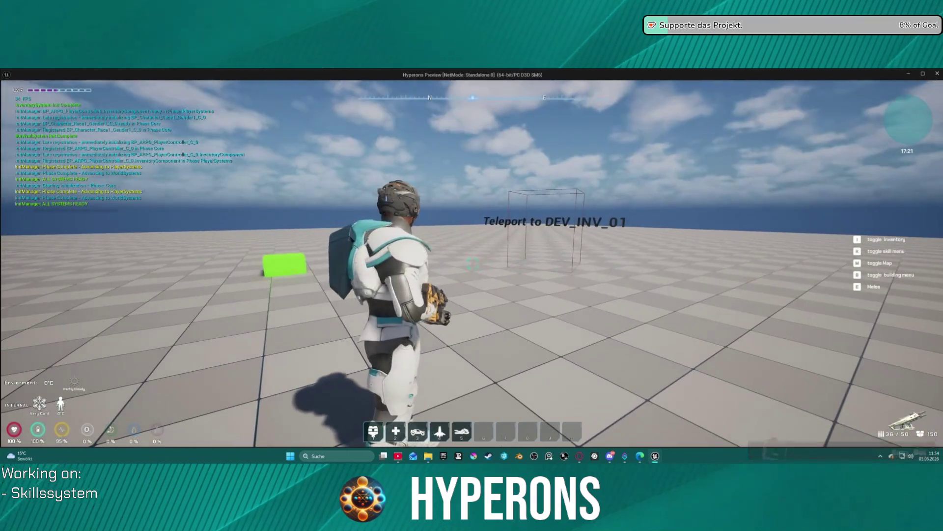
pyautogui.press('w')
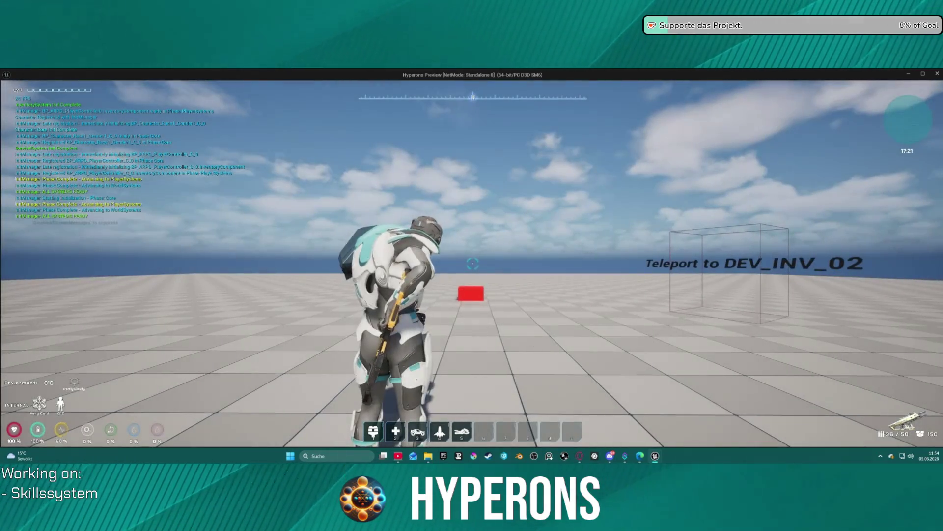
pyautogui.moveTo(473, 264)
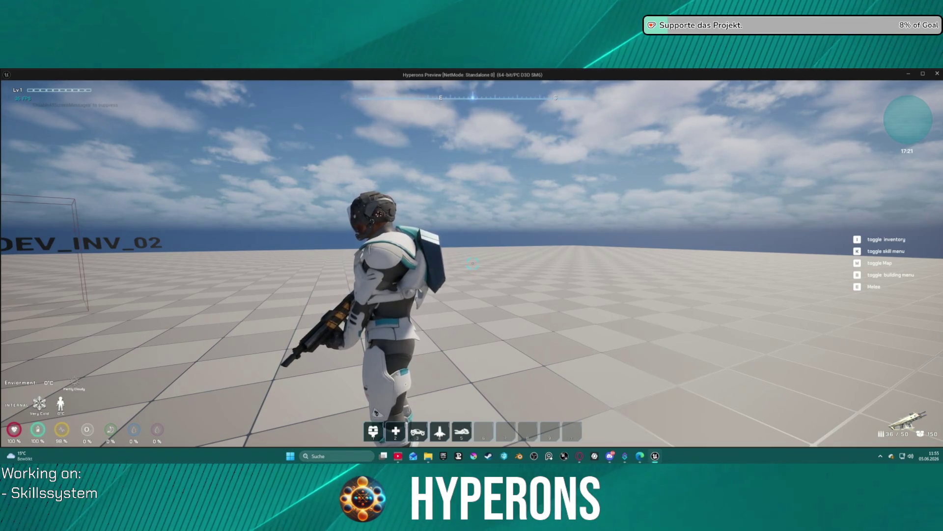
# Step: Consume another Exp item in the inventory to reach level 5
pyautogui.press('i')
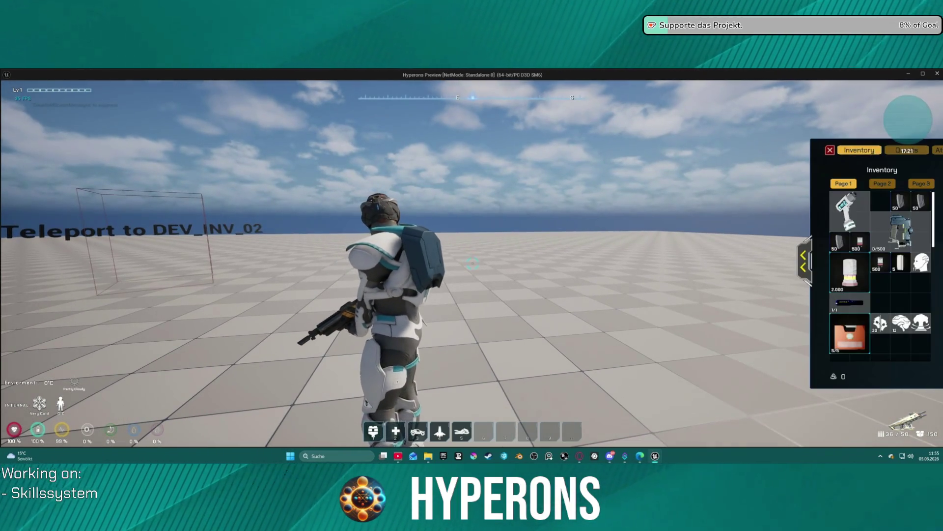
pyautogui.rightClick(899, 336)
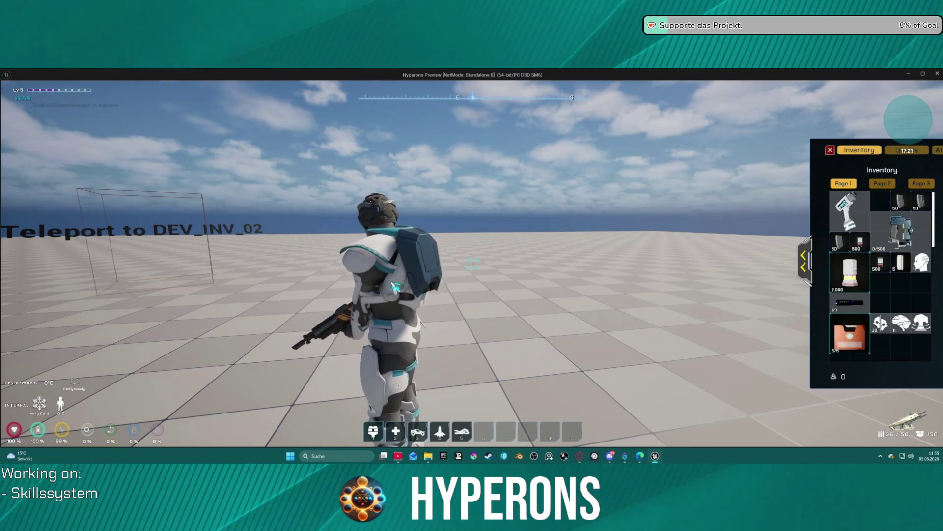
pyautogui.click(830, 151)
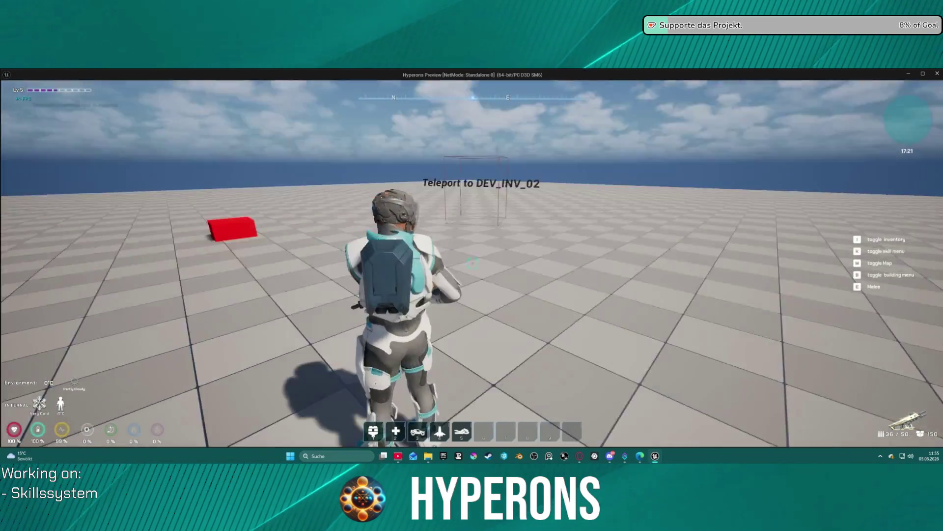
# Step: Save the game from the pause menu, reload via the DEV_INV_02 teleport, and return to the editor
pyautogui.press('Escape')
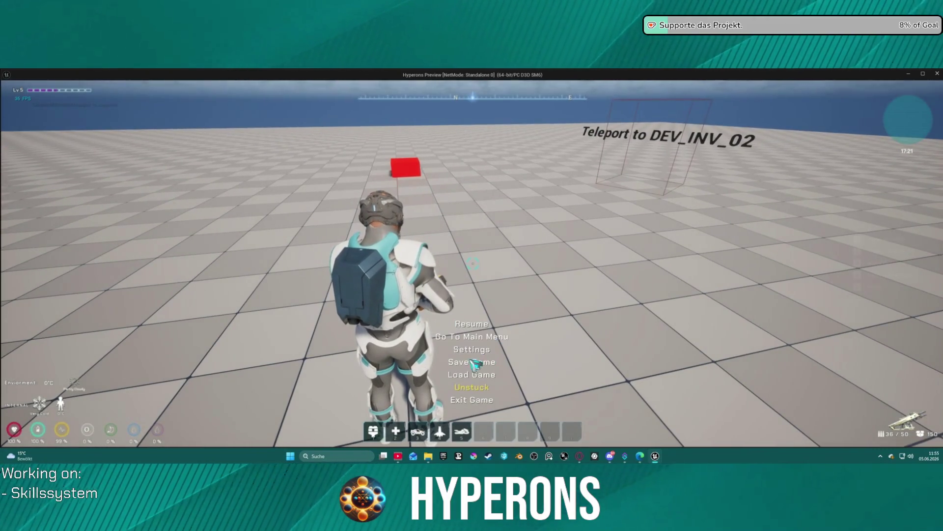
pyautogui.click(474, 363)
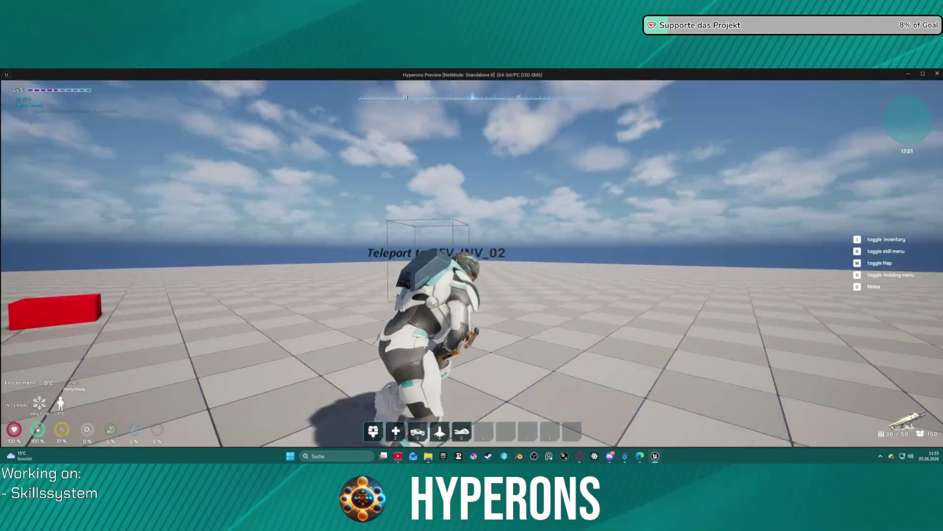
pyautogui.press('w')
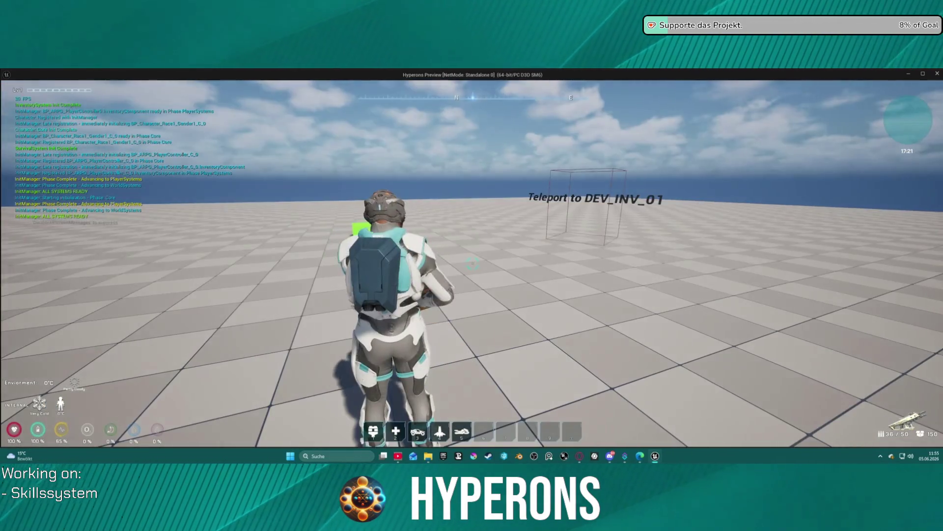
pyautogui.hotkey('alt', 'Tab')
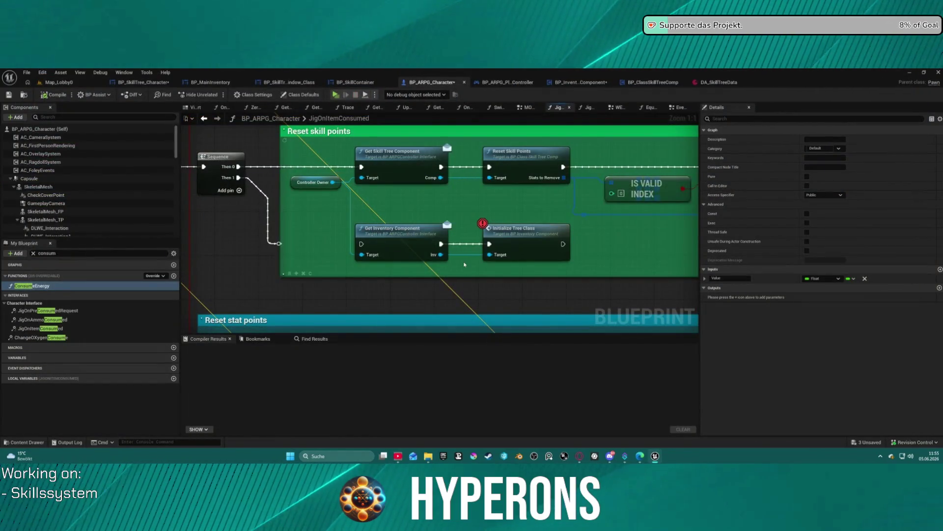
# Step: Remove the Get Inventory Component, Initialize Tree Class and Sequence nodes and wire Branch True to Get Skill Tree Component
pyautogui.scroll(-3, 464, 264)
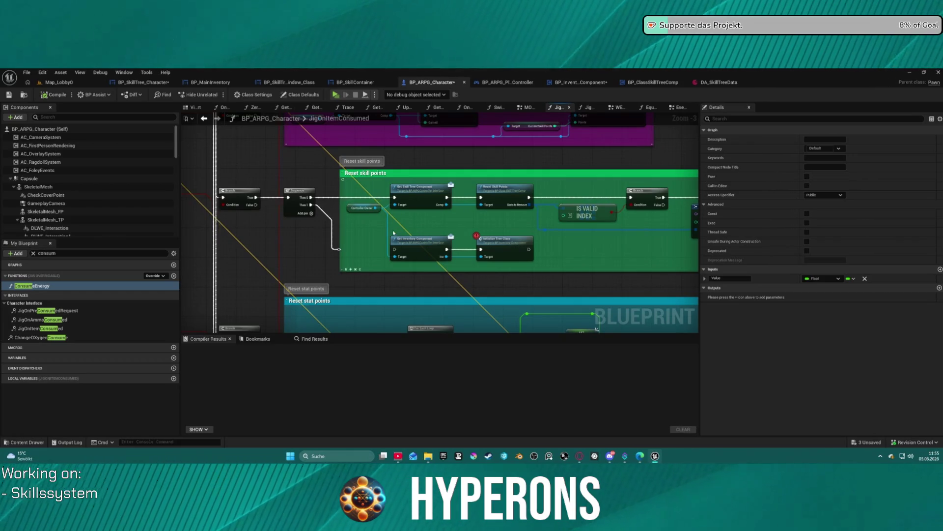
pyautogui.click(418, 240)
pyautogui.keyDown('ctrl'); pyautogui.click(504, 239); pyautogui.keyUp('ctrl')
pyautogui.press('Delete')
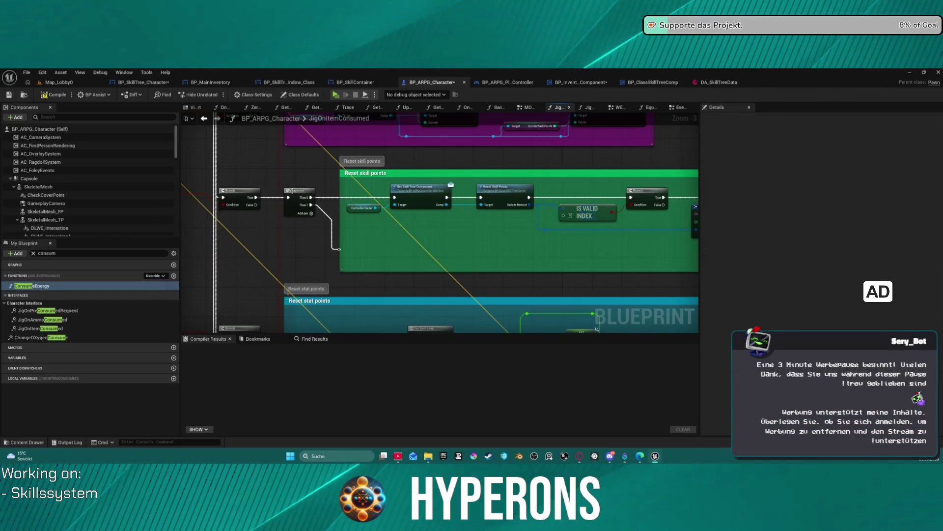
pyautogui.click(294, 192)
pyautogui.press('Delete')
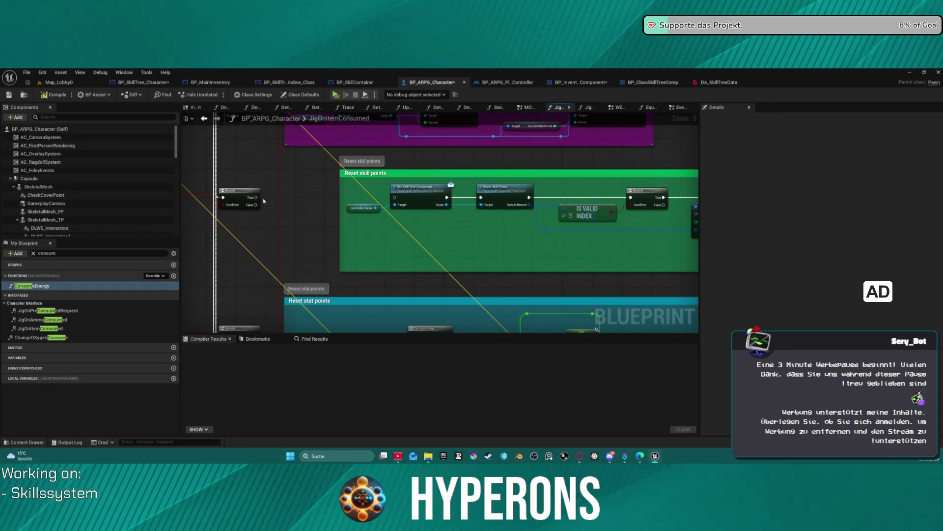
pyautogui.moveTo(256, 197); pyautogui.dragTo(394, 197)
pyautogui.click(540, 242)
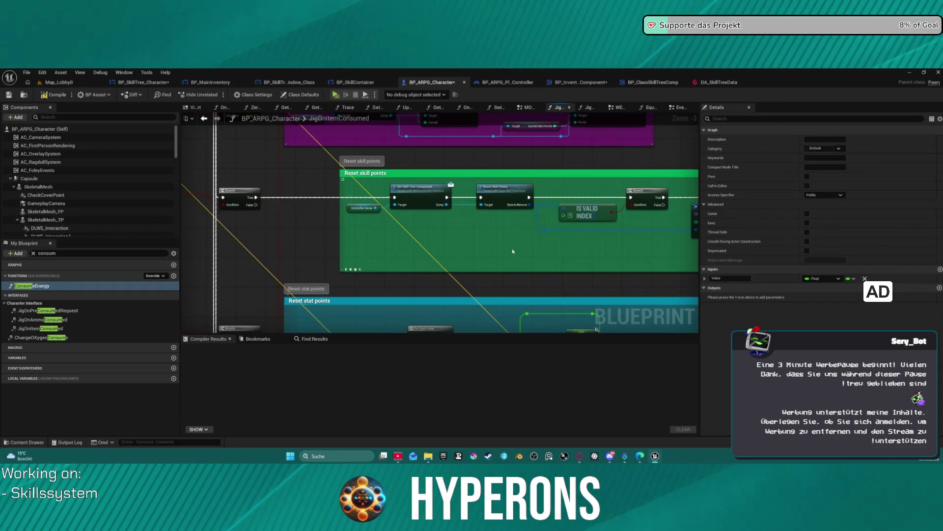
pyautogui.moveTo(428, 238)
pyautogui.mouseDown()
pyautogui.moveTo(297, 199)
pyautogui.moveTo(408, 238)
pyautogui.moveTo(488, 215)
pyautogui.mouseUp()
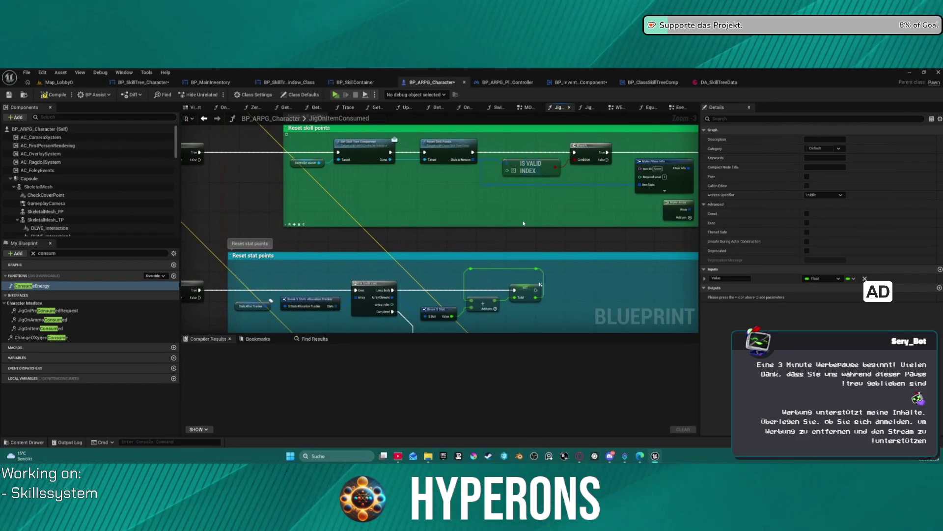
# Step: Compile BP_ARPG_Character and open BP_InventoryComponent's INITIALIZE STARTING ITEMS graph
pyautogui.click(63, 94)
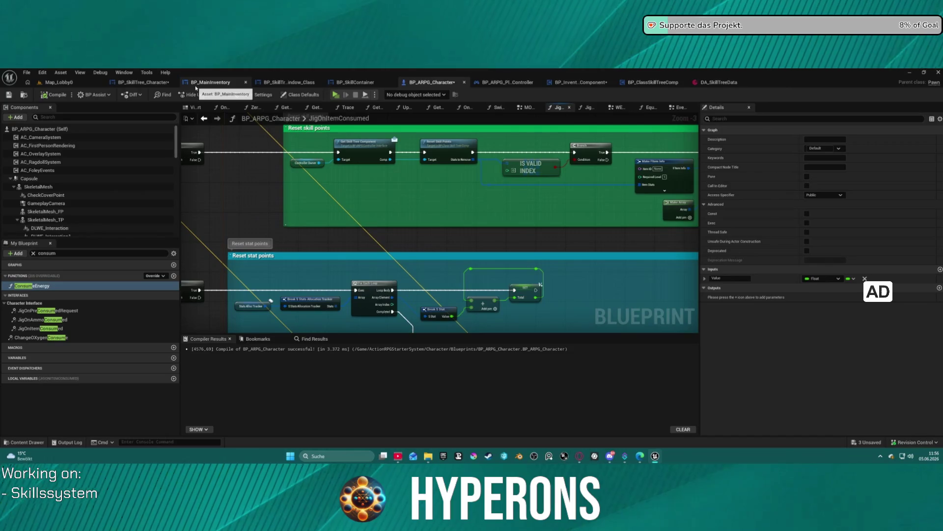
pyautogui.click(585, 82)
pyautogui.scroll(-5, 442, 191)
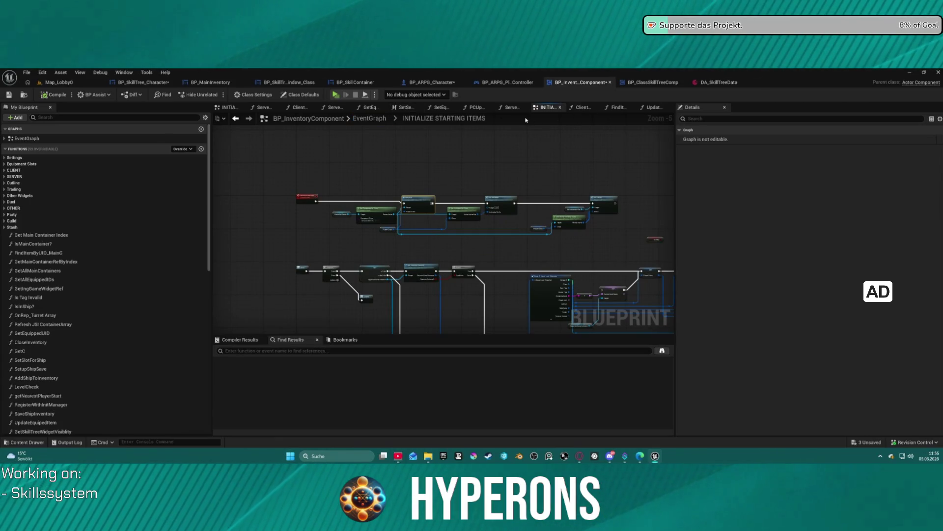
# Step: Open the OTHER EVENTS collapsed graph and the ClientFunc_HandleSaveData function
pyautogui.click(369, 118)
pyautogui.scroll(3, 496, 241)
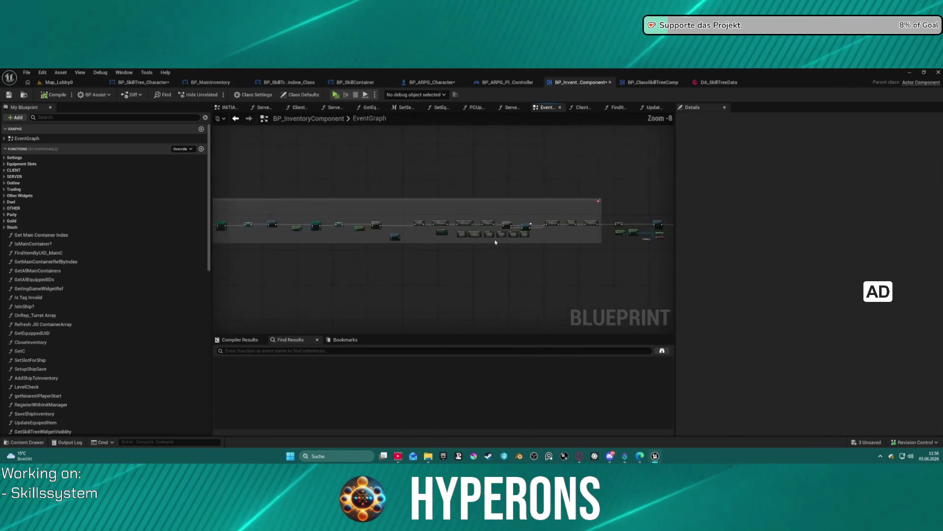
pyautogui.scroll(2, 496, 242)
pyautogui.click(398, 211)
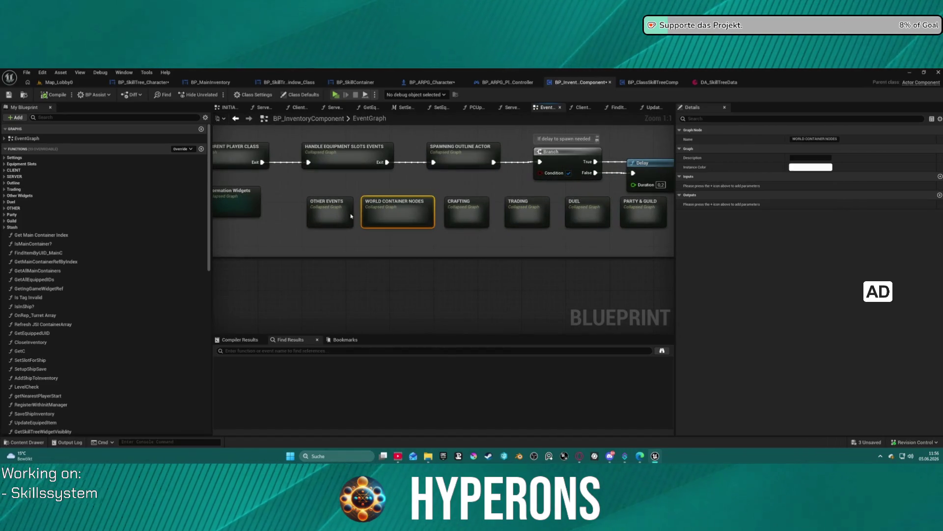
pyautogui.doubleClick(351, 215)
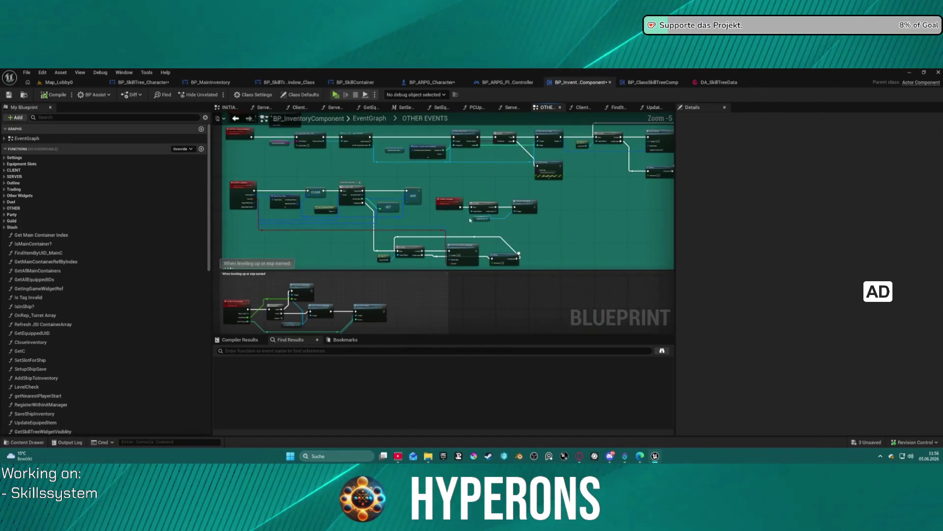
pyautogui.scroll(6, 470, 219)
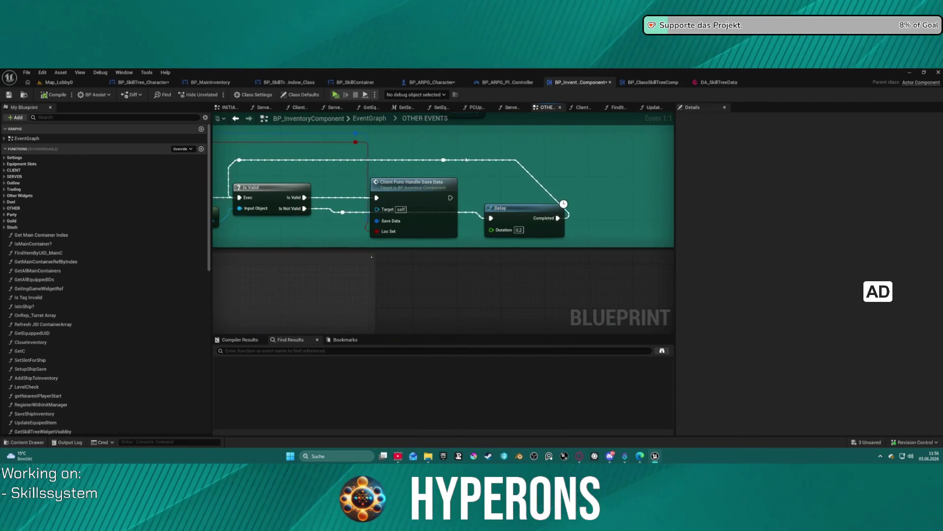
pyautogui.doubleClick(423, 201)
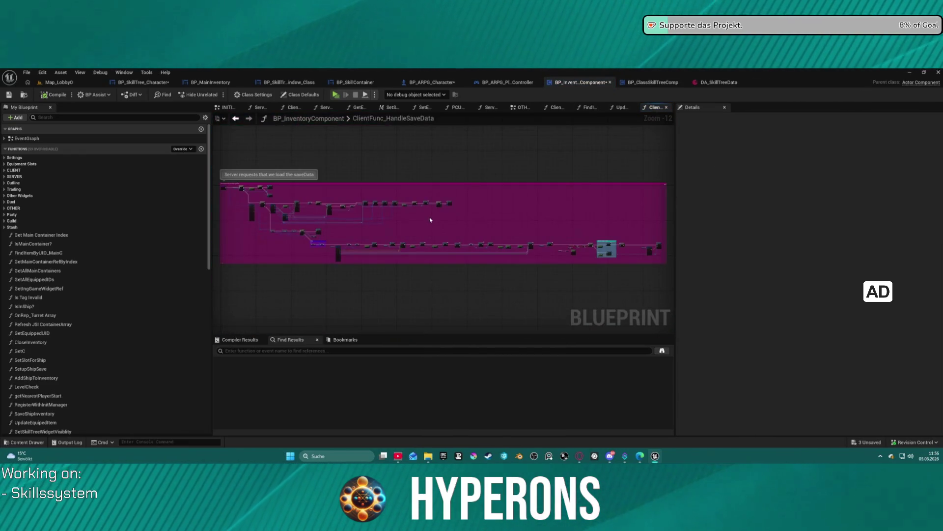
# Step: Pan through ClientFunc_HandleSaveData, covering the skill tree, Set Active Skills and Need for Spawn in Ship sections
pyautogui.scroll(6, 468, 206)
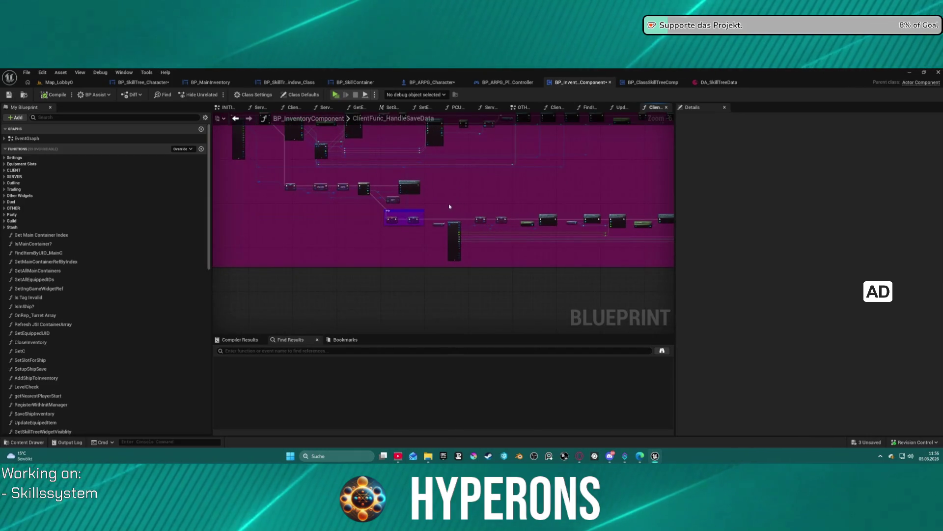
pyautogui.scroll(5, 457, 231)
pyautogui.moveTo(369, 183)
pyautogui.mouseDown()
pyautogui.moveTo(354, 168)
pyautogui.moveTo(285, 182)
pyautogui.moveTo(64, 191)
pyautogui.mouseUp()
pyautogui.scroll(-1, 442, 221)
pyautogui.moveTo(442, 221); pyautogui.dragTo(226, 201)
pyautogui.moveTo(442, 197); pyautogui.dragTo(246, 226)
pyautogui.moveTo(638, 226)
pyautogui.mouseDown()
pyautogui.moveTo(221, 204)
pyautogui.moveTo(634, 214)
pyautogui.moveTo(527, 233)
pyautogui.moveTo(372, 234)
pyautogui.mouseUp()
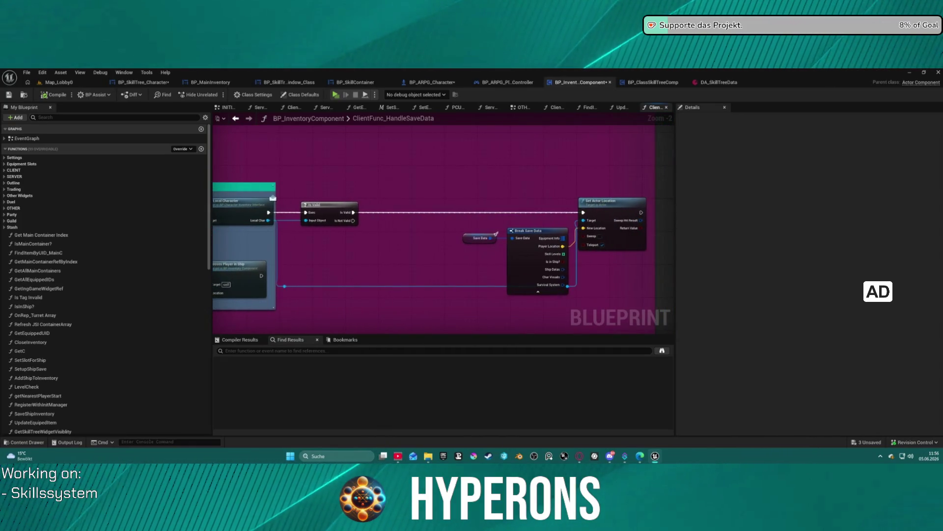
pyautogui.scroll(-5, 521, 257)
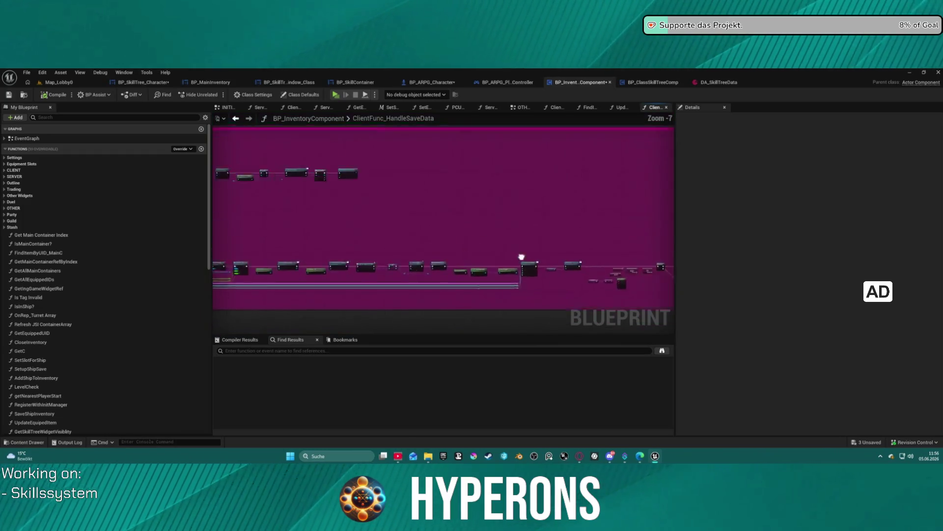
pyautogui.scroll(7, 522, 257)
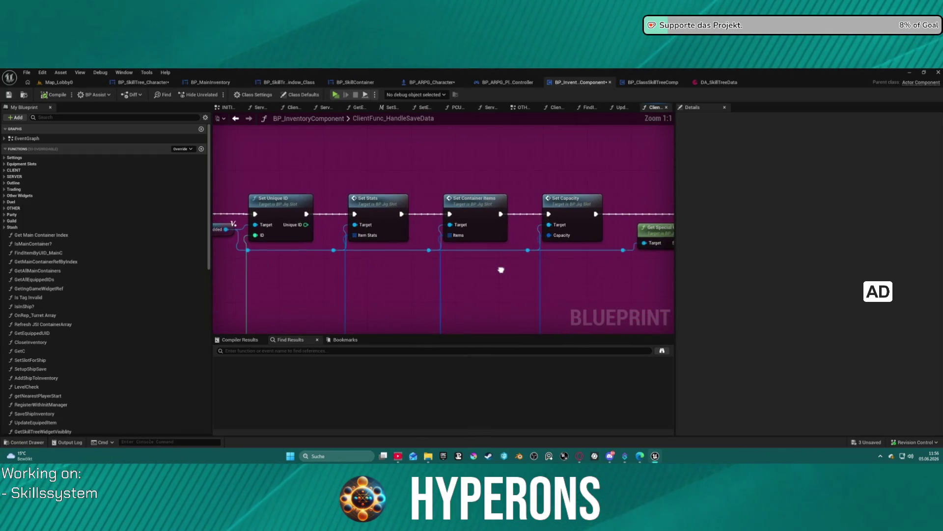
pyautogui.moveTo(501, 269); pyautogui.dragTo(436, 249)
pyautogui.scroll(-4, 437, 249)
pyautogui.scroll(4, 437, 249)
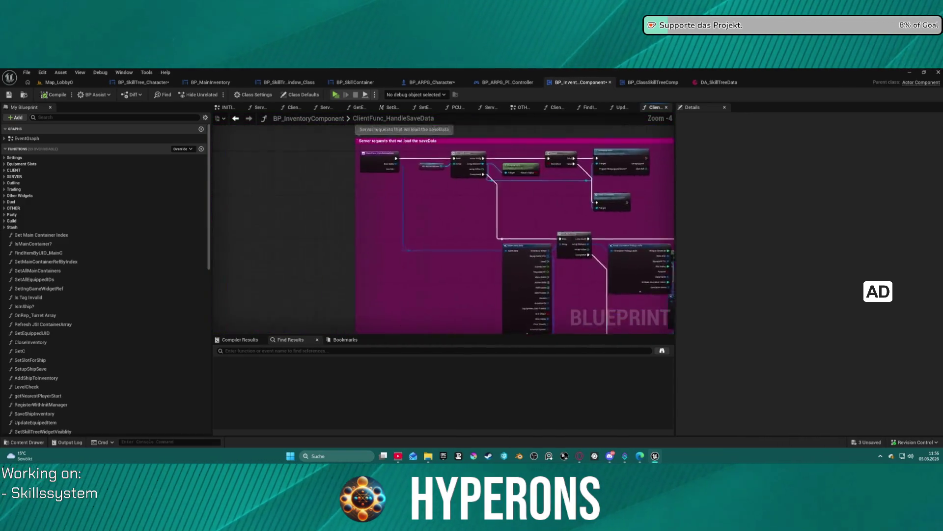
pyautogui.moveTo(551, 240); pyautogui.dragTo(581, 276)
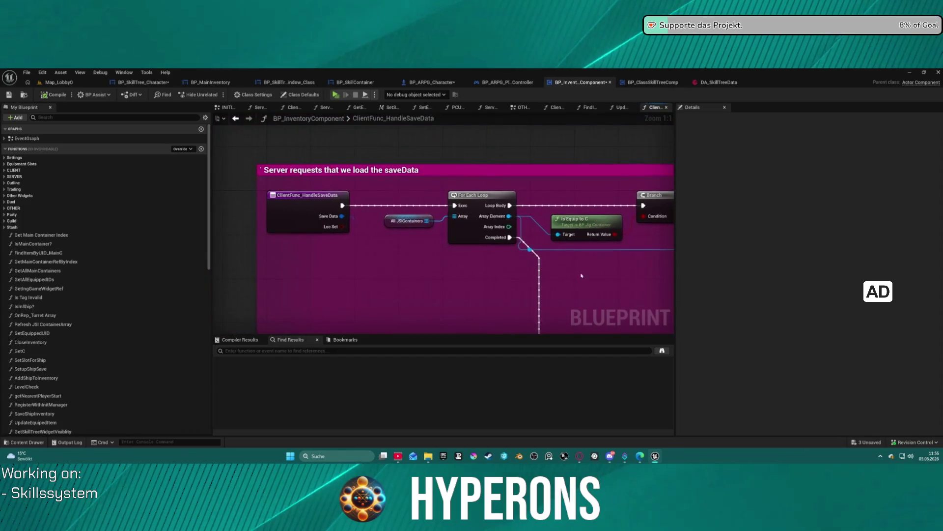
# Step: Review the Save game events in OTHER EVENTS and open ClientFunc_HandlePostGameSaved
pyautogui.click(236, 118)
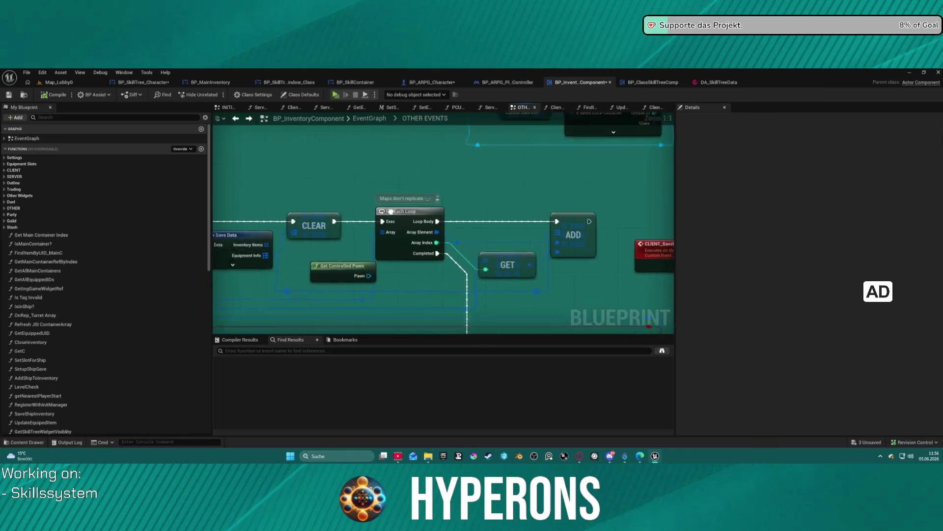
pyautogui.scroll(1, 401, 241)
pyautogui.moveTo(498, 280)
pyautogui.mouseDown()
pyautogui.moveTo(552, 246)
pyautogui.moveTo(517, 382)
pyautogui.mouseUp()
pyautogui.moveTo(356, 174); pyautogui.dragTo(420, 227)
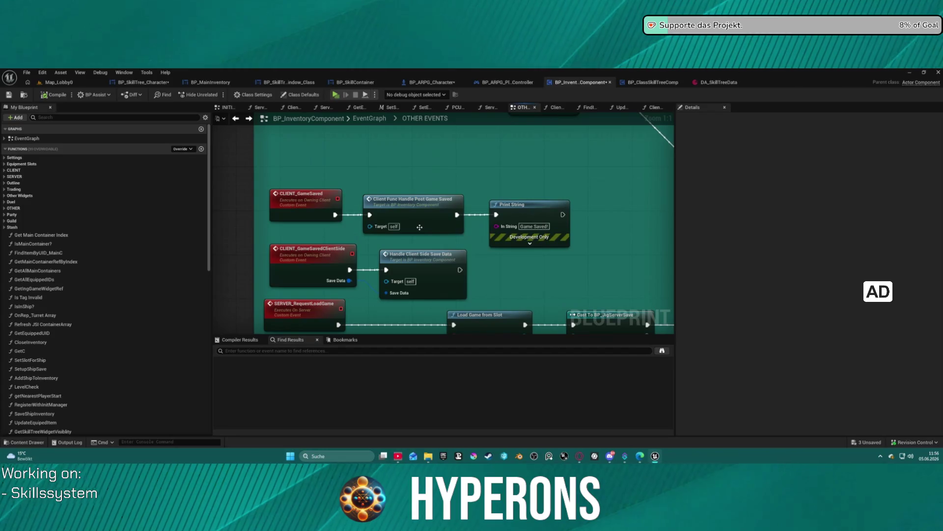
pyautogui.scroll(-2, 435, 184)
pyautogui.moveTo(434, 184); pyautogui.dragTo(389, 199)
pyautogui.doubleClick(389, 199)
# Step: Add a breakpoint on the Update Info by UID node and start a Play in Editor session
pyautogui.scroll(4, 585, 224)
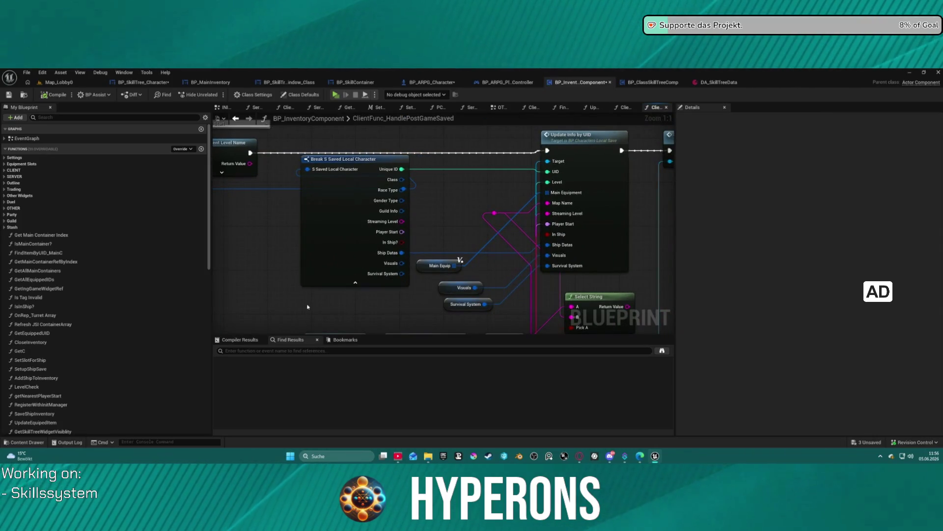
pyautogui.moveTo(327, 253)
pyautogui.mouseDown()
pyautogui.moveTo(264, 254)
pyautogui.moveTo(279, 261)
pyautogui.moveTo(311, 241)
pyautogui.moveTo(317, 246)
pyautogui.moveTo(305, 241)
pyautogui.mouseUp()
pyautogui.click(586, 155)
pyautogui.rightClick(586, 155)
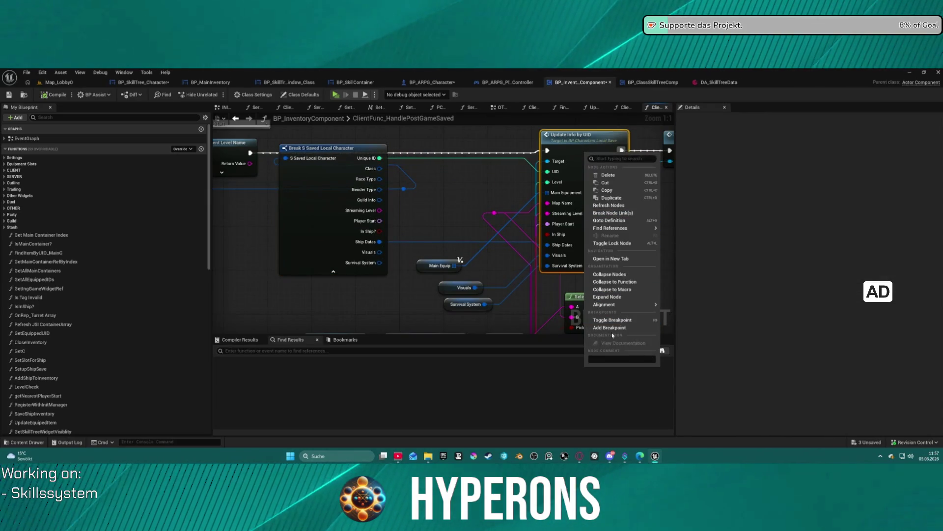
pyautogui.click(617, 328)
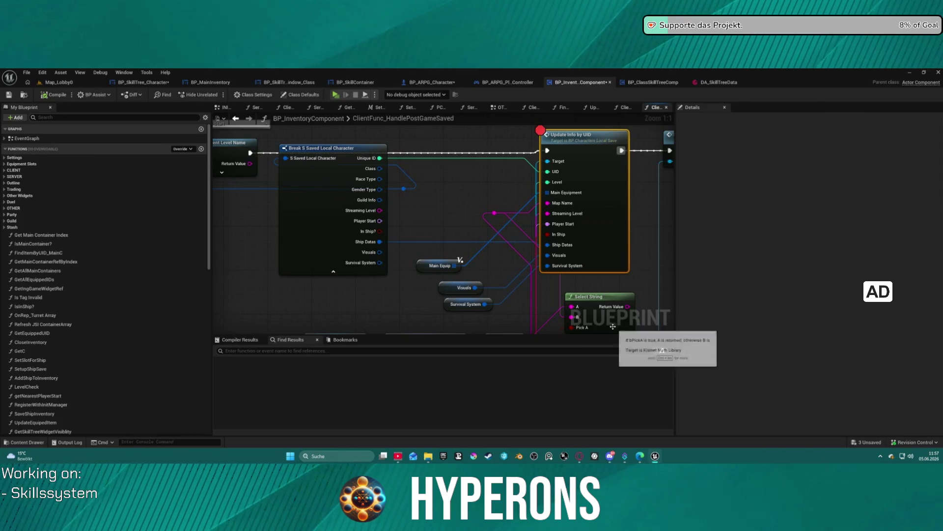
pyautogui.click(335, 96)
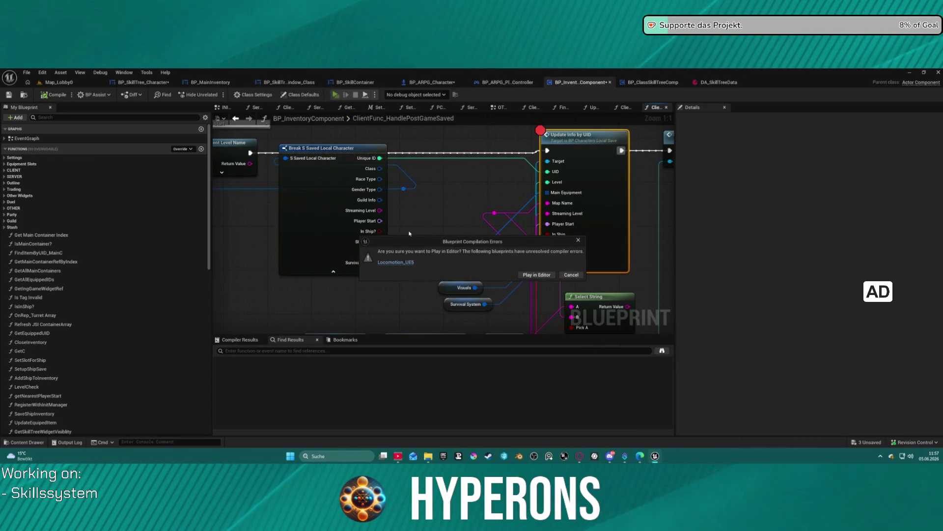
# Step: Play despite the compile warning, start with the level 5 character, and open the expanded inventory panel
pyautogui.click(533, 276)
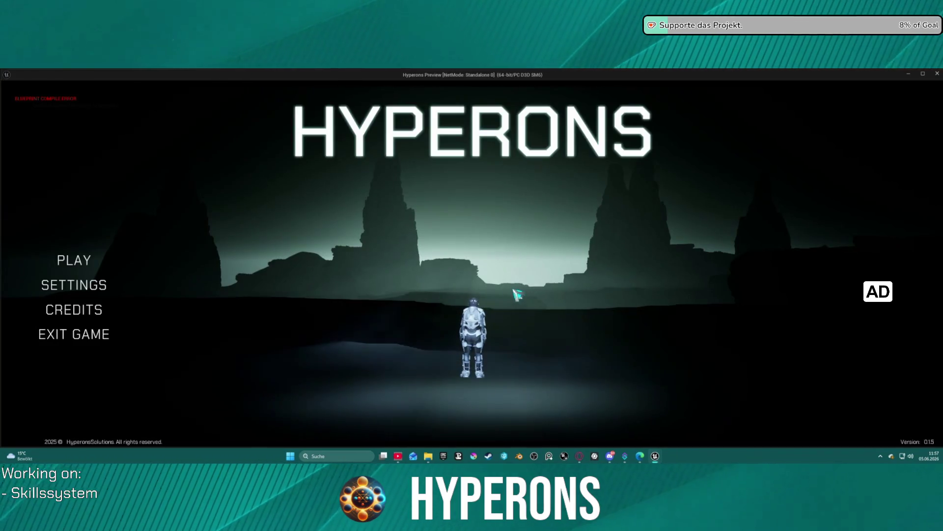
pyautogui.click(78, 262)
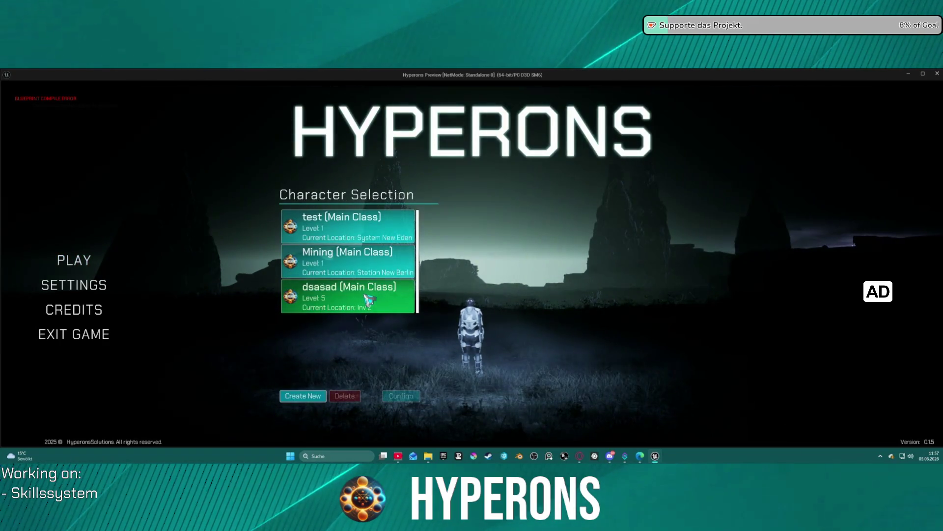
pyautogui.click(418, 396)
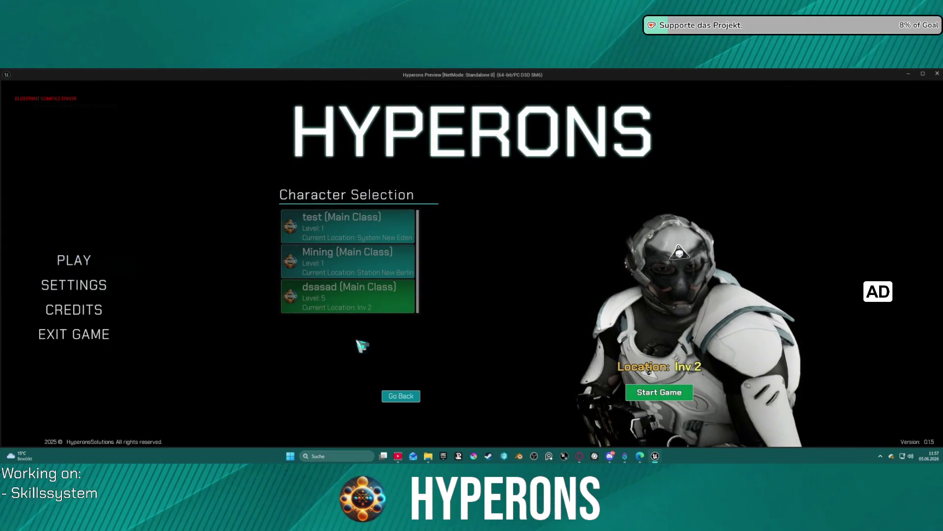
pyautogui.click(655, 390)
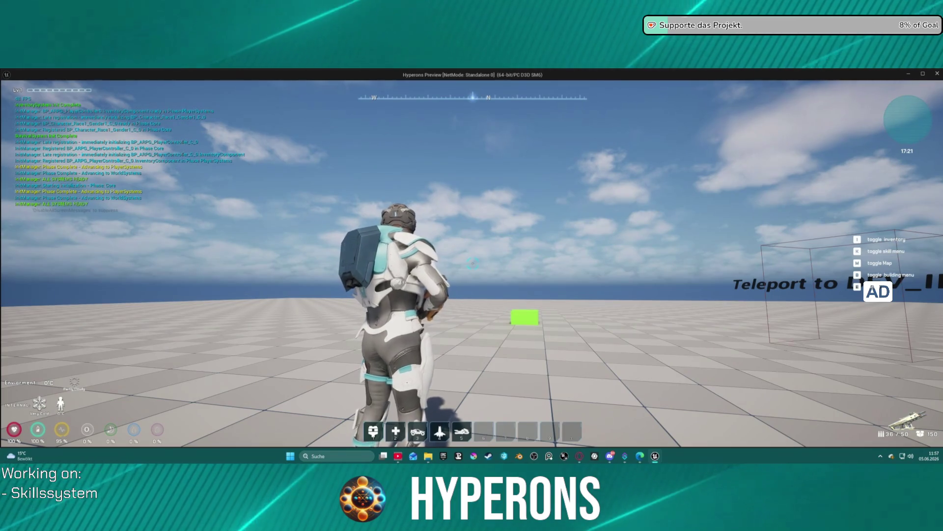
pyautogui.press('i')
pyautogui.click(797, 265)
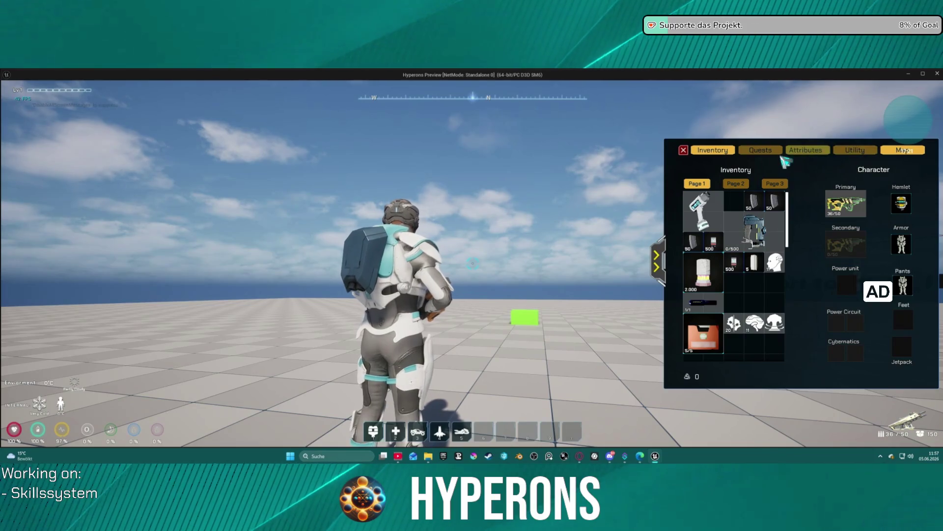
# Step: Spend attribute points to raise STR from 10 to 22
pyautogui.click(807, 157)
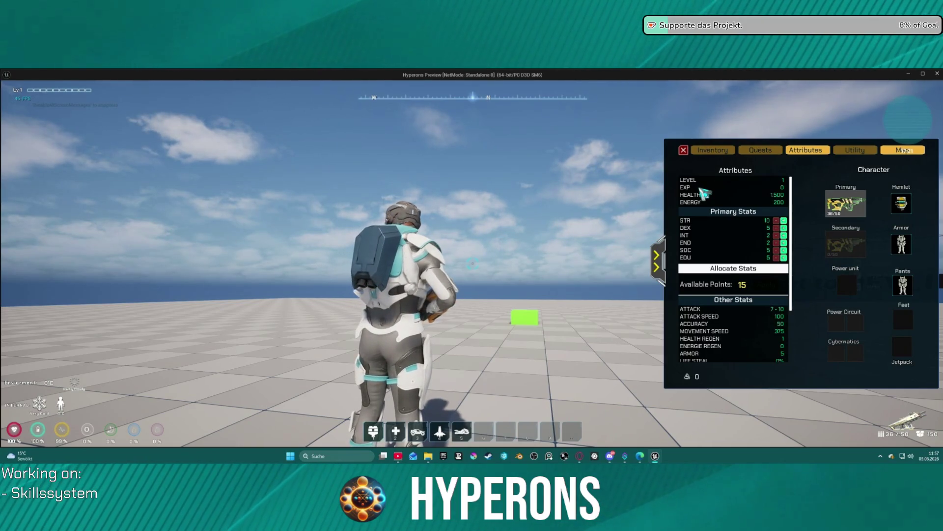
pyautogui.click(784, 220)
pyautogui.click(784, 221)
pyautogui.click(784, 221)
pyautogui.click(784, 221)
pyautogui.click(784, 220)
pyautogui.click(784, 221)
pyautogui.click(784, 221)
pyautogui.click(785, 221)
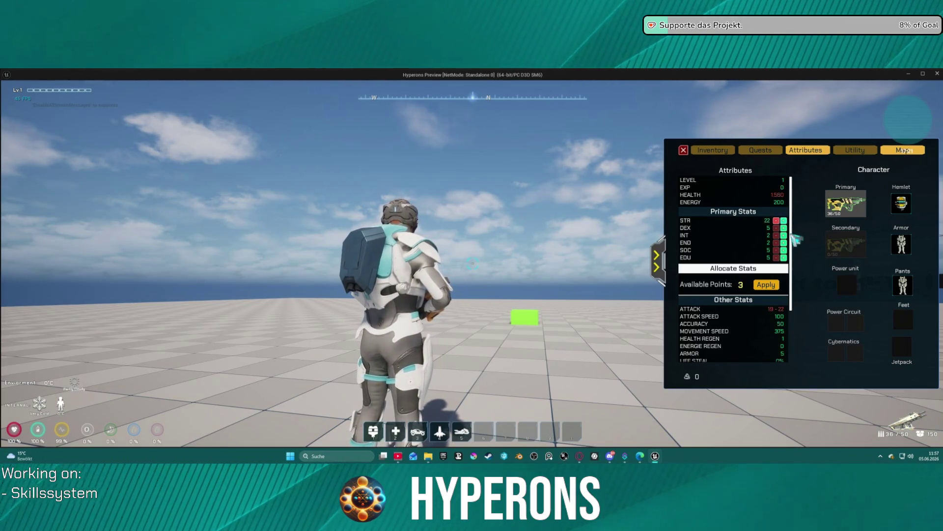
# Step: Turn the camera and walk the character forward until the Update Info by UID breakpoint hits
pyautogui.scroll(-3, 764, 349)
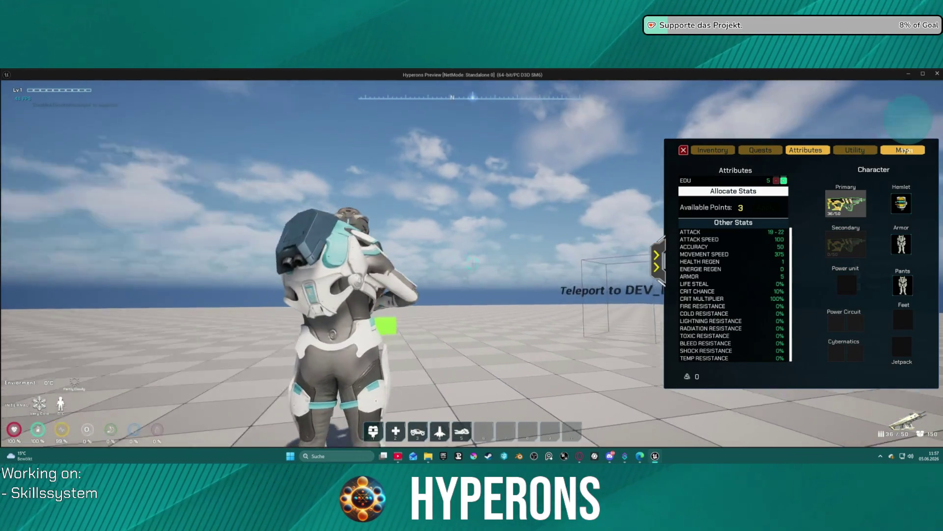
pyautogui.moveTo(639, 283); pyautogui.dragTo(811, 284)
pyautogui.press('w')
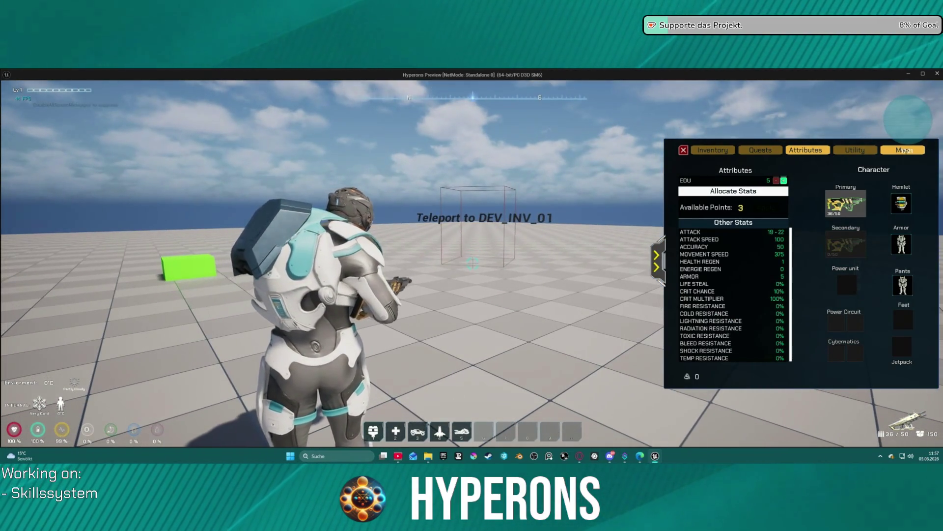
pyautogui.scroll(3, 734, 270)
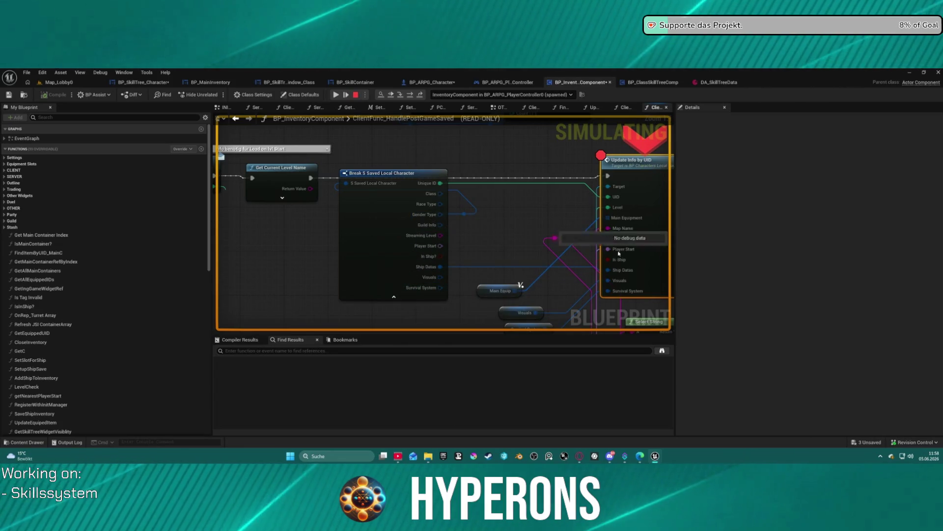
# Step: Expand the Target pin's Save Ref > Saved Characters > [2] debug values
pyautogui.moveTo(614, 263); pyautogui.dragTo(466, 243)
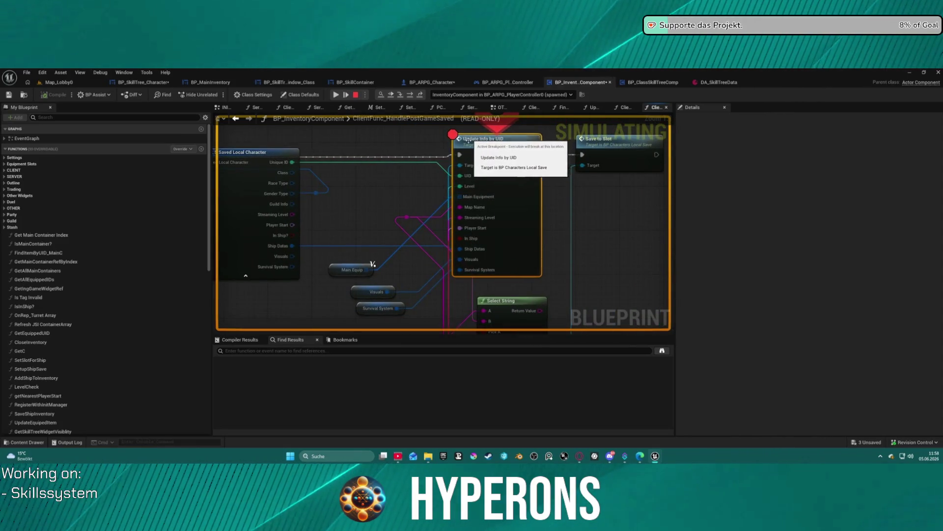
pyautogui.moveTo(475, 165)
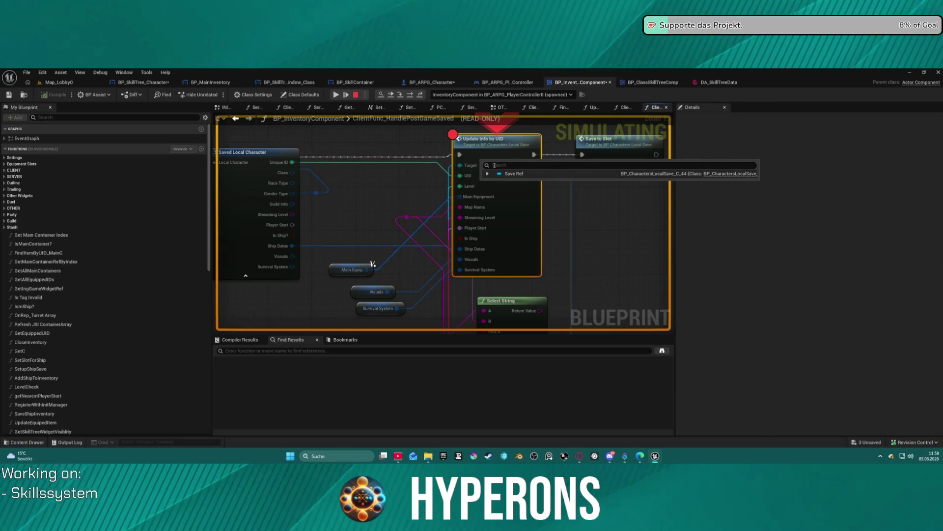
pyautogui.click(489, 174)
pyautogui.click(490, 182)
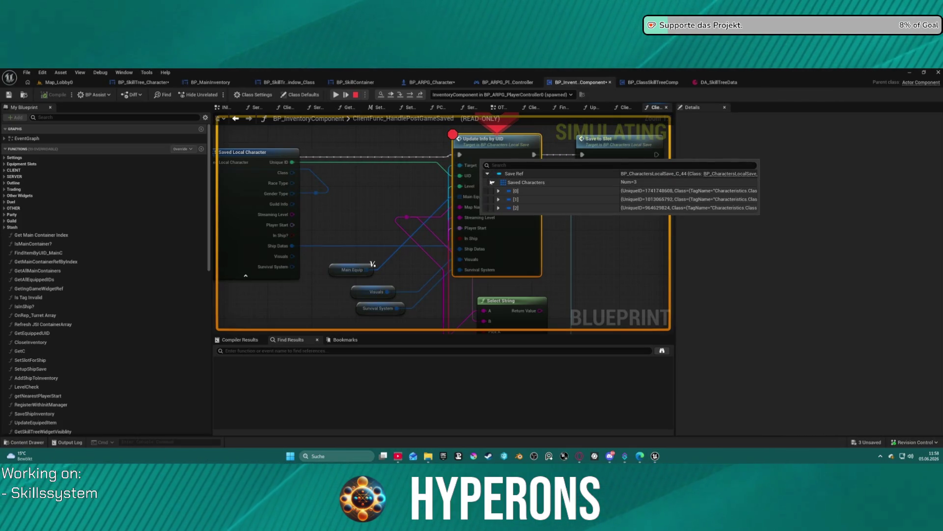
pyautogui.click(498, 208)
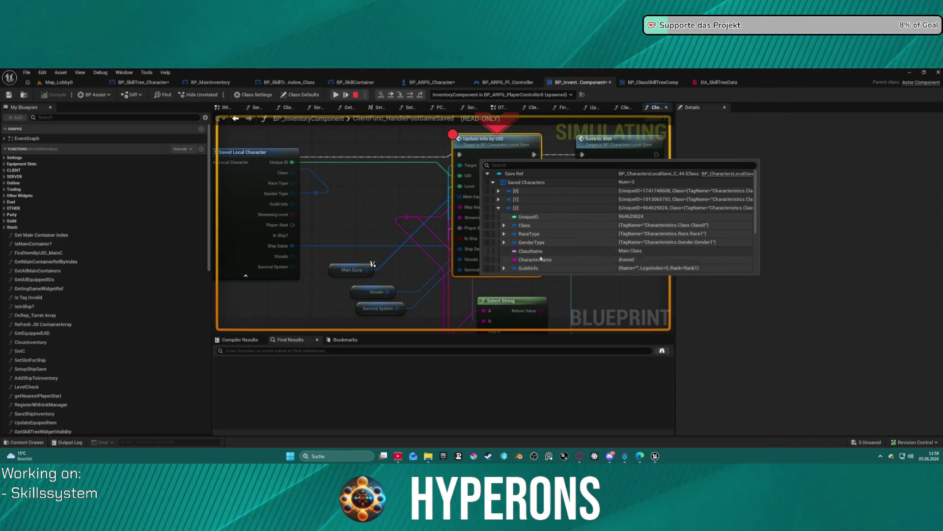
# Step: Review the saved character's level 5 and DEV_INV_02 map, then step into UpdateInfoByUID
pyautogui.scroll(-2, 564, 255)
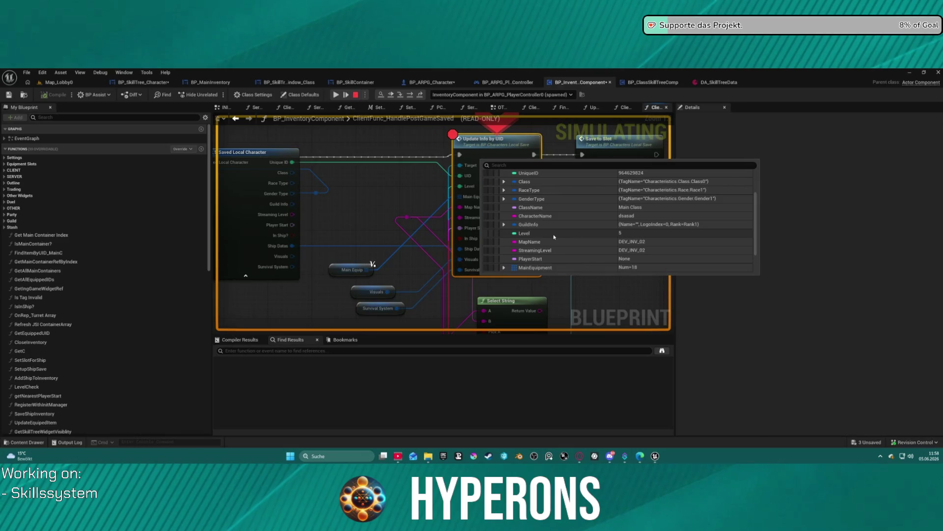
pyautogui.scroll(-2, 554, 226)
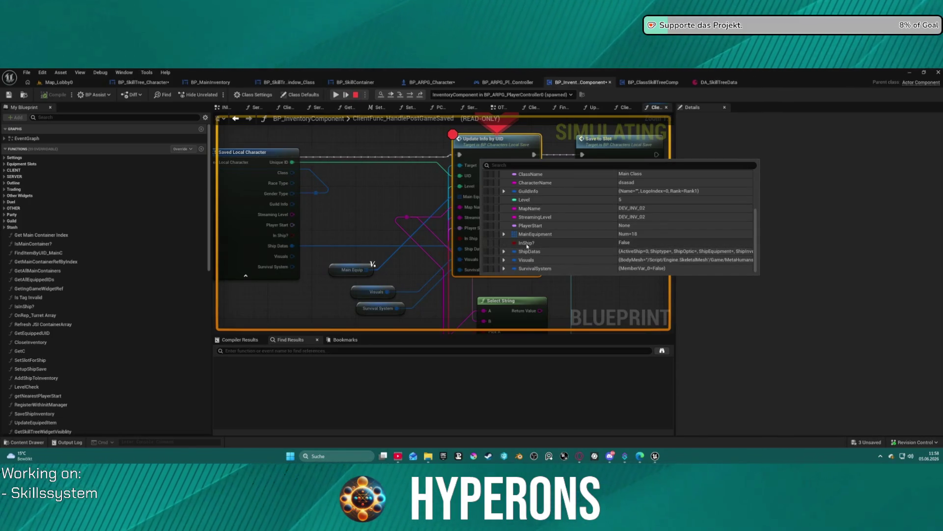
pyautogui.scroll(3, 515, 221)
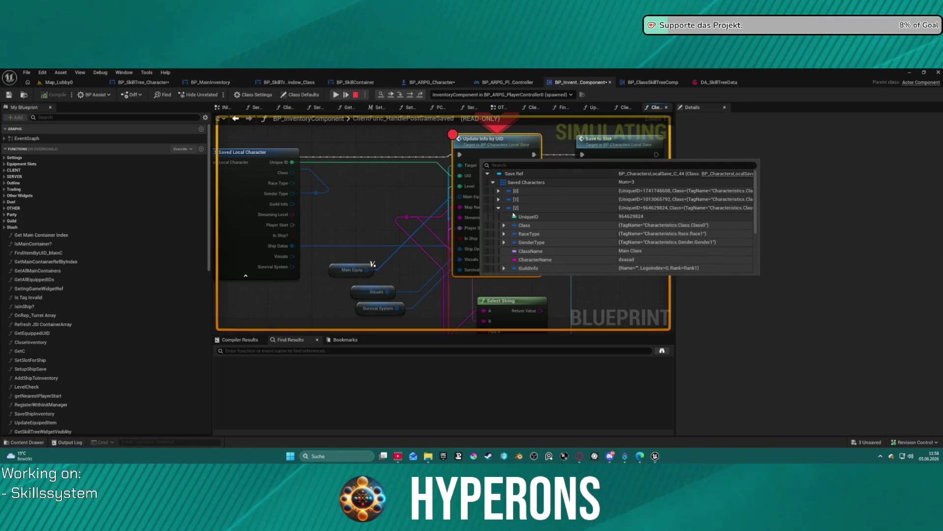
pyautogui.scroll(-1, 509, 252)
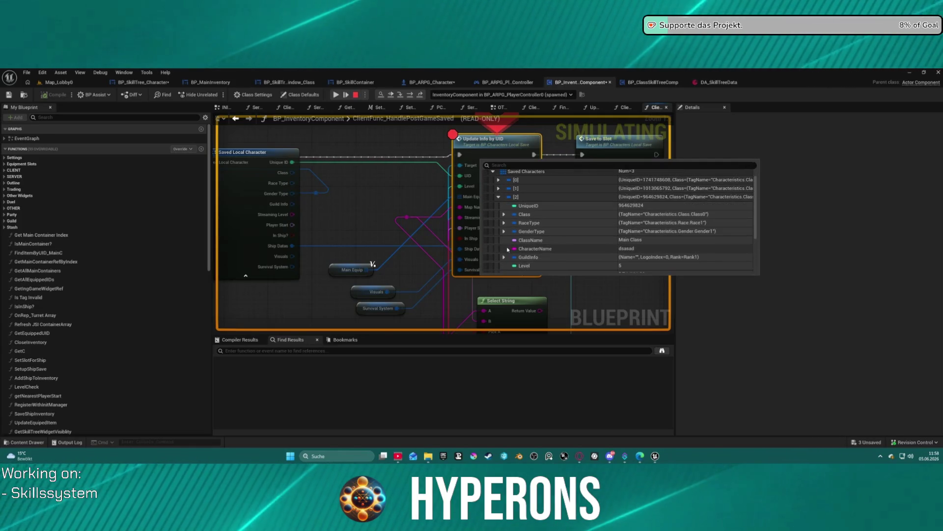
pyautogui.scroll(-3, 508, 240)
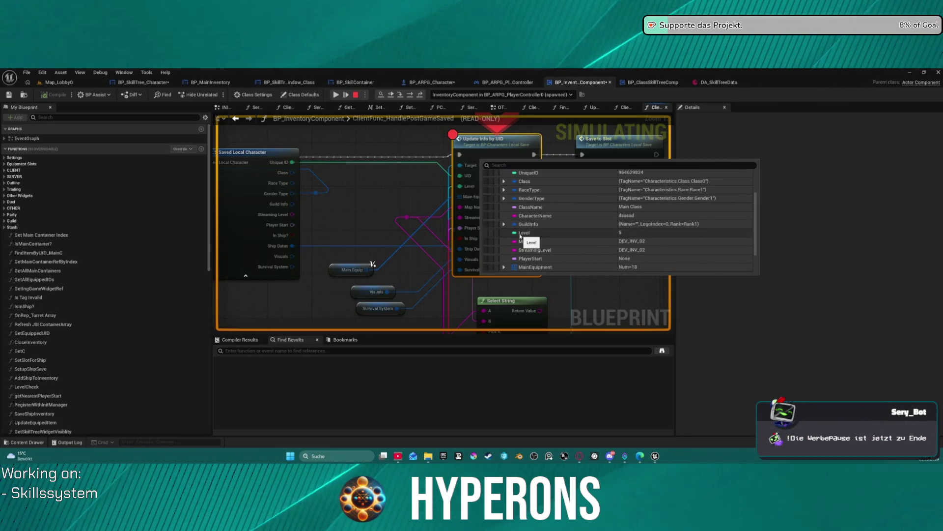
pyautogui.click(374, 185)
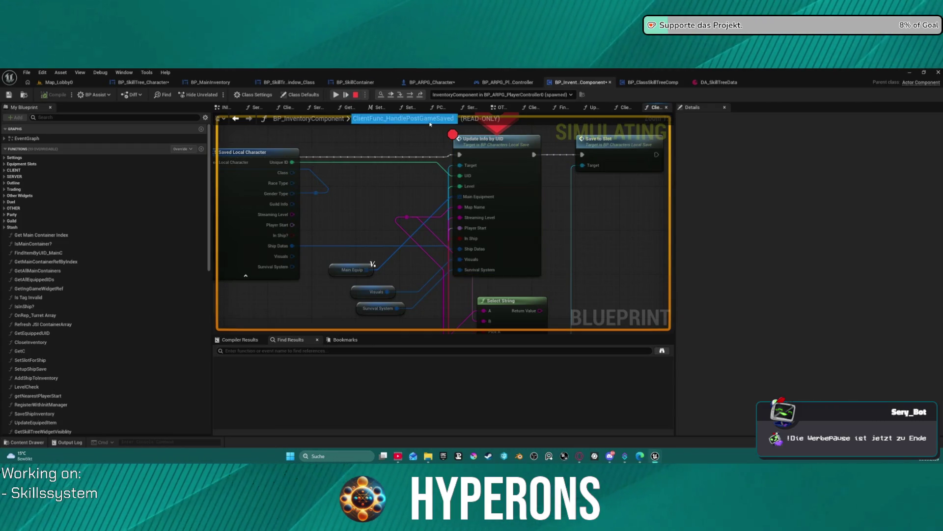
pyautogui.click(401, 95)
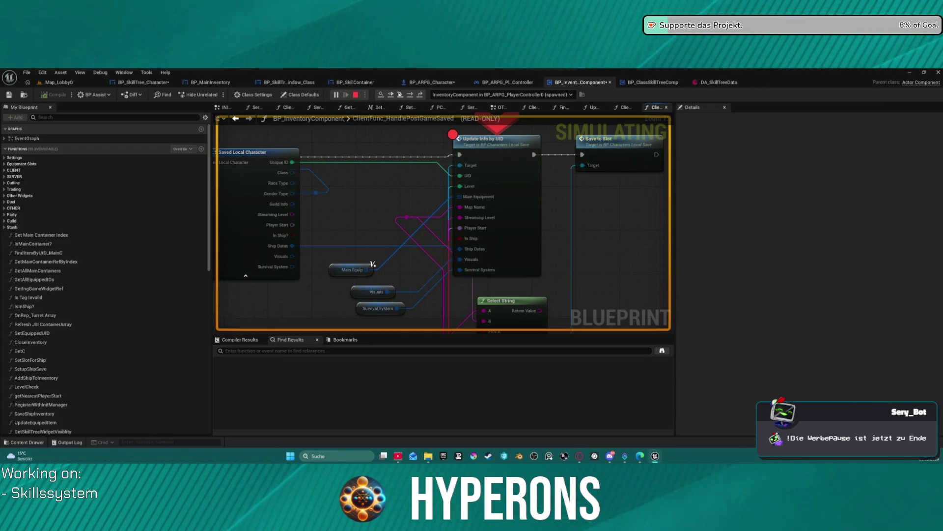
# Step: Step into the ForEachLoop macro in UpdateInfoByUID and run through its first iteration
pyautogui.press('F10')
pyautogui.press('F10')
pyautogui.press('F10')
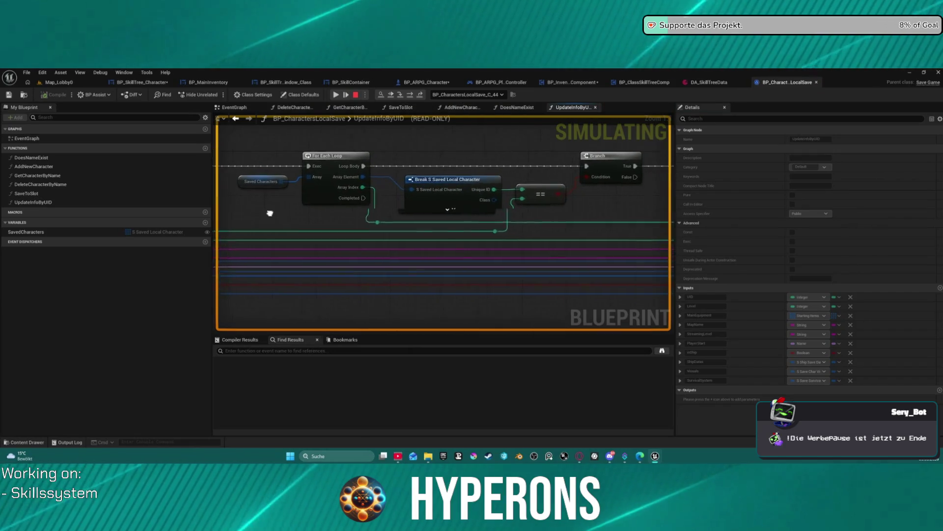
pyautogui.press('F10')
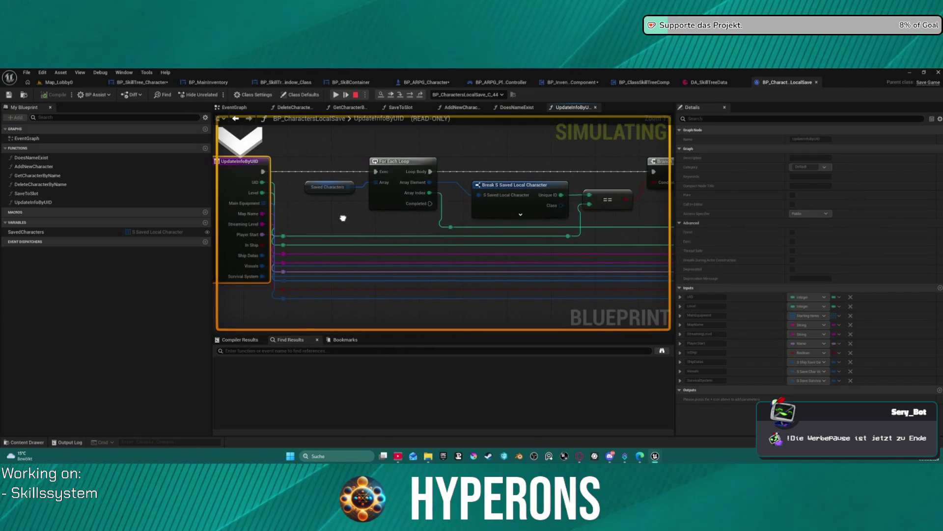
pyautogui.click(410, 95)
pyautogui.click(410, 95)
pyautogui.click(391, 94)
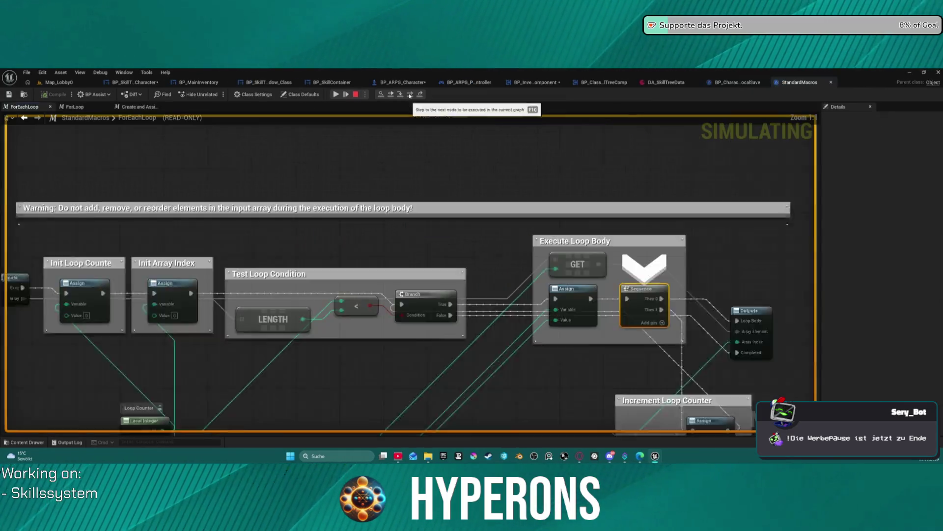
pyautogui.click(400, 95)
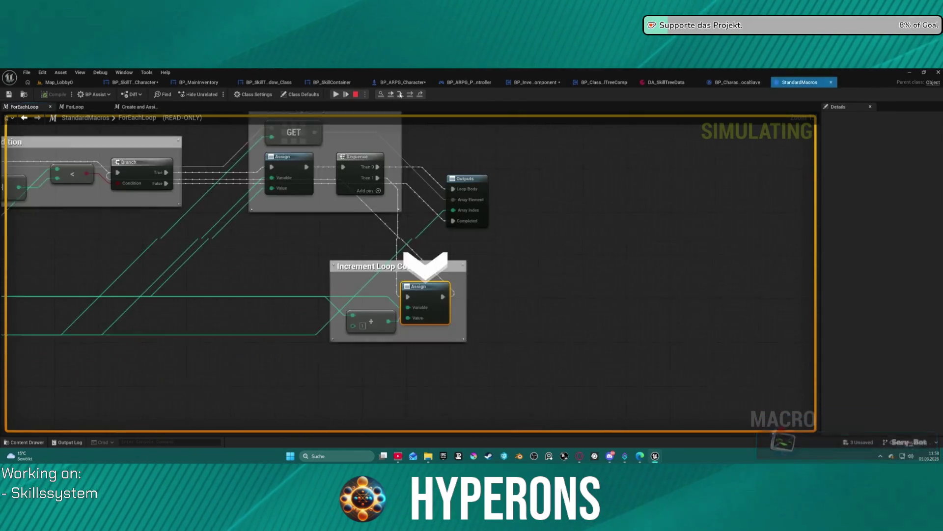
pyautogui.click(400, 94)
pyautogui.click(400, 94)
pyautogui.click(400, 94)
pyautogui.click(400, 94)
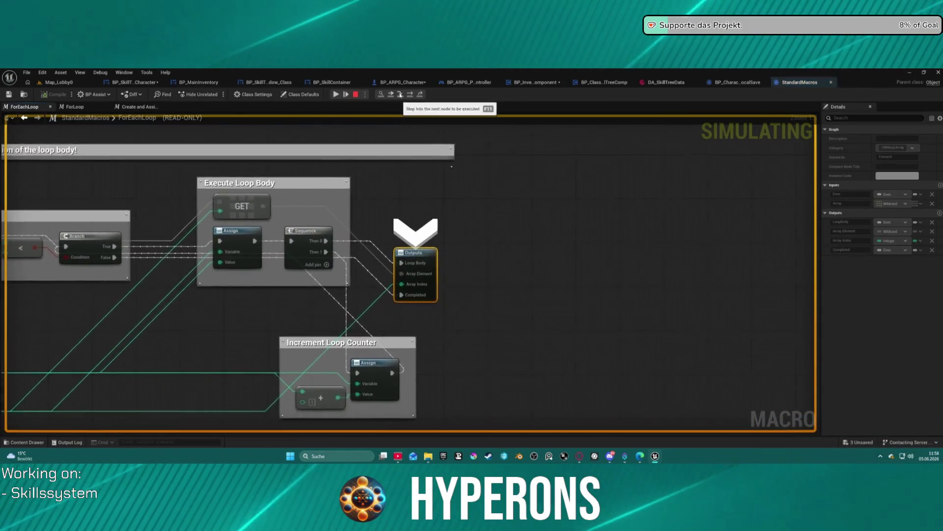
pyautogui.click(400, 94)
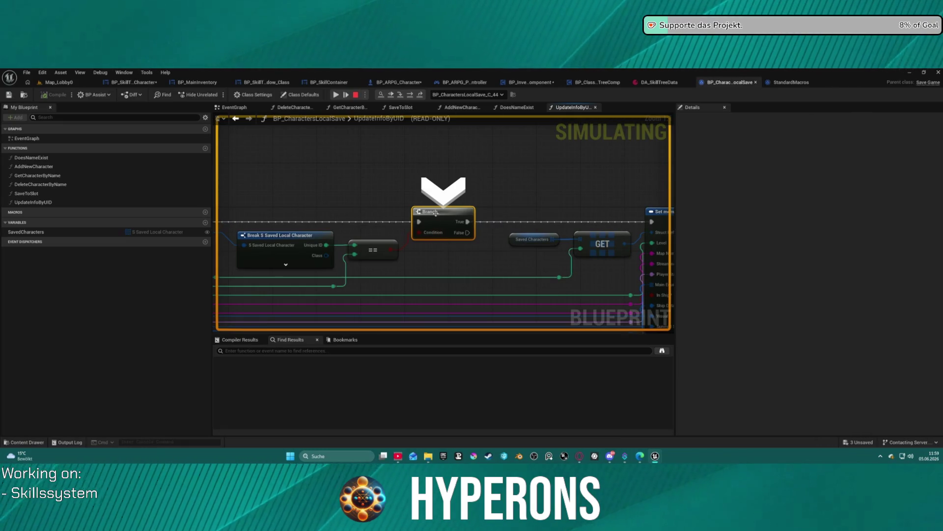
# Step: Step through the next loop iteration and the Branch until execution reaches Set members
pyautogui.click(399, 94)
pyautogui.click(400, 94)
pyautogui.click(400, 95)
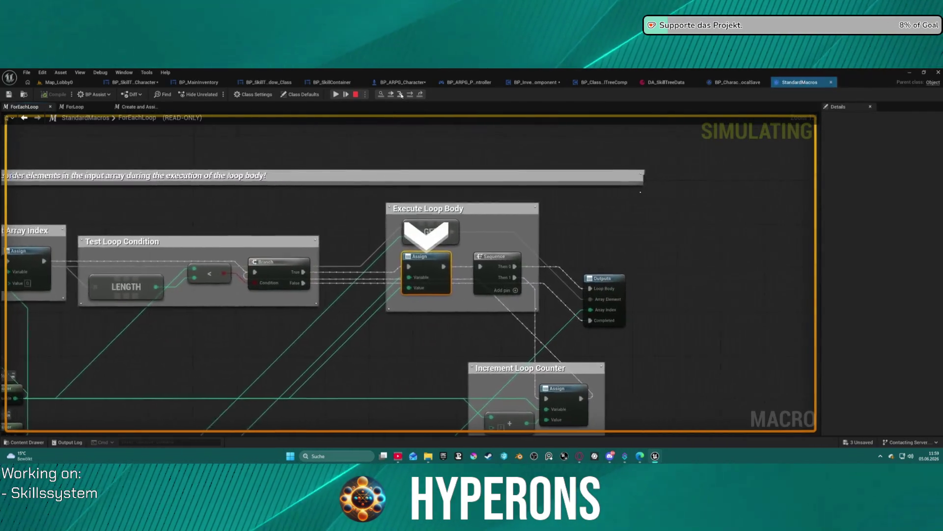
pyautogui.click(401, 95)
pyautogui.click(401, 94)
pyautogui.click(401, 95)
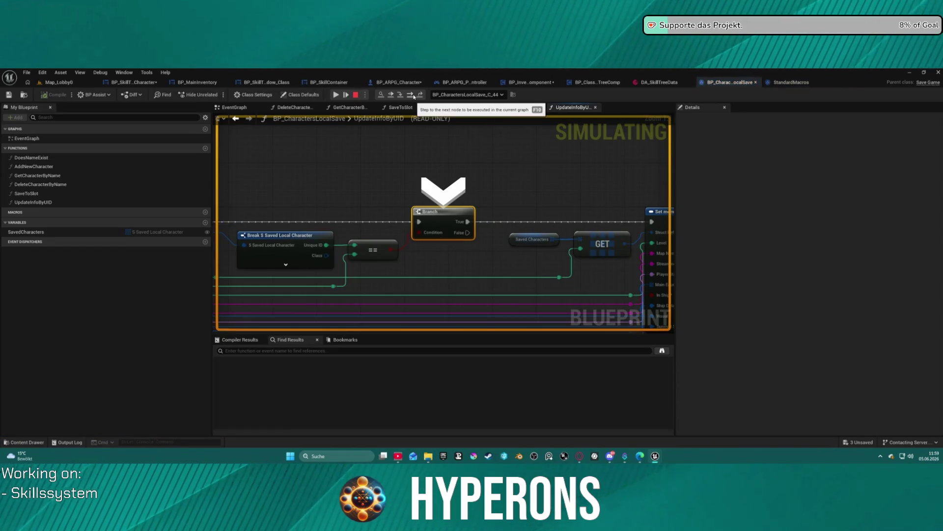
pyautogui.click(412, 95)
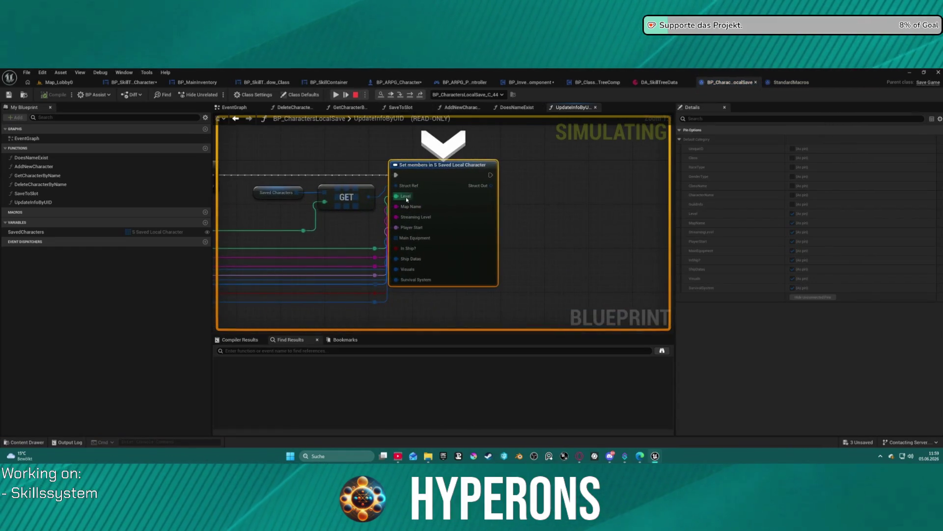
pyautogui.press('F11')
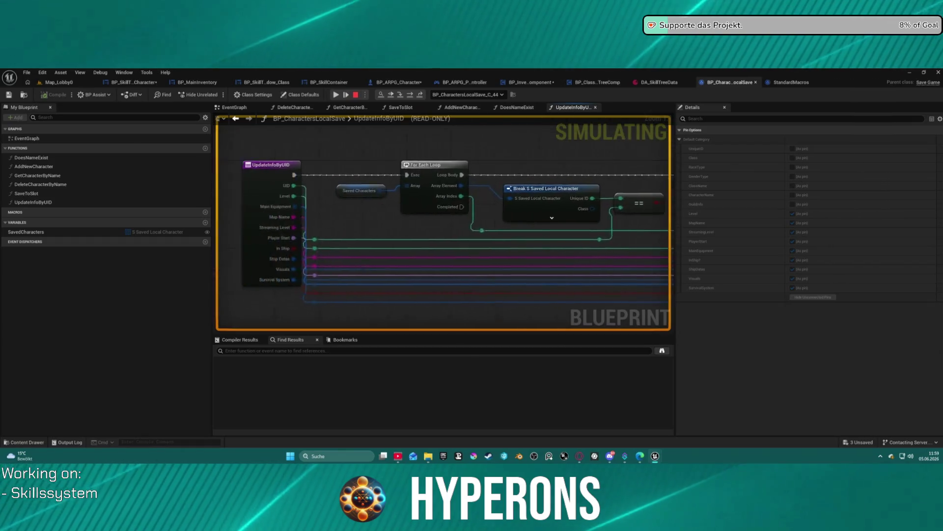
# Step: Check the pin values between the function entry, the Branch and the Set members node
pyautogui.moveTo(370, 195)
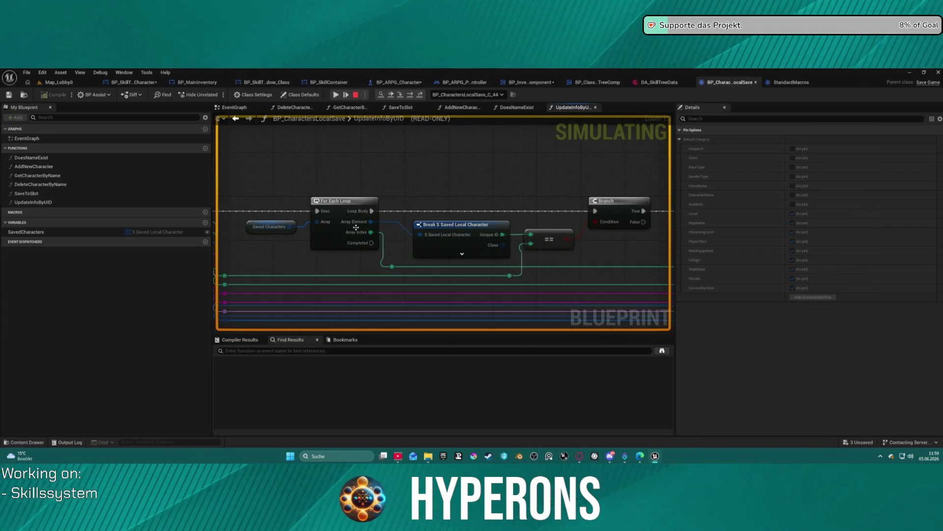
pyautogui.moveTo(508, 278)
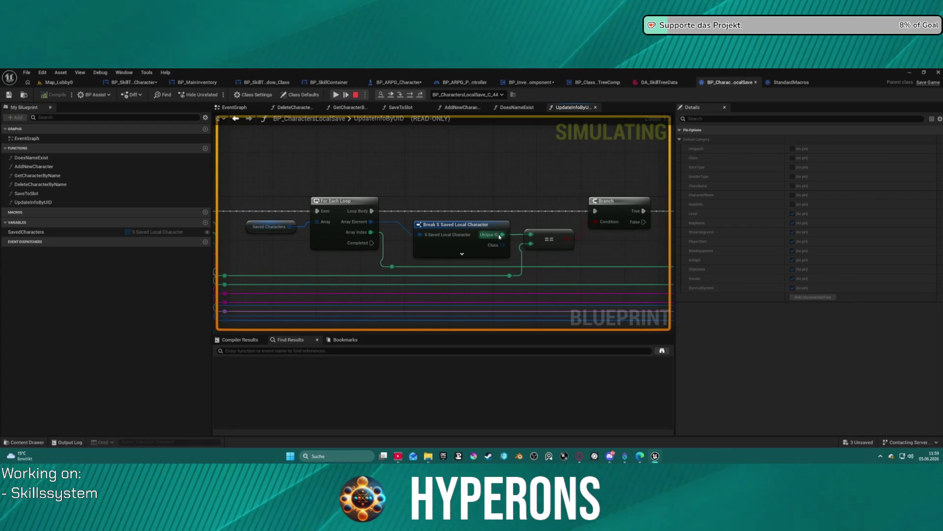
pyautogui.moveTo(318, 221)
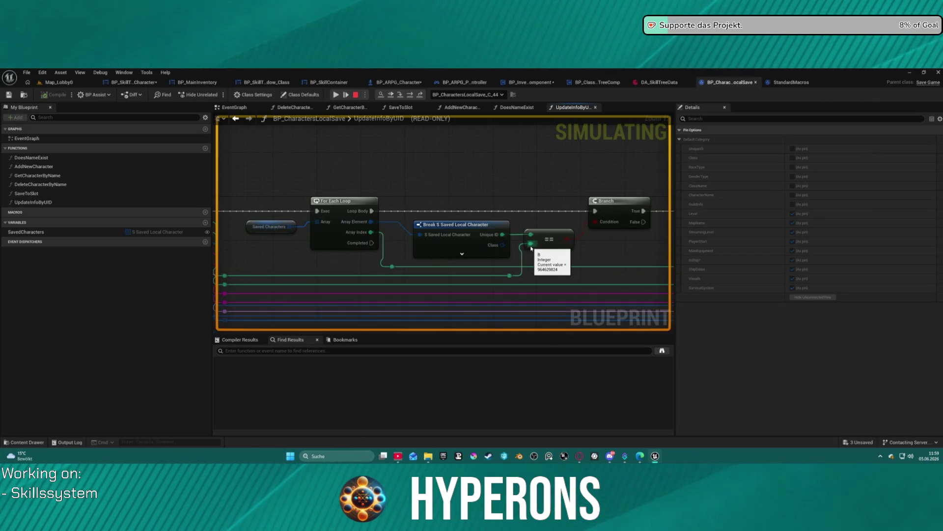
pyautogui.moveTo(290, 227)
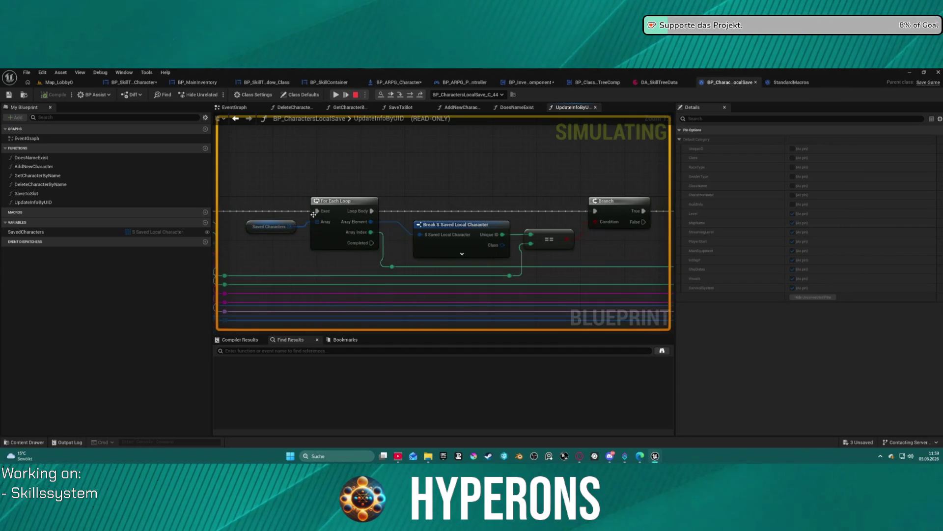
pyautogui.moveTo(289, 227); pyautogui.dragTo(462, 235)
pyautogui.moveTo(462, 233)
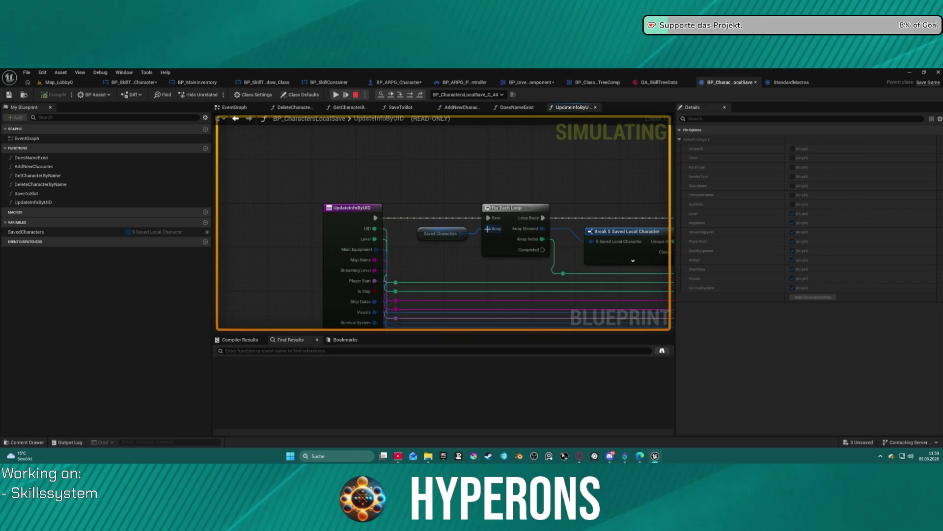
pyautogui.moveTo(494, 228)
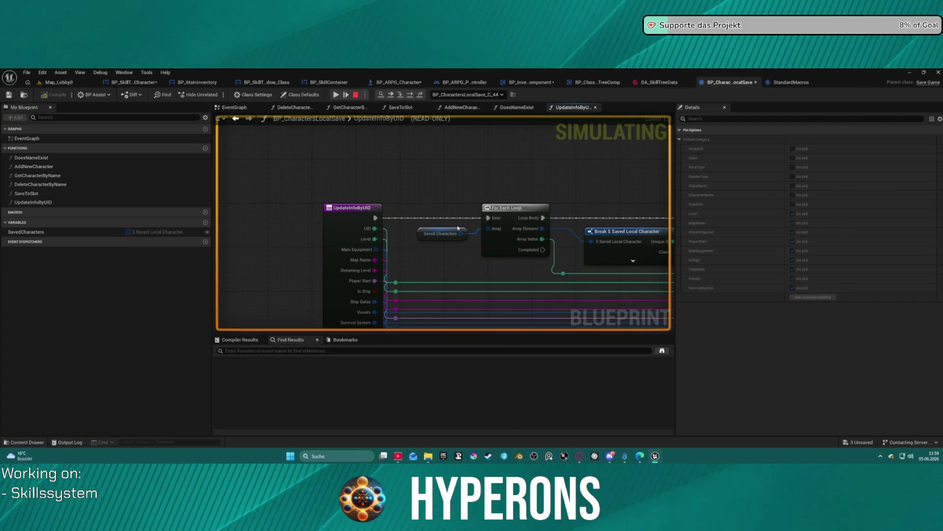
pyautogui.moveTo(471, 234)
pyautogui.mouseDown()
pyautogui.moveTo(405, 207)
pyautogui.moveTo(294, 209)
pyautogui.mouseUp()
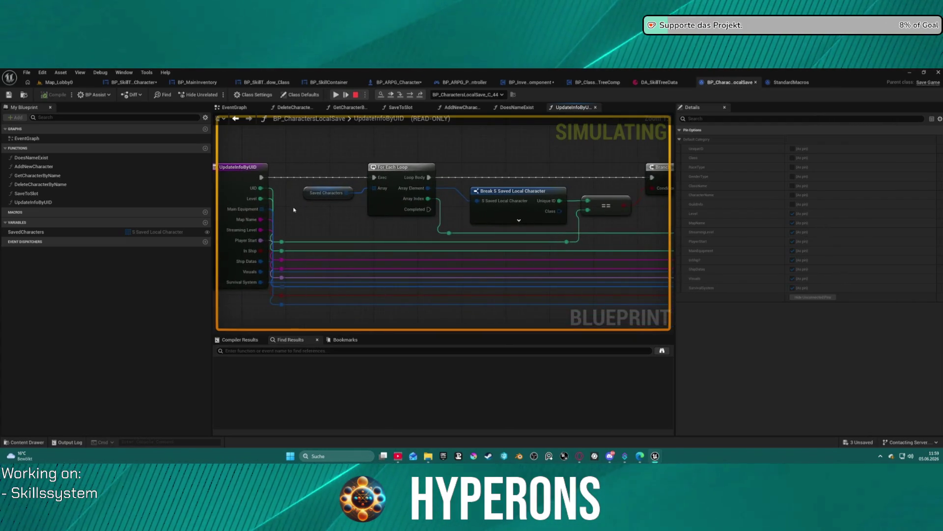
pyautogui.moveTo(261, 189)
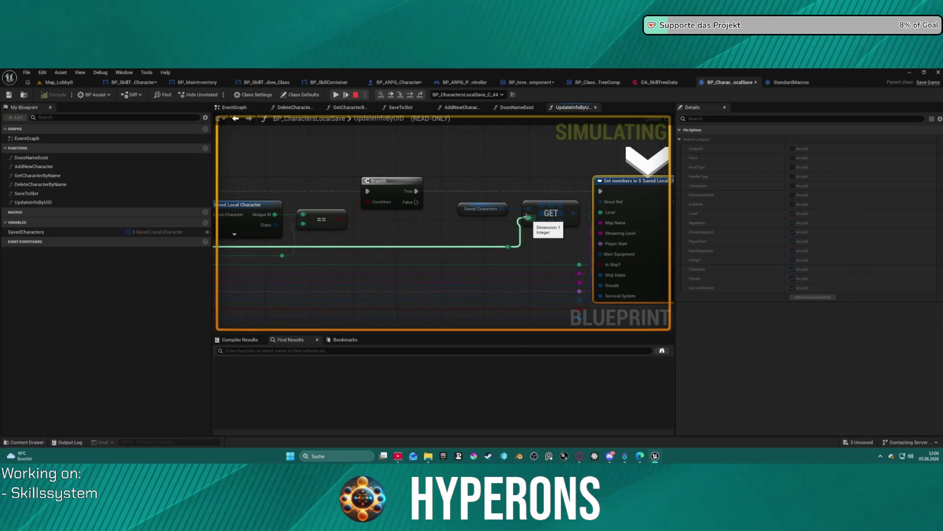
# Step: Read the Set members pin values while simulating, confirming Level is 1 and In Ship? is False
pyautogui.moveTo(492, 211)
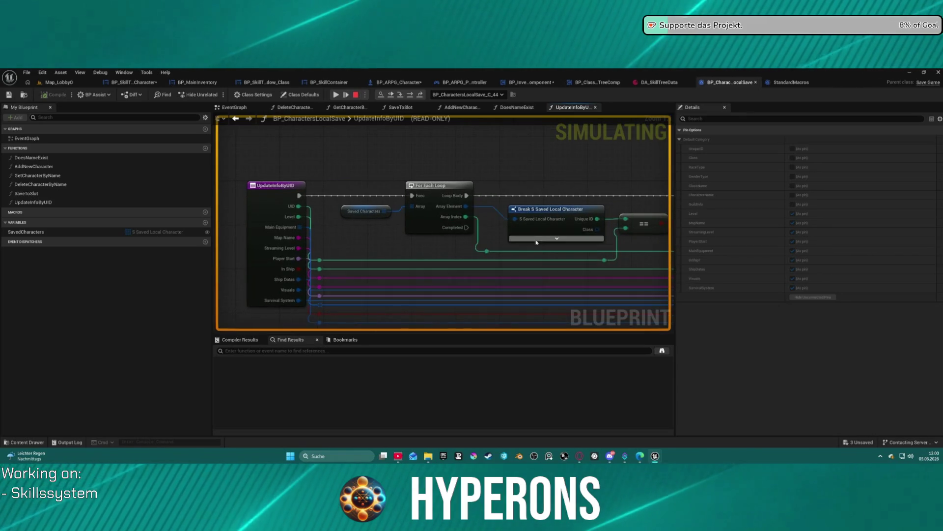
pyautogui.moveTo(523, 227)
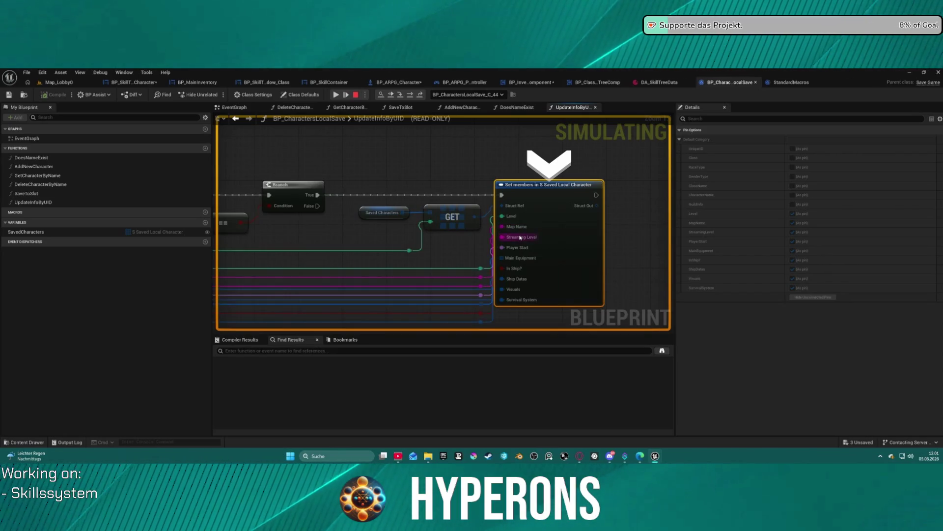
pyautogui.moveTo(523, 250)
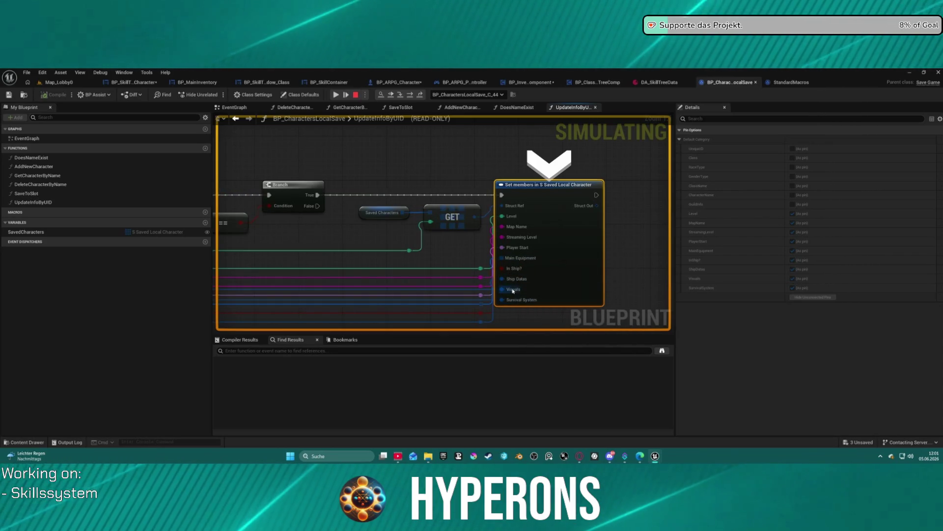
pyautogui.moveTo(512, 290)
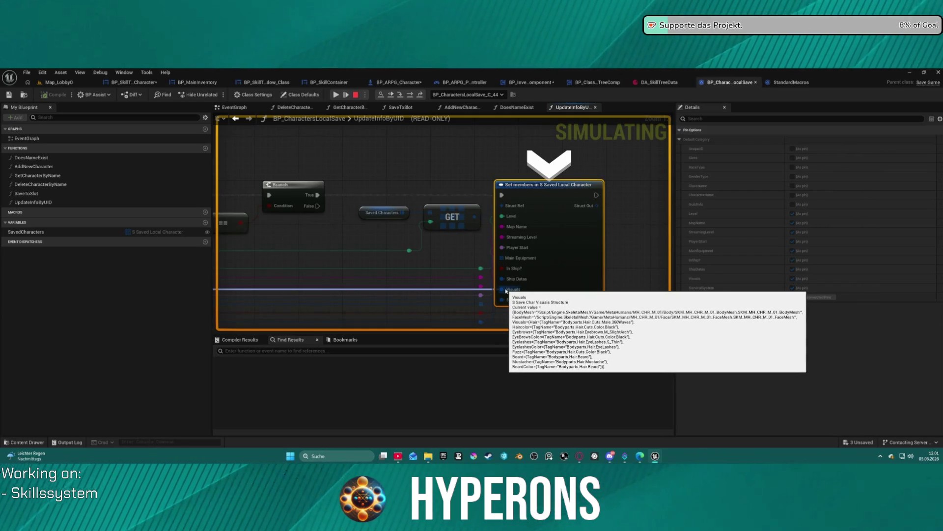
pyautogui.moveTo(328, 284)
pyautogui.mouseDown()
pyautogui.moveTo(482, 213)
pyautogui.moveTo(459, 202)
pyautogui.moveTo(541, 202)
pyautogui.moveTo(590, 236)
pyautogui.mouseUp()
pyautogui.press('F10')
pyautogui.moveTo(582, 265)
pyautogui.moveTo(572, 234)
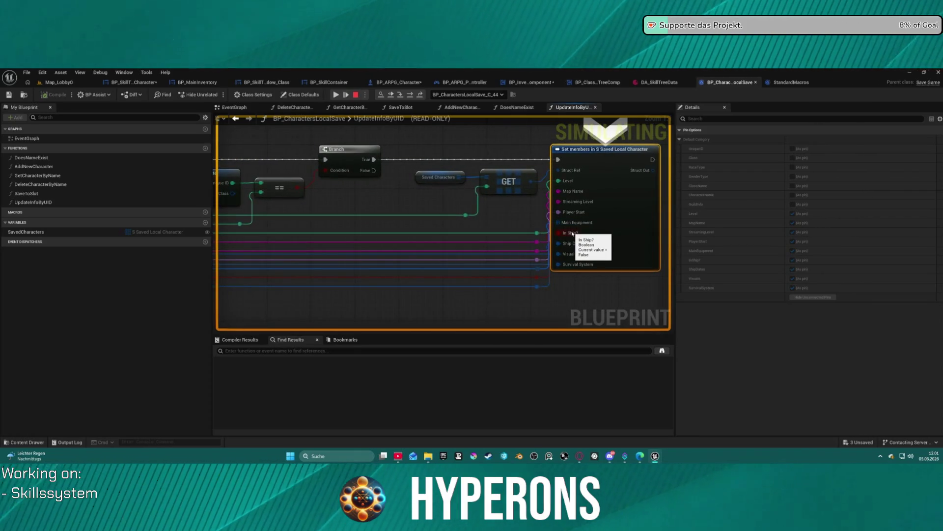
pyautogui.press('F10')
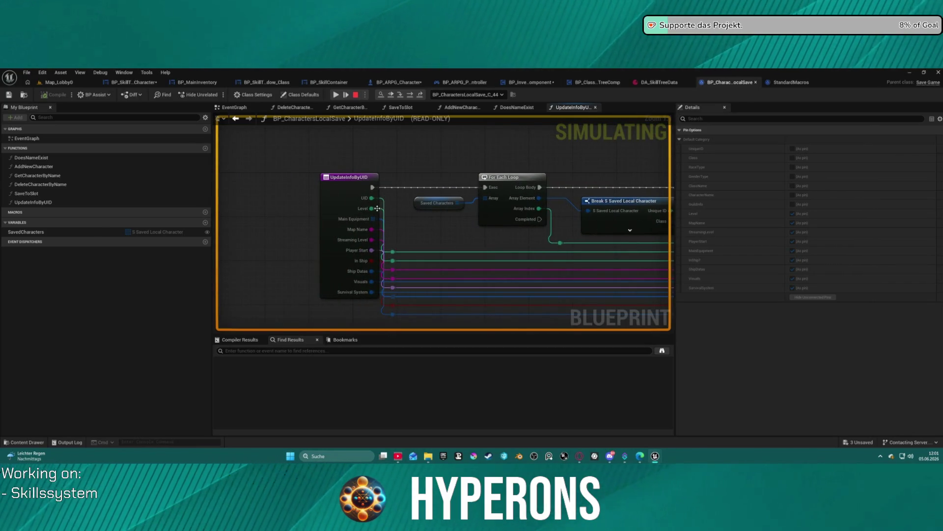
pyautogui.moveTo(370, 209)
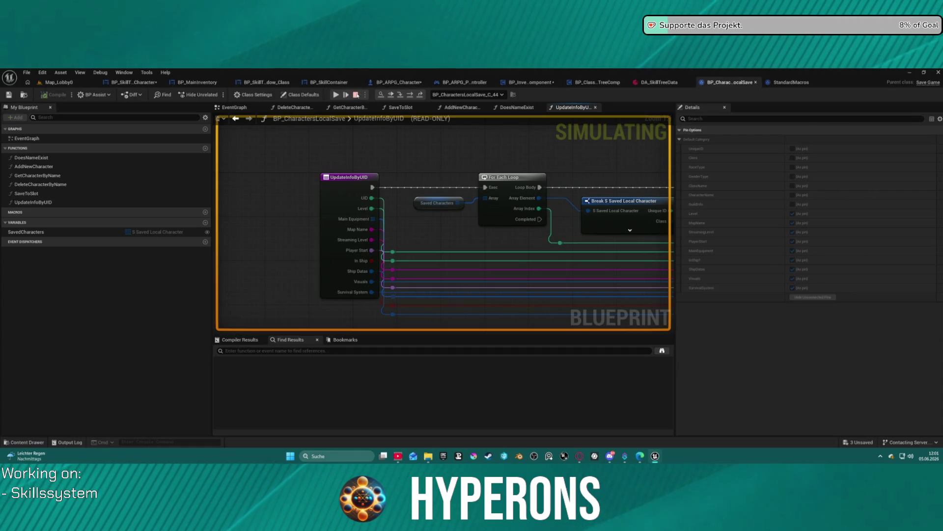
# Step: Save BP_InventoryComponent and shift the Jig Get Player Level node group lower left
pyautogui.click(526, 82)
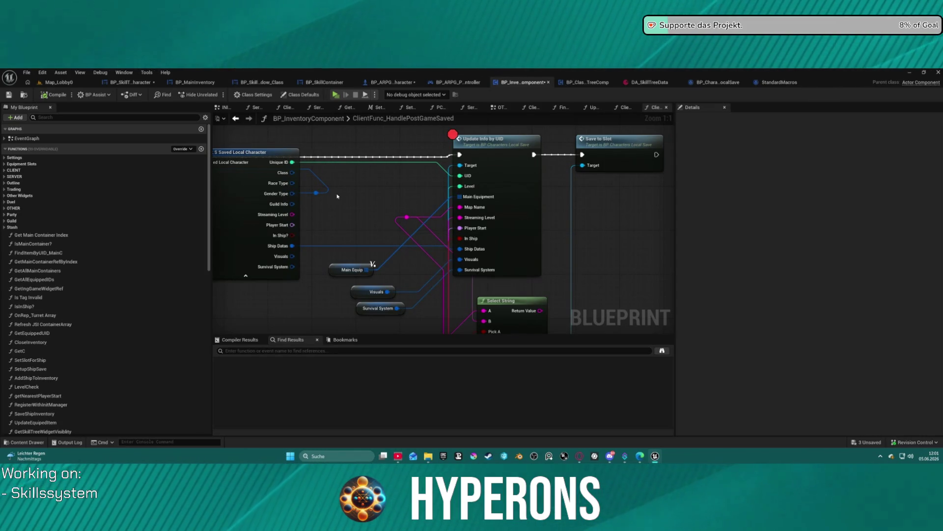
pyautogui.hotkey('ctrl', 's')
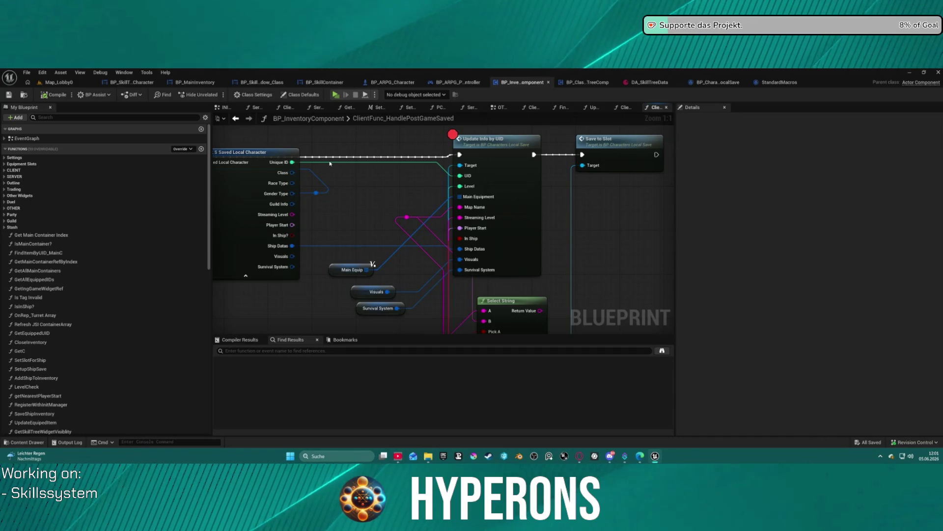
pyautogui.moveTo(350, 246); pyautogui.dragTo(622, 354)
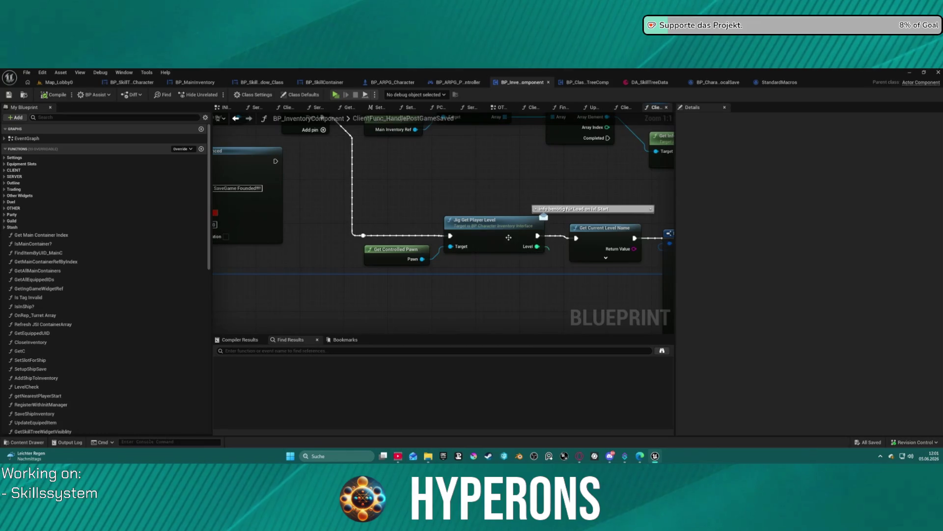
pyautogui.moveTo(347, 222); pyautogui.dragTo(432, 272)
pyautogui.keyDown('ctrl'); pyautogui.click(499, 223); pyautogui.keyUp('ctrl')
pyautogui.moveTo(500, 224)
pyautogui.mouseDown()
pyautogui.moveTo(450, 230)
pyautogui.moveTo(477, 231)
pyautogui.mouseUp()
pyautogui.click(477, 236)
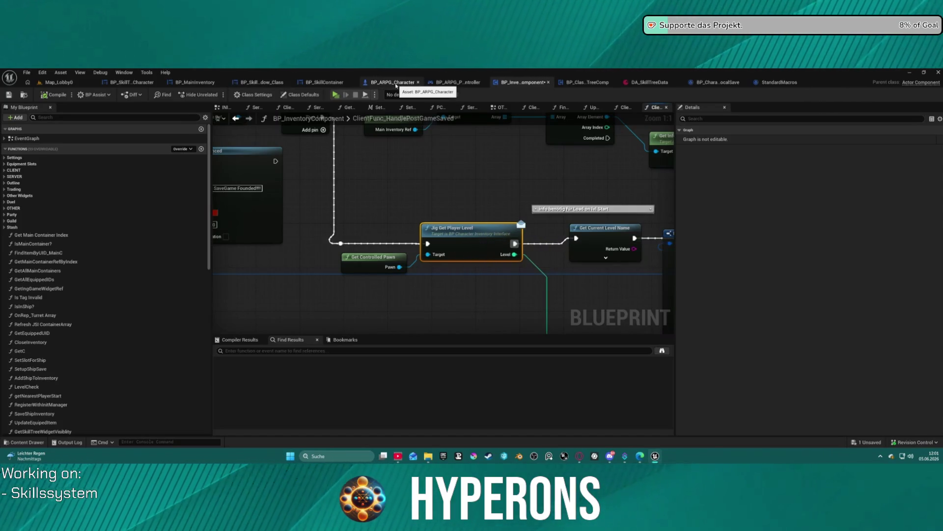
# Step: Look through the player controller, ForEachLoop macro, characters local save and character blueprint tabs
pyautogui.click(445, 84)
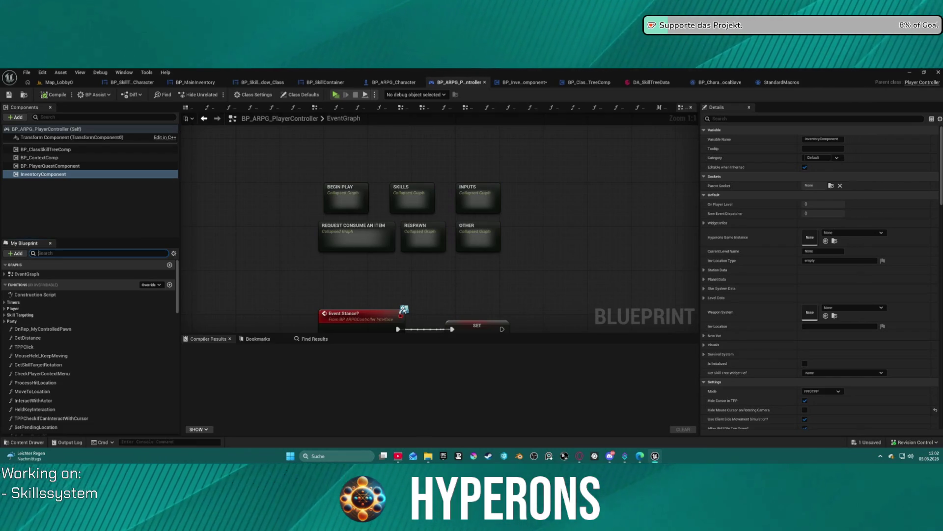
pyautogui.click(784, 84)
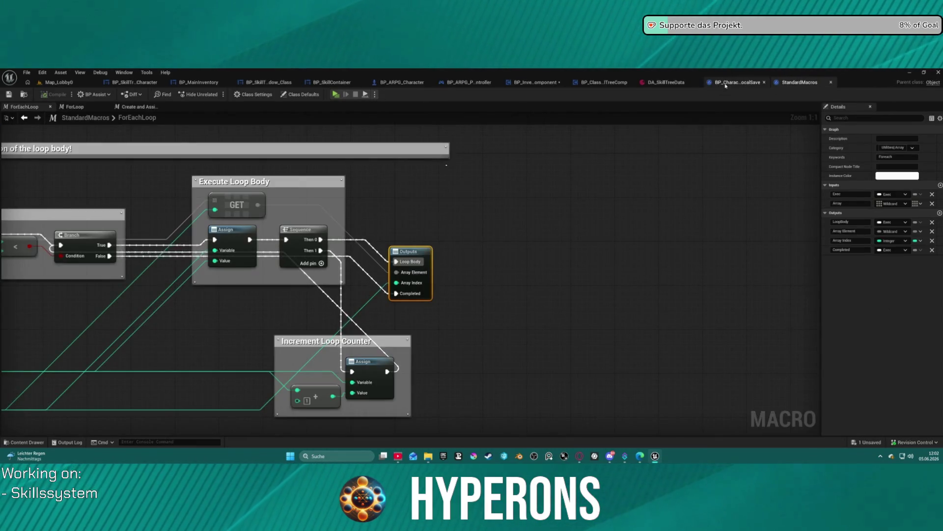
pyautogui.click(726, 84)
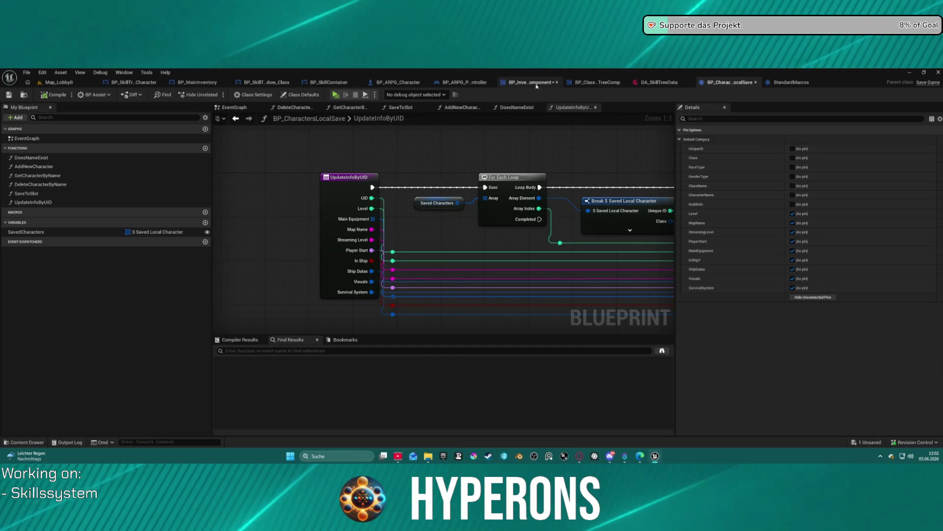
pyautogui.click(526, 82)
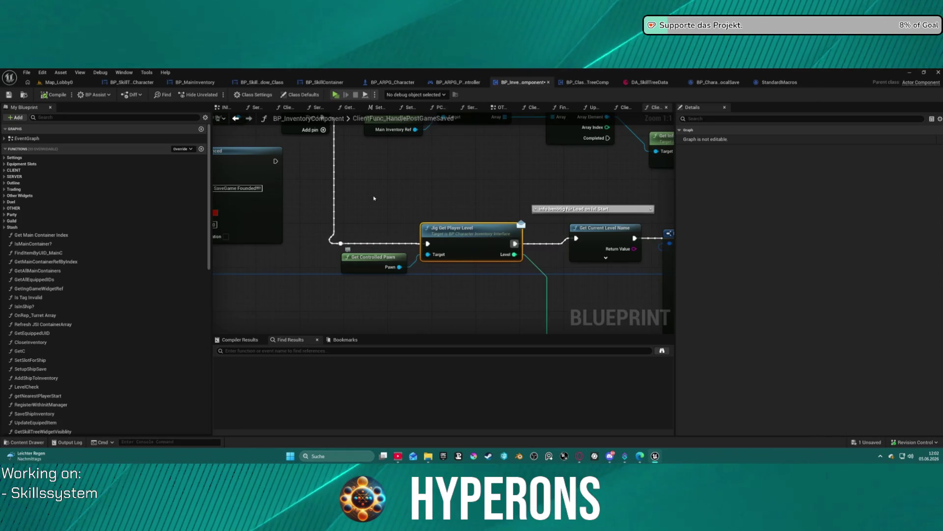
pyautogui.click(395, 83)
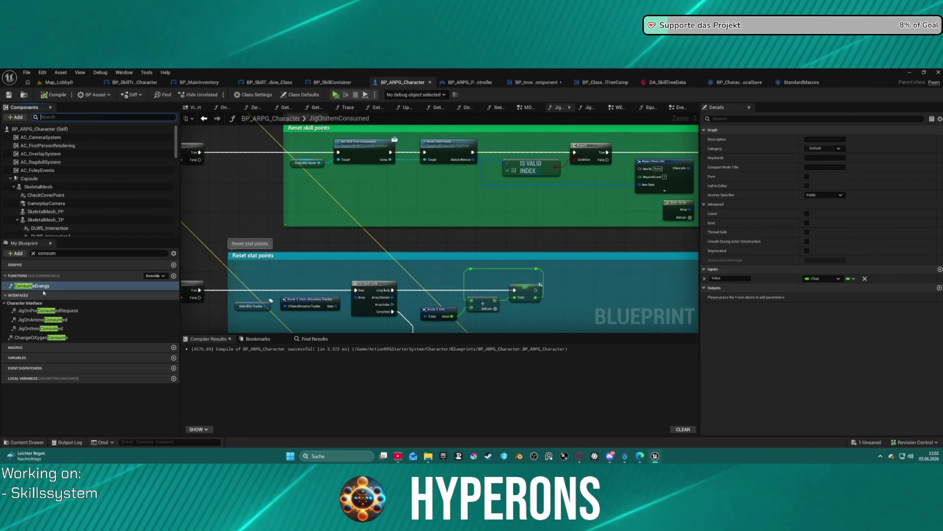
# Step: Search My Blueprint for the level functions and open JigGetPlayerLevel
pyautogui.click(47, 253)
pyautogui.write('jeg le')
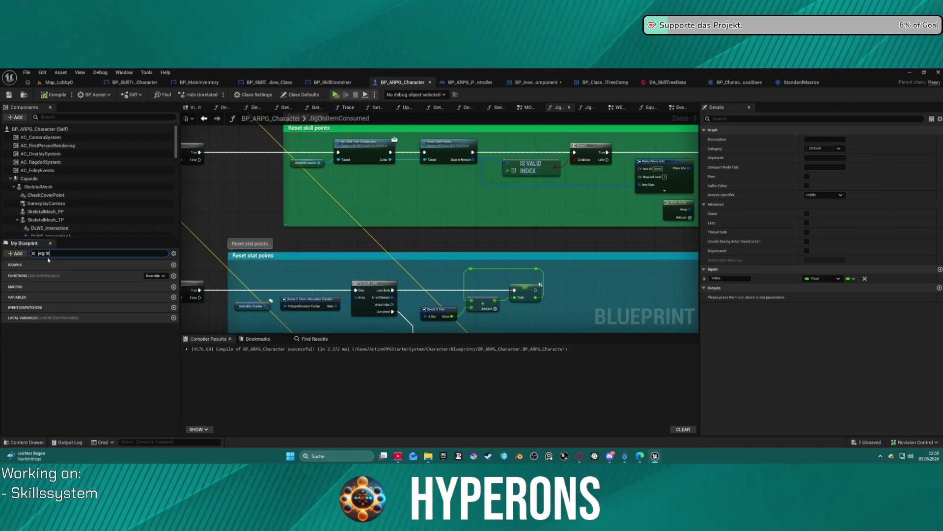
pyautogui.press('BackSpace')
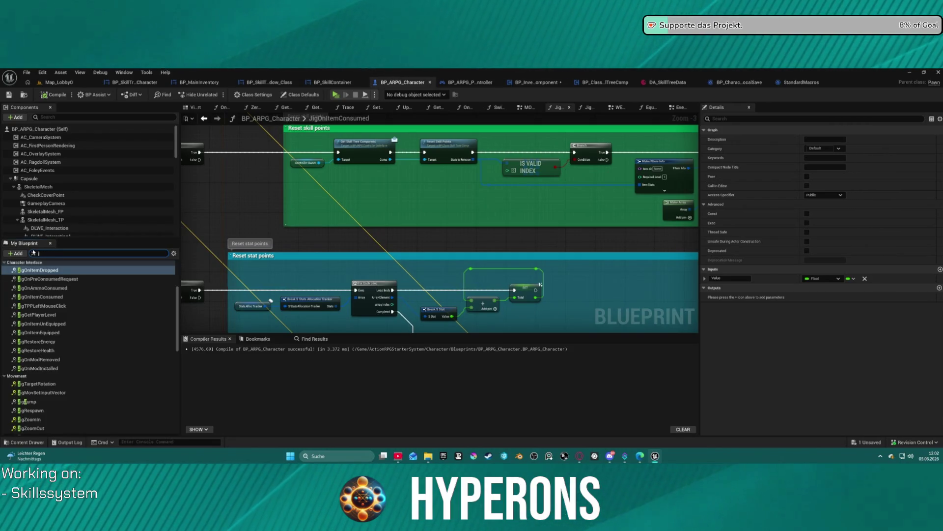
pyautogui.write('ig')
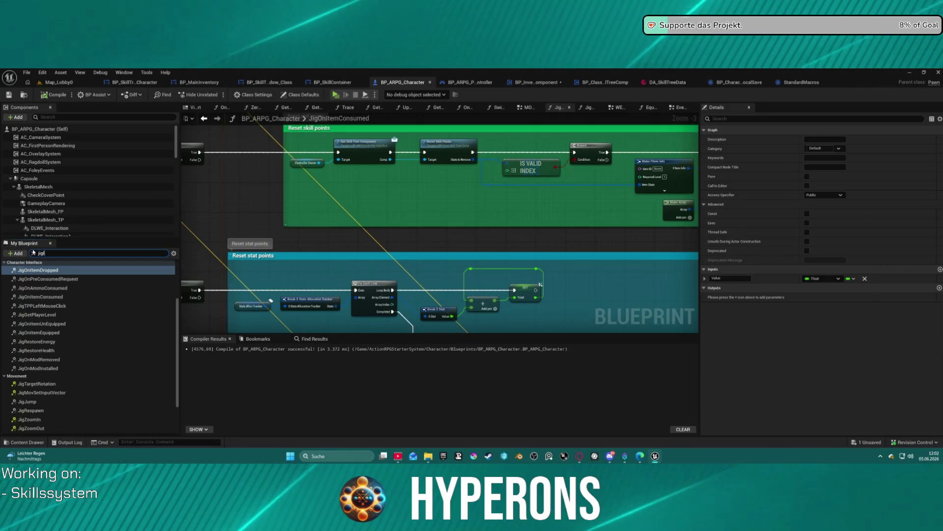
pyautogui.write('lev')
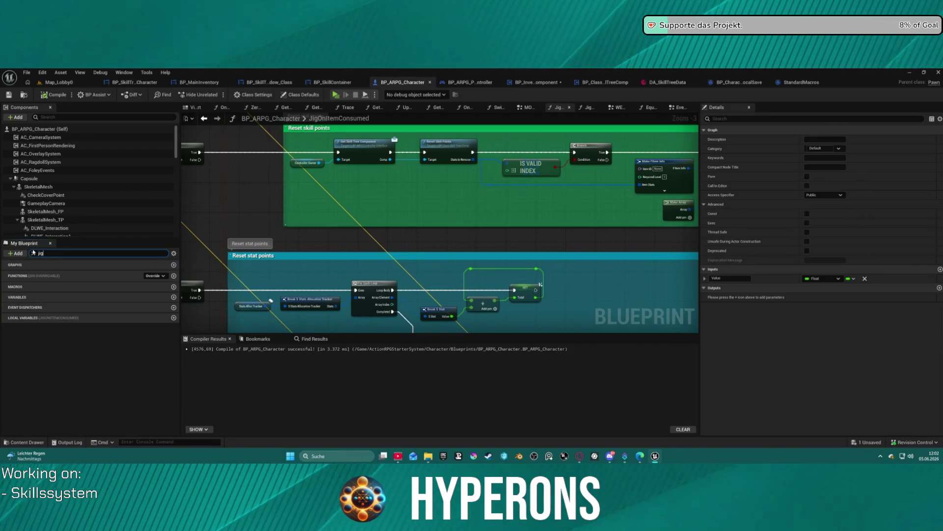
pyautogui.write('level')
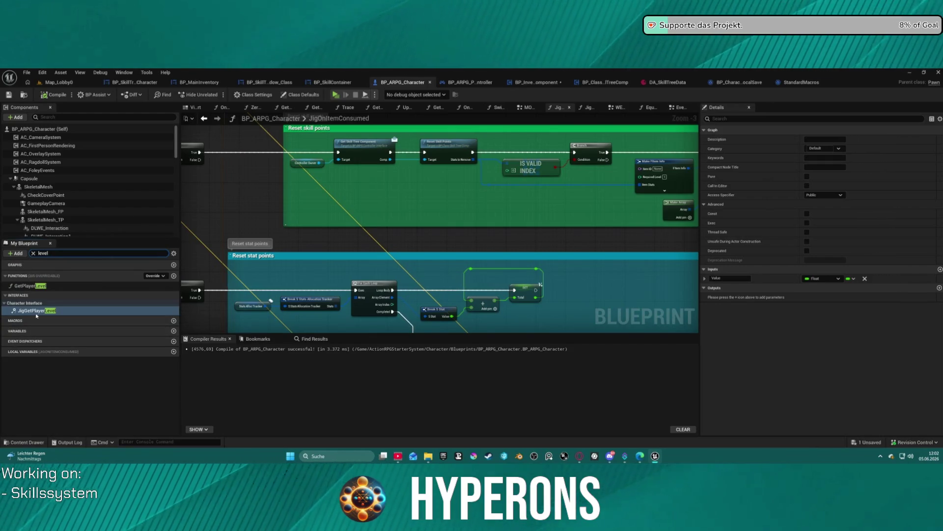
pyautogui.doubleClick(34, 310)
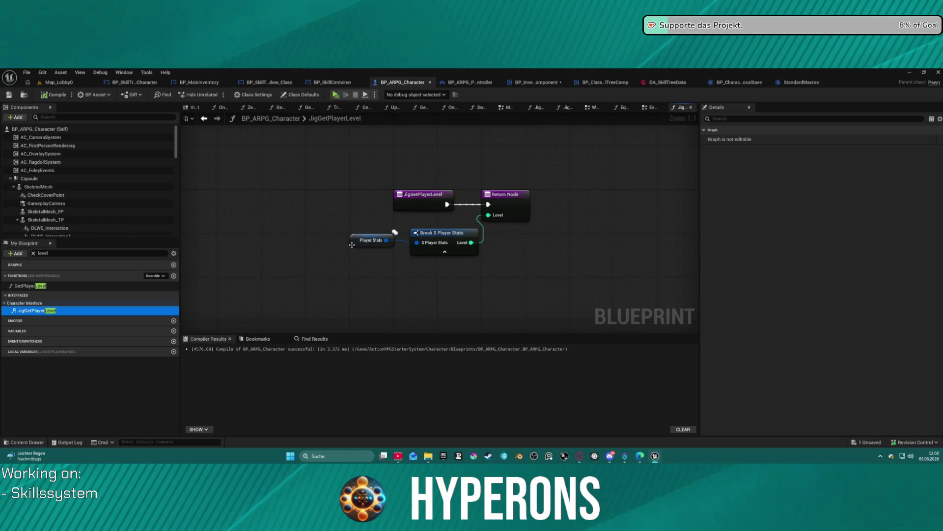
# Step: Inspect the Player Stats node's default values and actions in JigGetPlayerLevel
pyautogui.moveTo(369, 246); pyautogui.dragTo(369, 252)
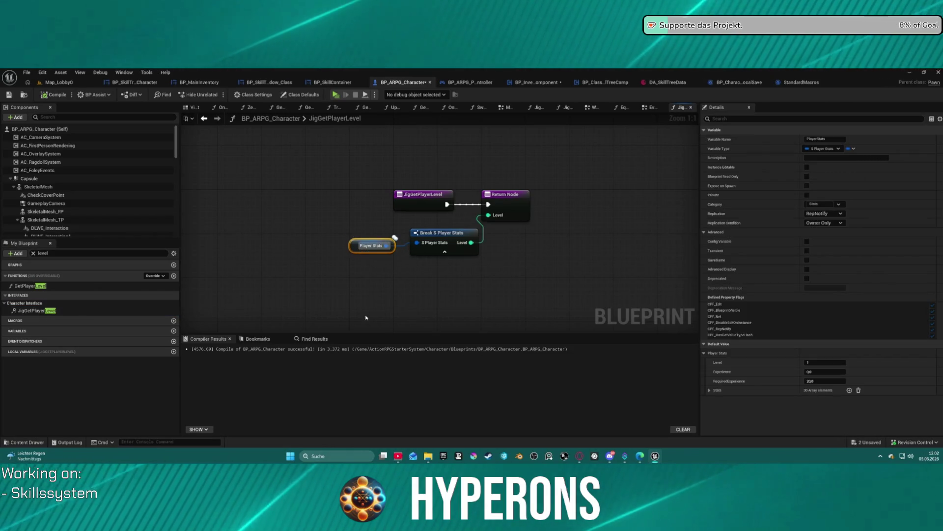
pyautogui.click(393, 291)
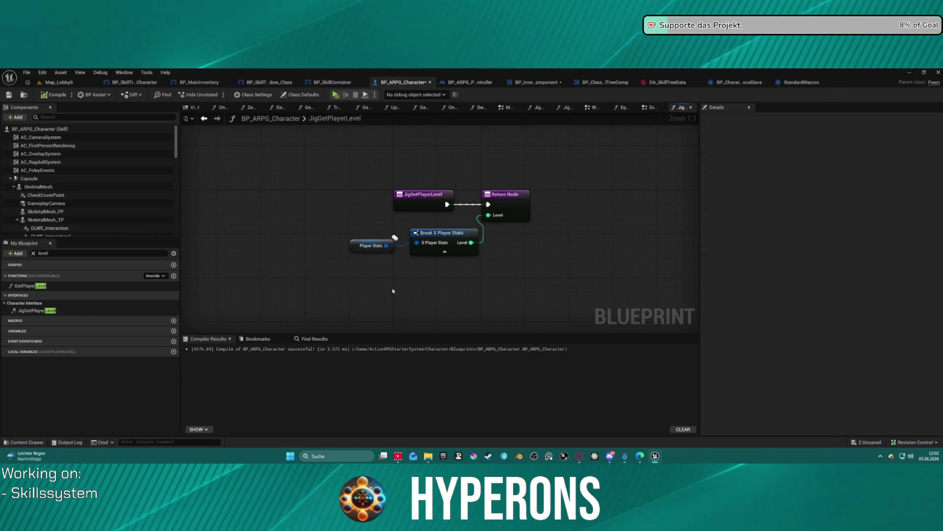
pyautogui.rightClick(355, 243)
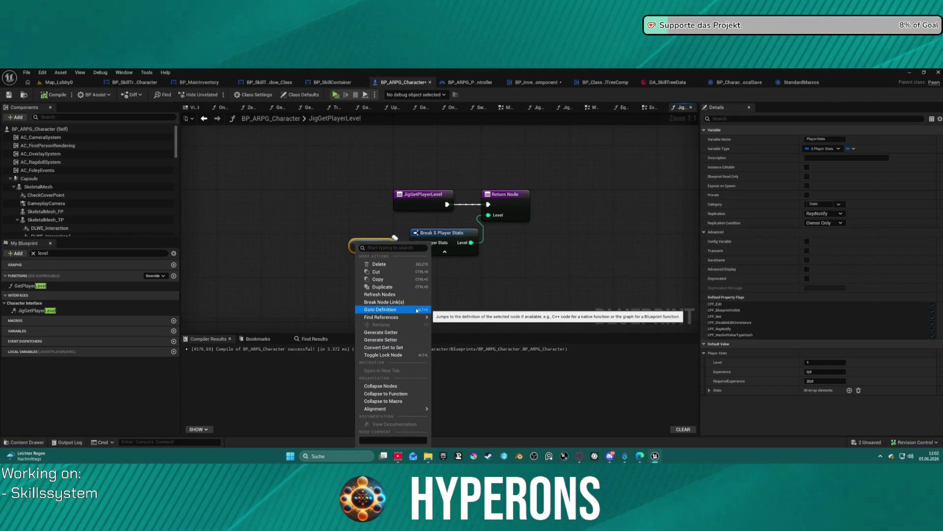
pyautogui.click(90, 118)
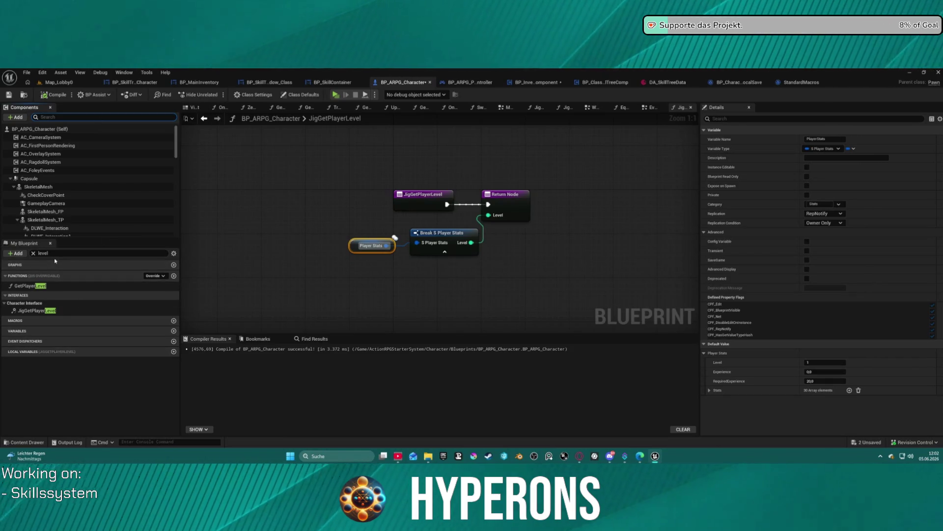
pyautogui.doubleClick(42, 253)
# Step: Find OnRep_PlayerStats and follow it into the HandlePlayerStatReplication function graph
pyautogui.write('on')
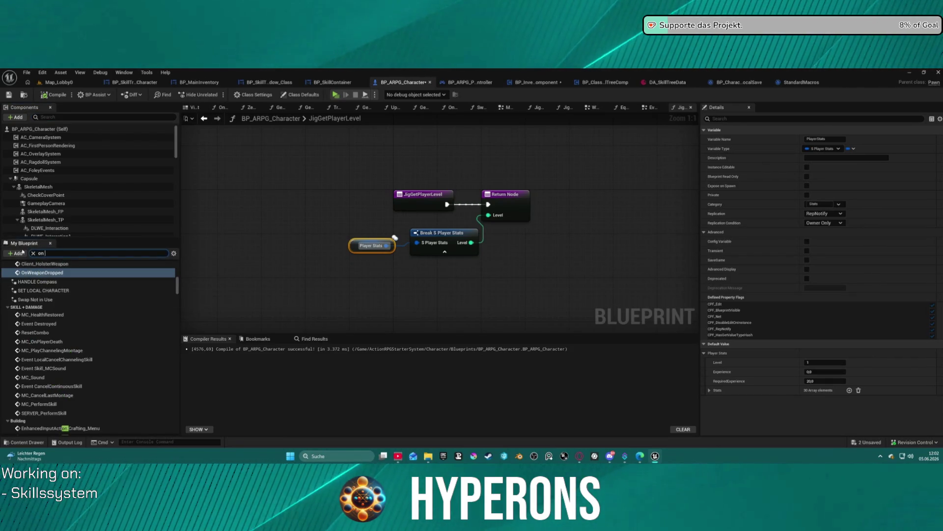
pyautogui.write(' rep sta')
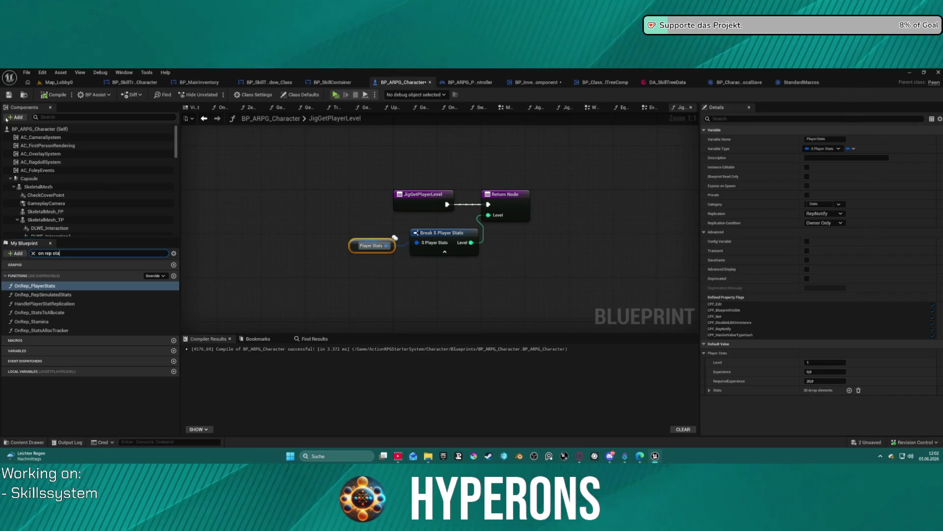
pyautogui.doubleClick(34, 285)
pyautogui.doubleClick(454, 231)
pyautogui.scroll(5, 399, 178)
pyautogui.click(491, 252)
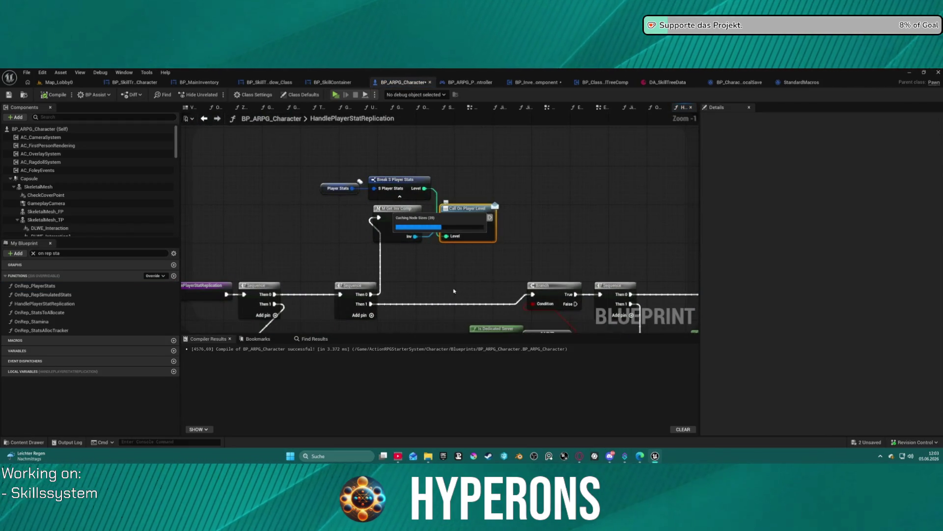
pyautogui.rightClick(421, 273)
pyautogui.scroll(-6, 421, 274)
pyautogui.scroll(6, 436, 298)
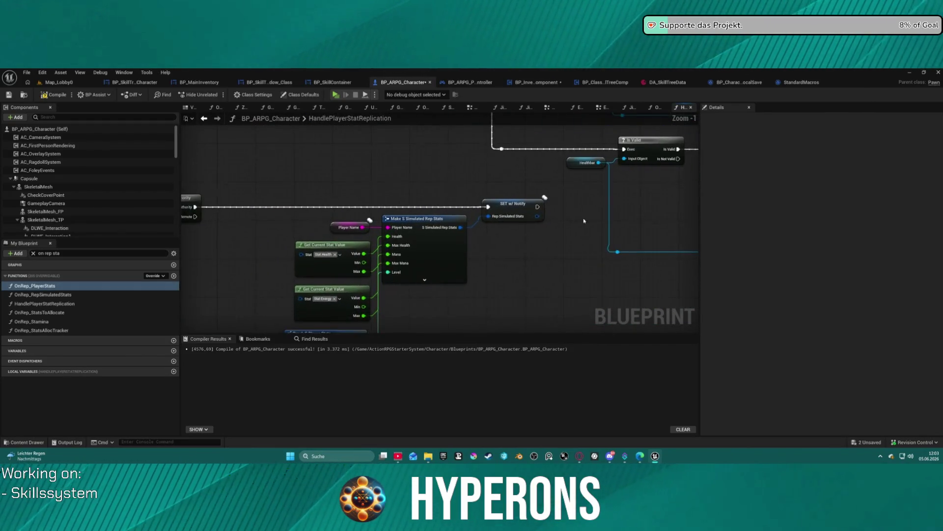
# Step: Move the Break S Player Stats nodes and look over the Sequence, Get Inv Comp and Call On Player Level chain
pyautogui.moveTo(530, 300)
pyautogui.mouseDown()
pyautogui.moveTo(532, 239)
pyautogui.moveTo(577, 269)
pyautogui.moveTo(614, 254)
pyautogui.moveTo(538, 268)
pyautogui.moveTo(324, 272)
pyautogui.moveTo(491, 206)
pyautogui.moveTo(355, 212)
pyautogui.moveTo(391, 219)
pyautogui.moveTo(225, 306)
pyautogui.mouseUp()
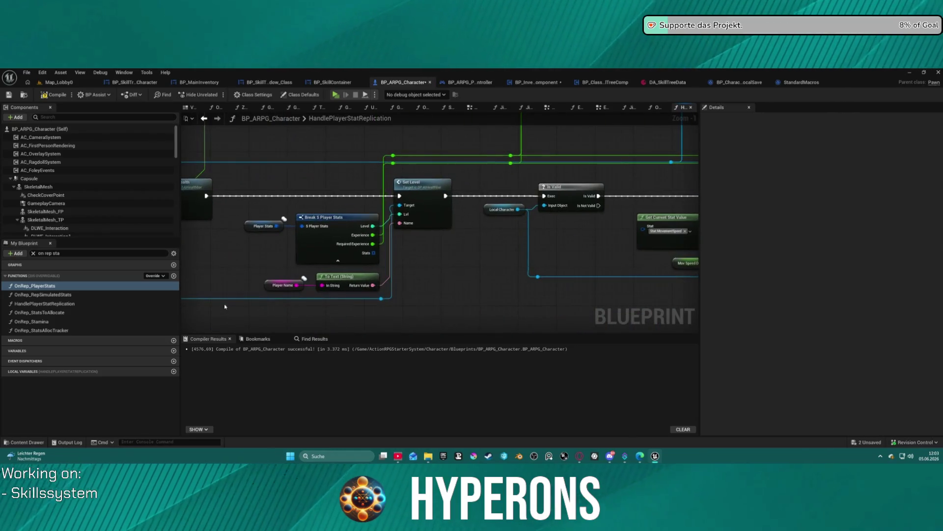
pyautogui.moveTo(252, 199); pyautogui.dragTo(378, 260)
pyautogui.moveTo(325, 241)
pyautogui.mouseDown()
pyautogui.moveTo(316, 218)
pyautogui.moveTo(315, 230)
pyautogui.moveTo(226, 289)
pyautogui.moveTo(251, 296)
pyautogui.moveTo(96, 311)
pyautogui.moveTo(106, 486)
pyautogui.moveTo(105, 458)
pyautogui.moveTo(89, 456)
pyautogui.moveTo(391, 464)
pyautogui.mouseUp()
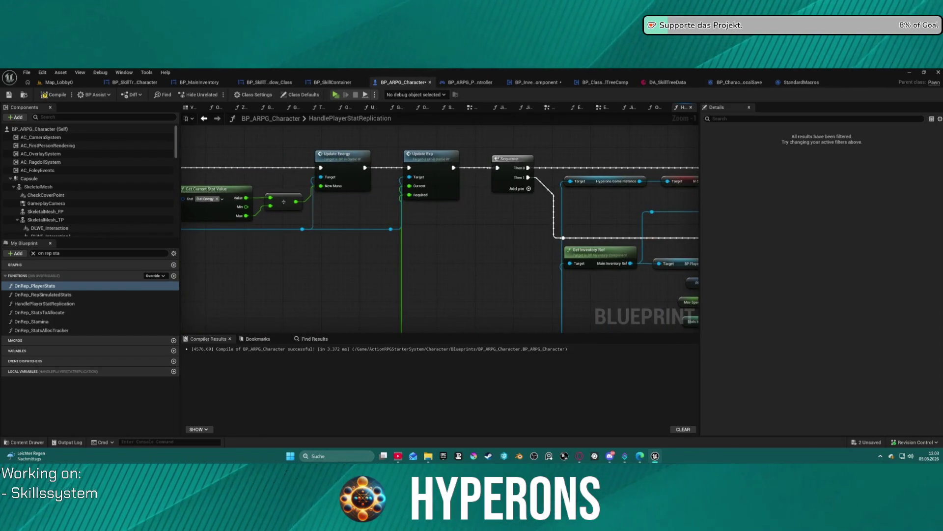
pyautogui.moveTo(391, 463); pyautogui.dragTo(845, 461)
pyautogui.moveTo(393, 221); pyautogui.dragTo(678, 194)
pyautogui.moveTo(221, 162)
pyautogui.mouseDown()
pyautogui.moveTo(354, 192)
pyautogui.moveTo(471, 256)
pyautogui.moveTo(491, 288)
pyautogui.moveTo(698, 319)
pyautogui.mouseUp()
pyautogui.moveTo(491, 236)
pyautogui.mouseDown()
pyautogui.moveTo(563, 236)
pyautogui.moveTo(241, 159)
pyautogui.mouseUp()
pyautogui.moveTo(505, 157); pyautogui.dragTo(502, 154)
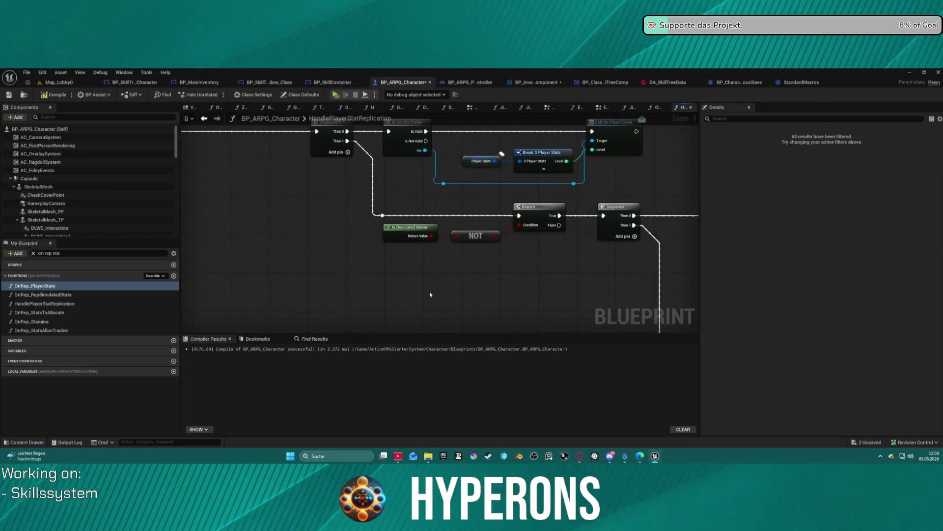
pyautogui.moveTo(430, 294); pyautogui.dragTo(486, 324)
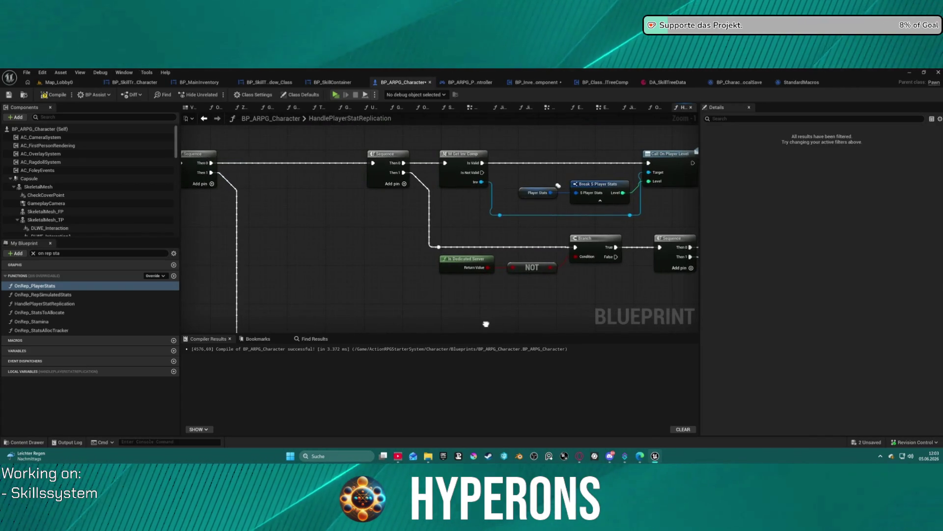
# Step: Peek into the M_GetInvComp macro, then add a breakpoint on the first Sequence node
pyautogui.doubleClick(457, 157)
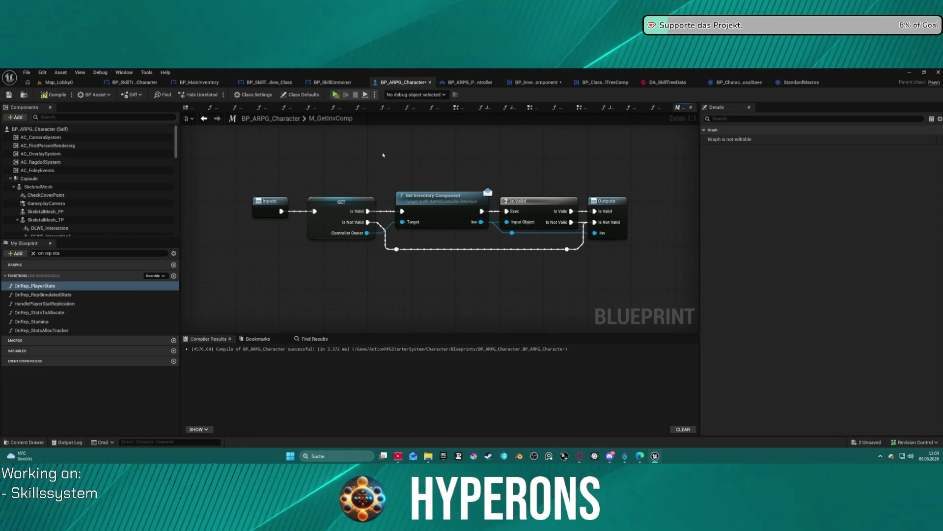
pyautogui.click(204, 118)
pyautogui.scroll(3, 442, 226)
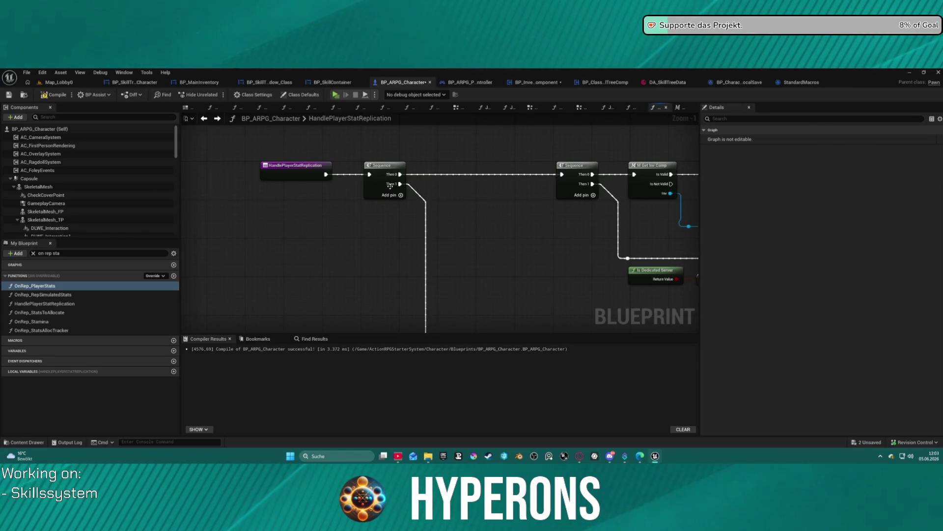
pyautogui.rightClick(373, 166)
pyautogui.click(393, 330)
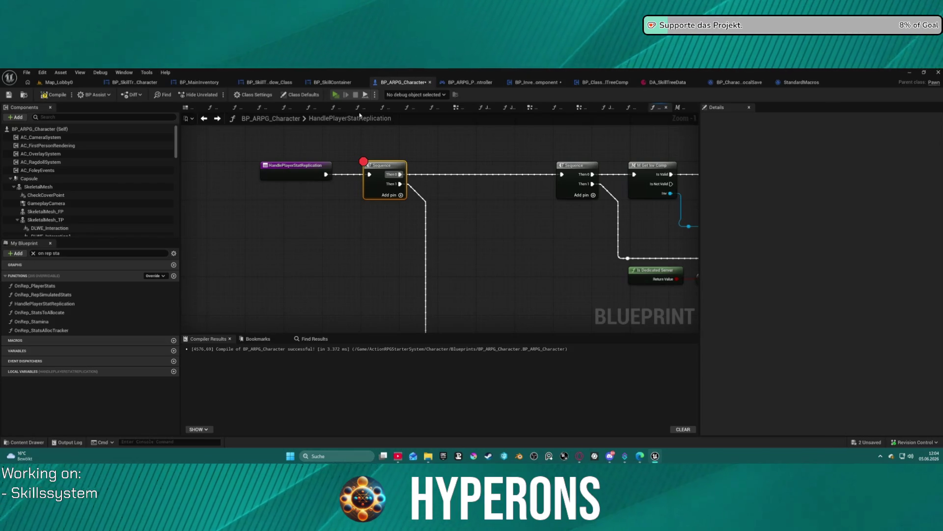
# Step: Compile, play in editor despite the errors, and start the game with the third character, dsasad
pyautogui.press('F7')
pyautogui.hotkey('alt', 'p')
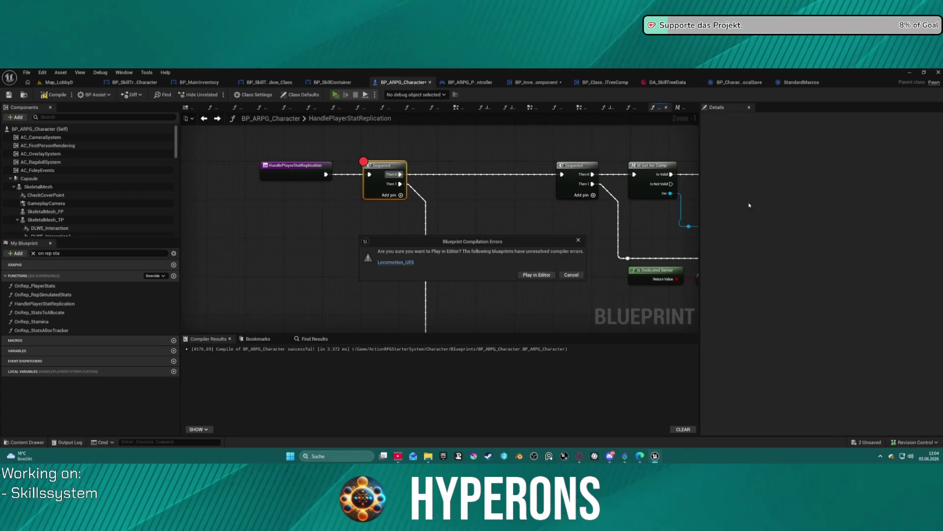
pyautogui.click(547, 275)
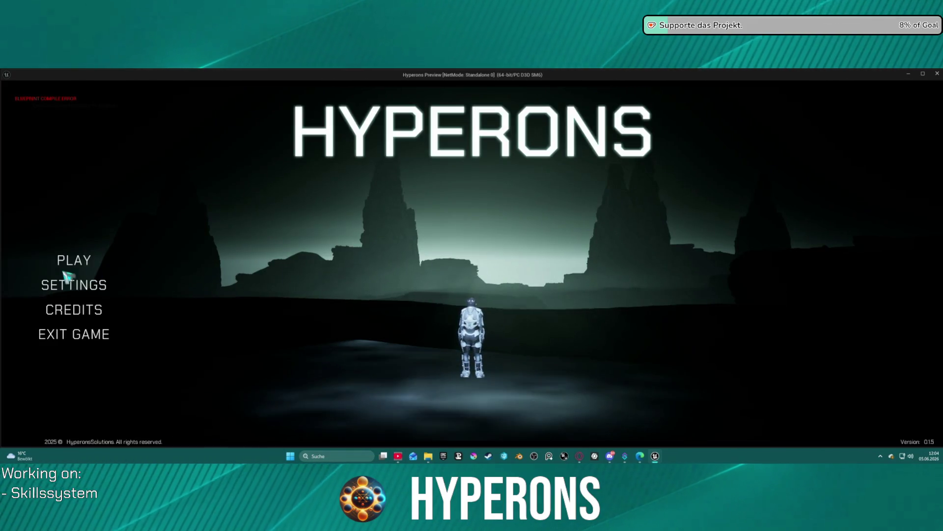
pyautogui.click(68, 263)
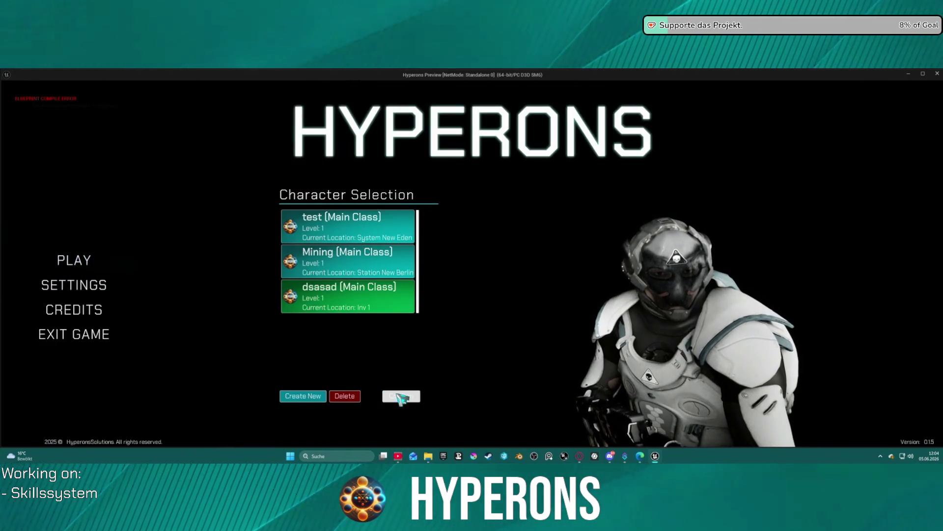
pyautogui.click(398, 395)
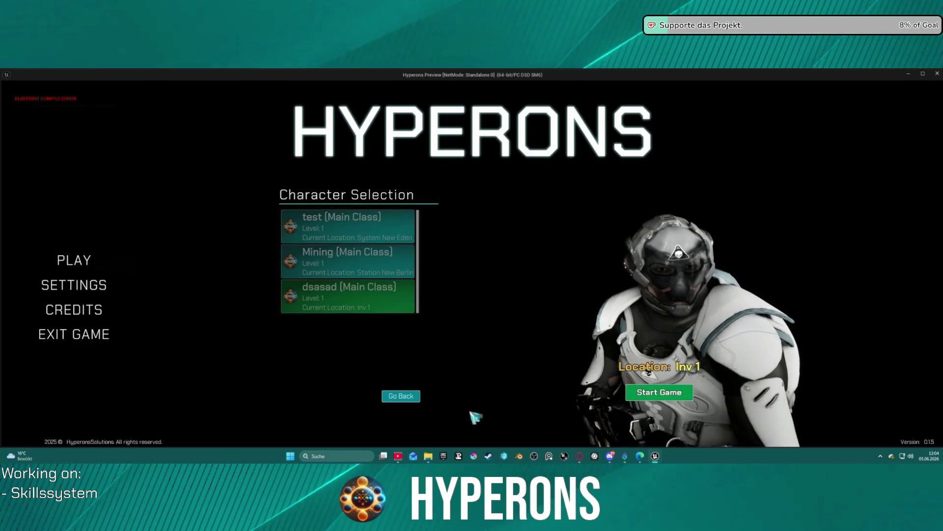
pyautogui.click(639, 393)
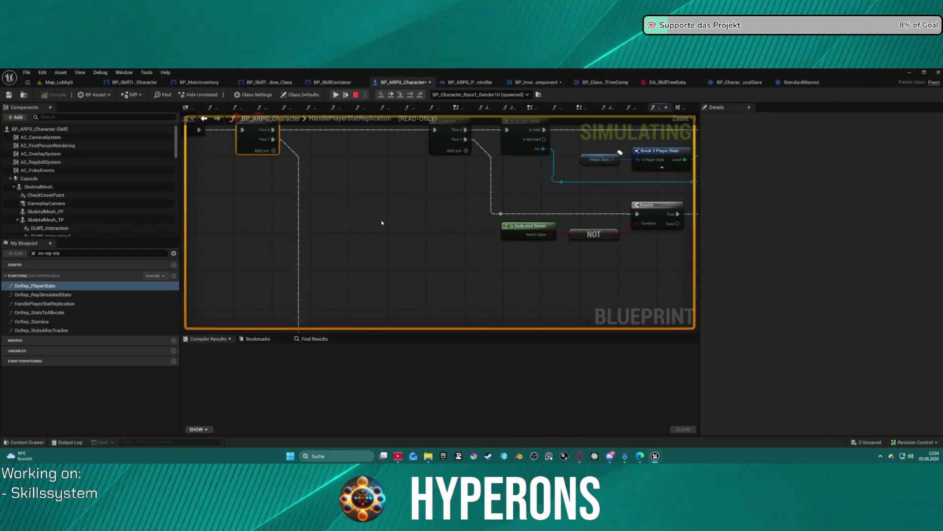
# Step: Step past Get Inv Comp to Call On Player Level and inspect the incoming Player Stats value
pyautogui.click(413, 94)
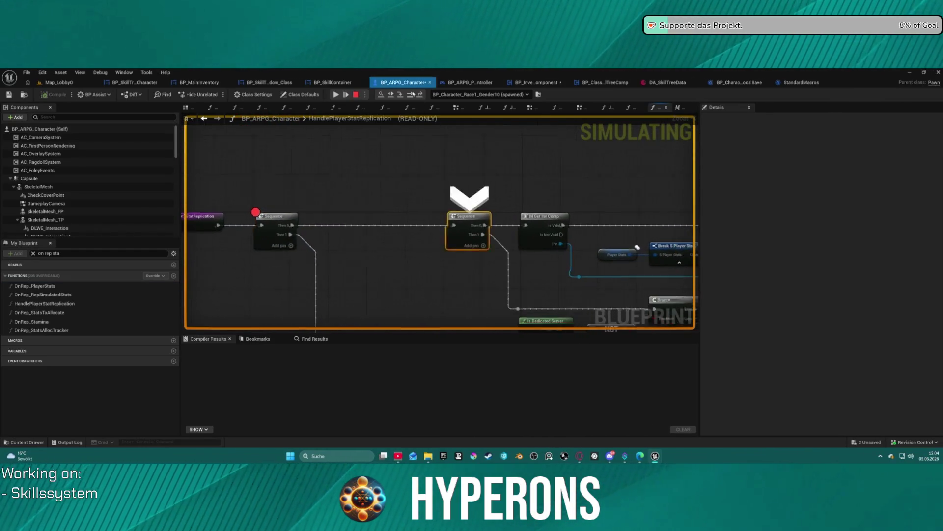
pyautogui.click(413, 94)
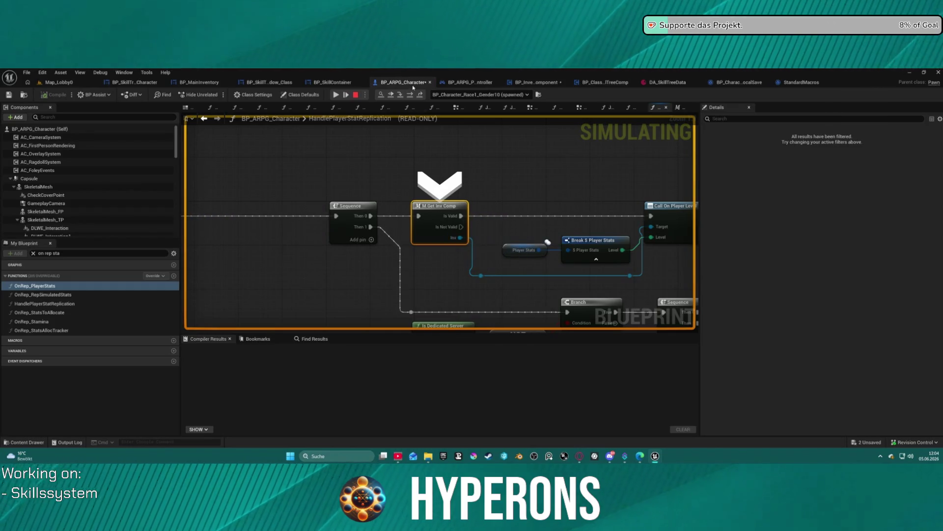
pyautogui.click(412, 95)
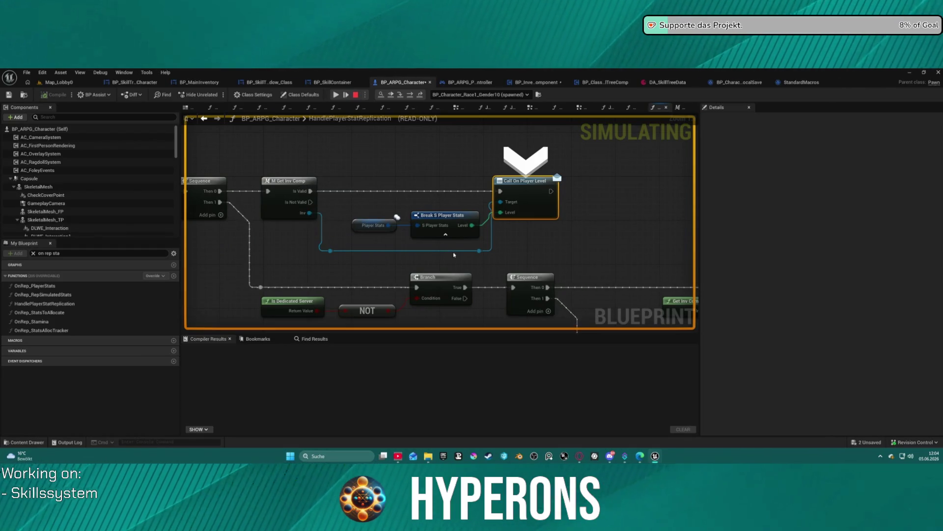
pyautogui.moveTo(415, 225)
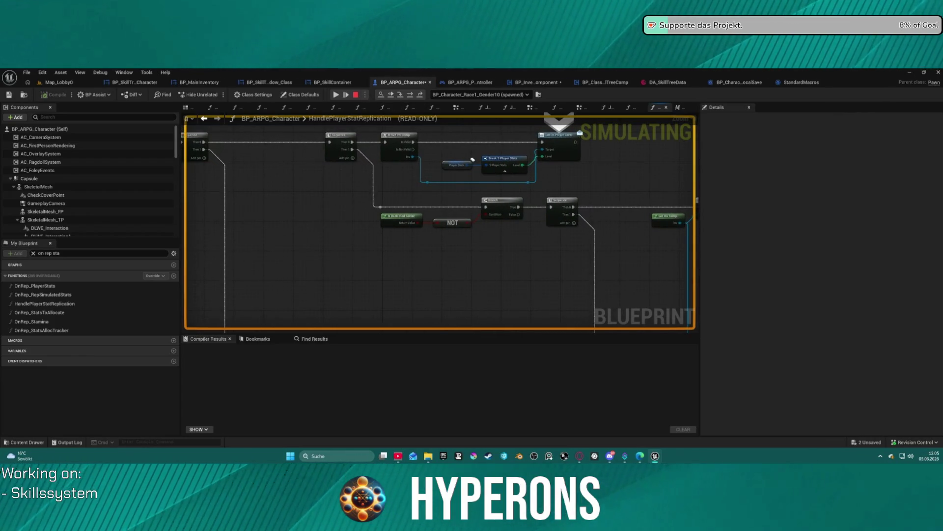
# Step: Step through both IsValid checks and Update Health on to Update Energy
pyautogui.click(411, 95)
pyautogui.click(411, 95)
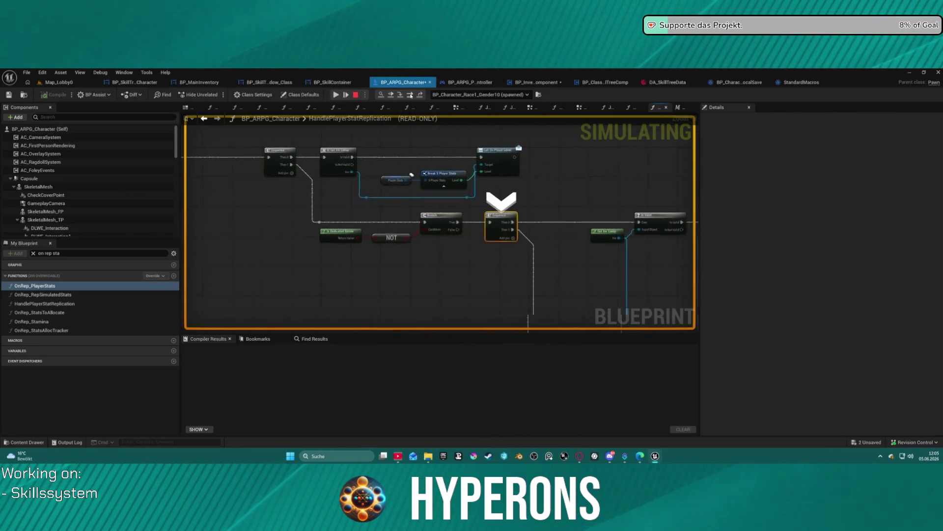
pyautogui.click(410, 95)
pyautogui.click(411, 95)
pyautogui.click(411, 95)
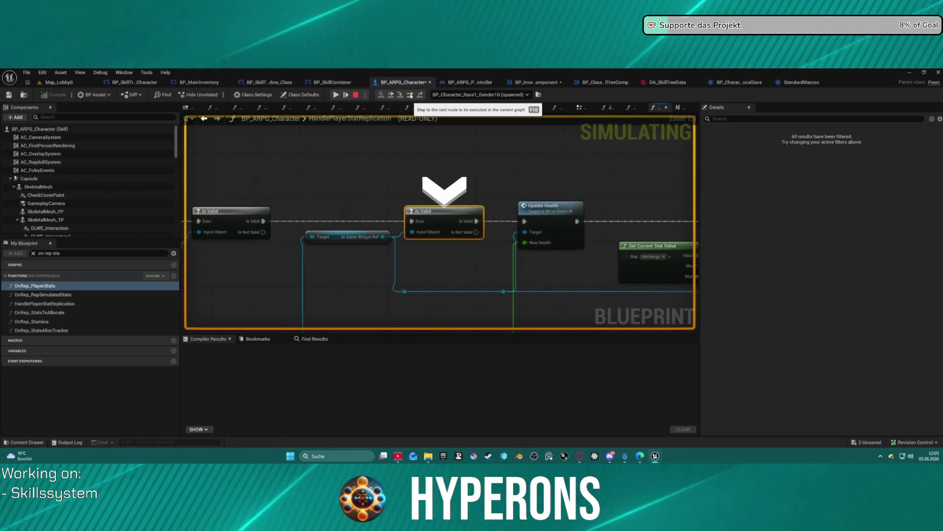
pyautogui.click(411, 95)
pyautogui.moveTo(421, 242)
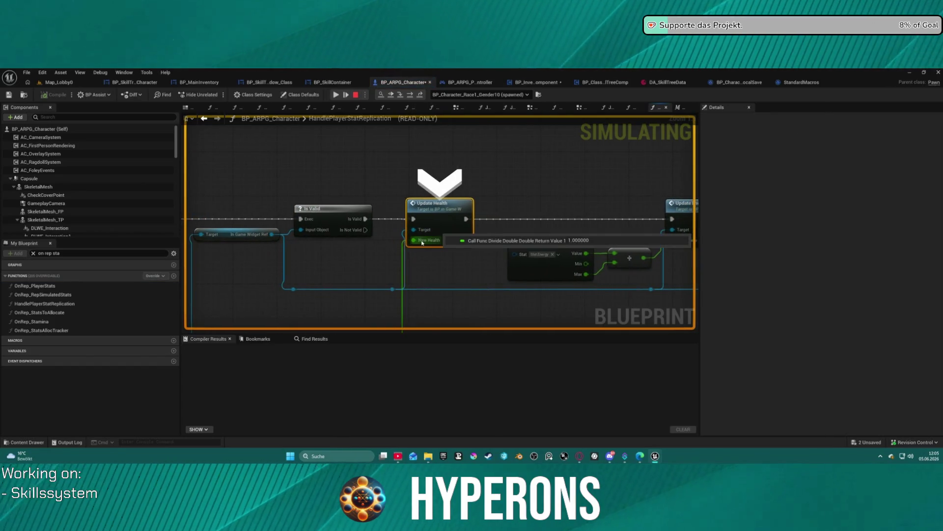
pyautogui.click(414, 97)
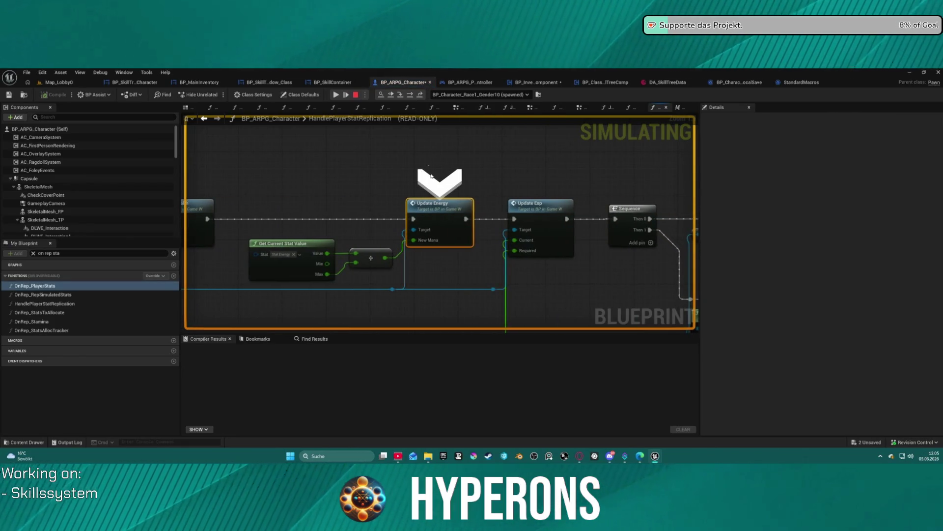
# Step: Pan across Set Level, Set Movement Speed and Update Health to inspect the Player Name node
pyautogui.scroll(-4, 431, 302)
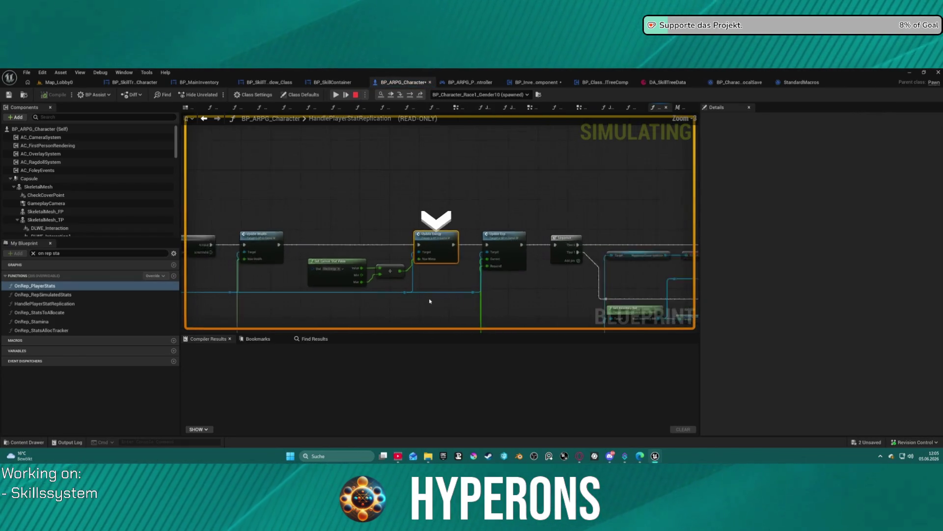
pyautogui.scroll(5, 337, 219)
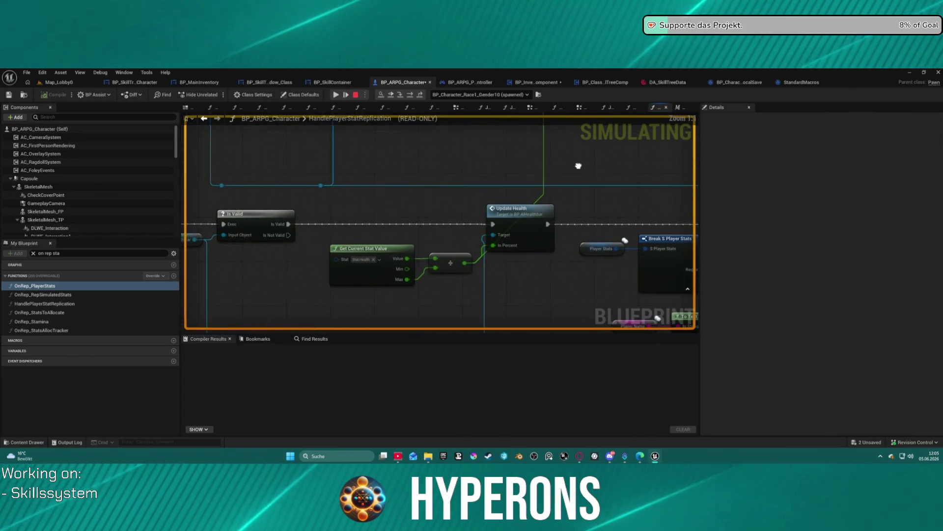
pyautogui.moveTo(578, 165); pyautogui.dragTo(275, 167)
pyautogui.scroll(-2, 304, 169)
pyautogui.moveTo(498, 168)
pyautogui.mouseDown()
pyautogui.moveTo(432, 215)
pyautogui.moveTo(344, 228)
pyautogui.moveTo(383, 133)
pyautogui.mouseUp()
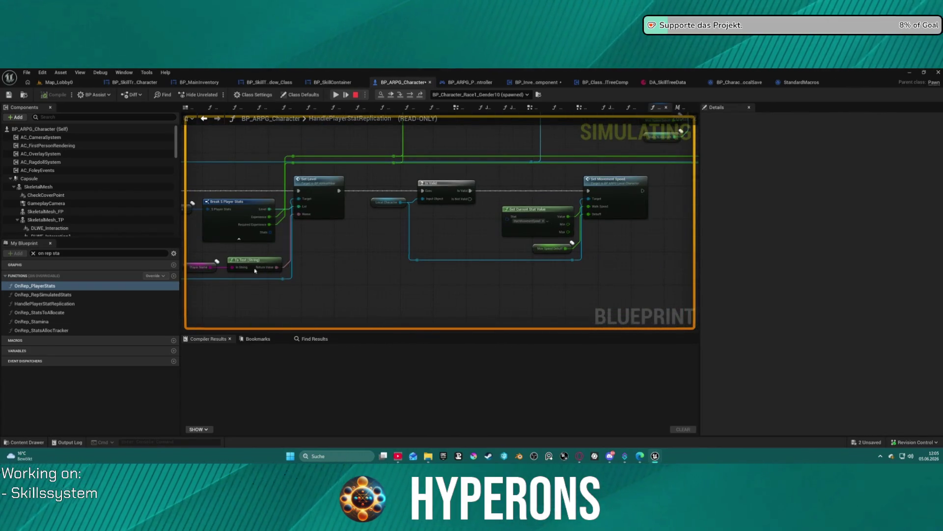
pyautogui.moveTo(232, 265); pyautogui.dragTo(332, 255)
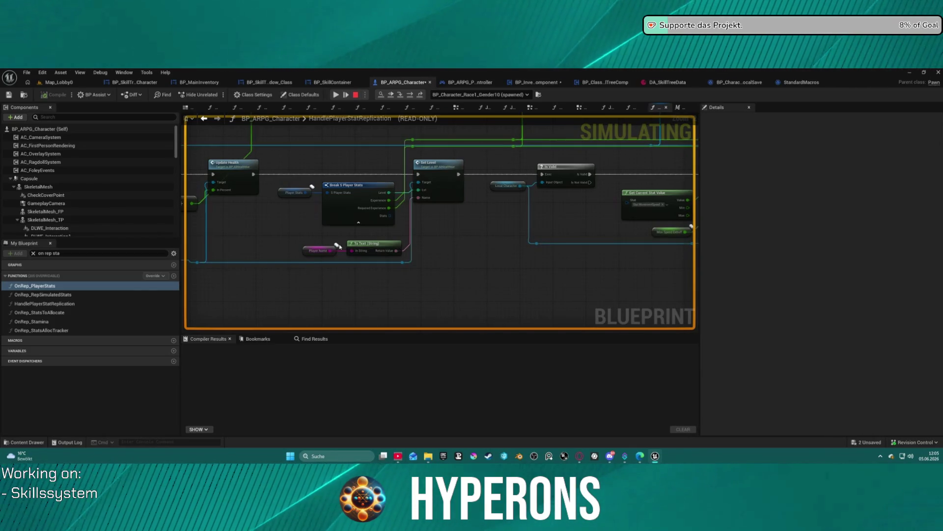
pyautogui.moveTo(316, 247)
pyautogui.mouseDown()
pyautogui.moveTo(385, 296)
pyautogui.moveTo(342, 133)
pyautogui.moveTo(489, 265)
pyautogui.moveTo(358, 283)
pyautogui.mouseUp()
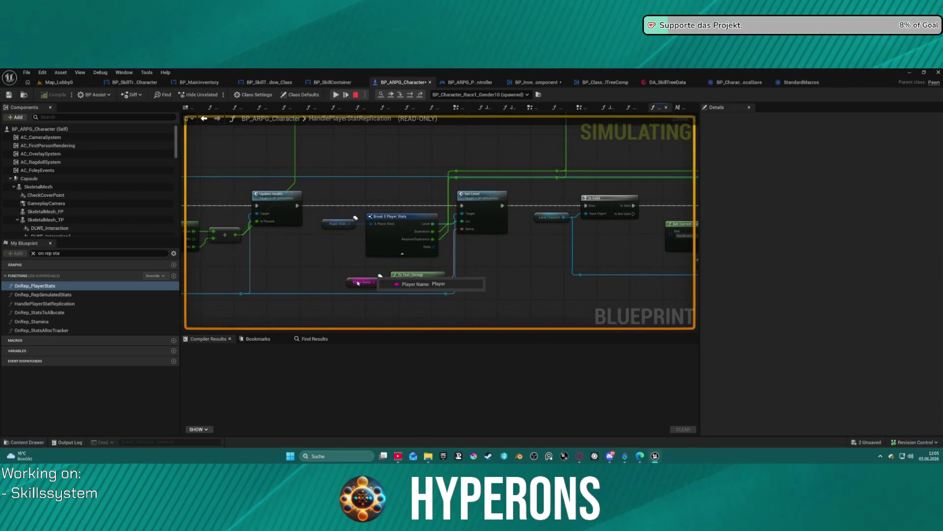
pyautogui.rightClick(346, 280)
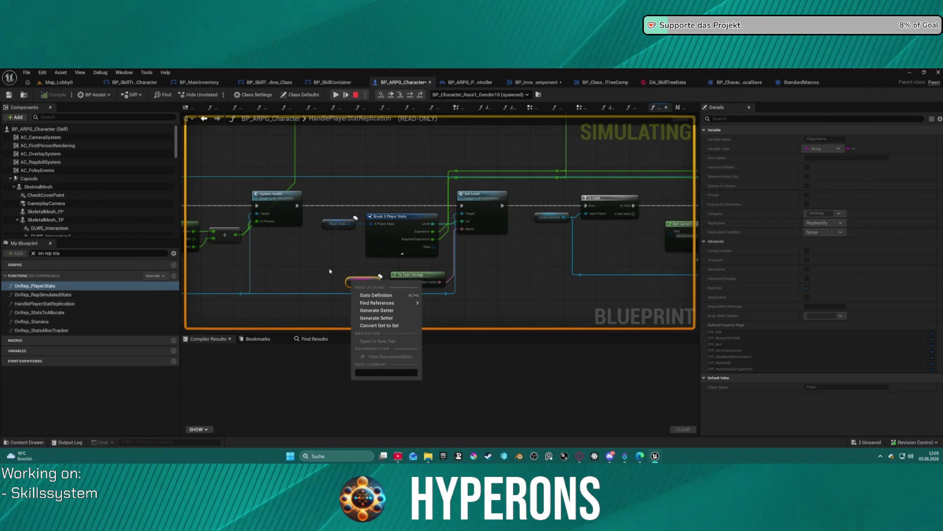
# Step: Search My Blueprint for the player name and open the OnRep_PlayerName function
pyautogui.click(343, 280)
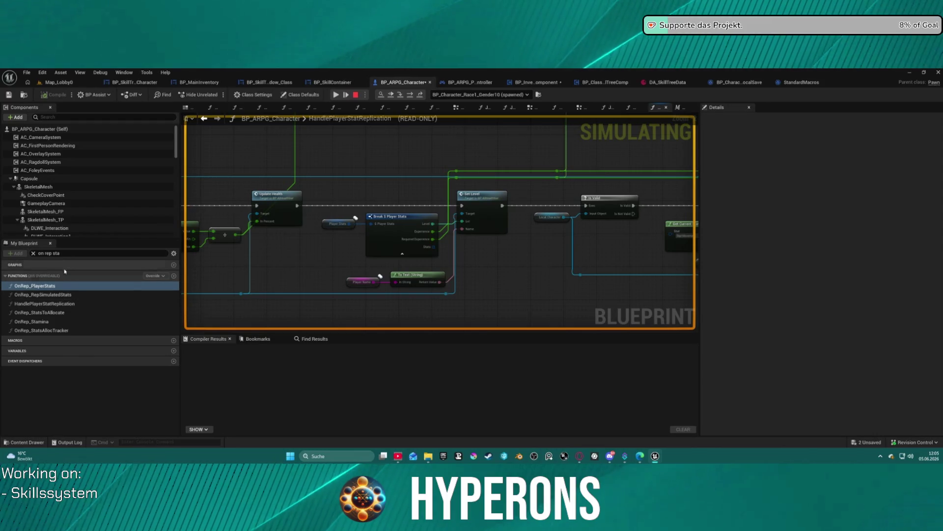
pyautogui.write('pla')
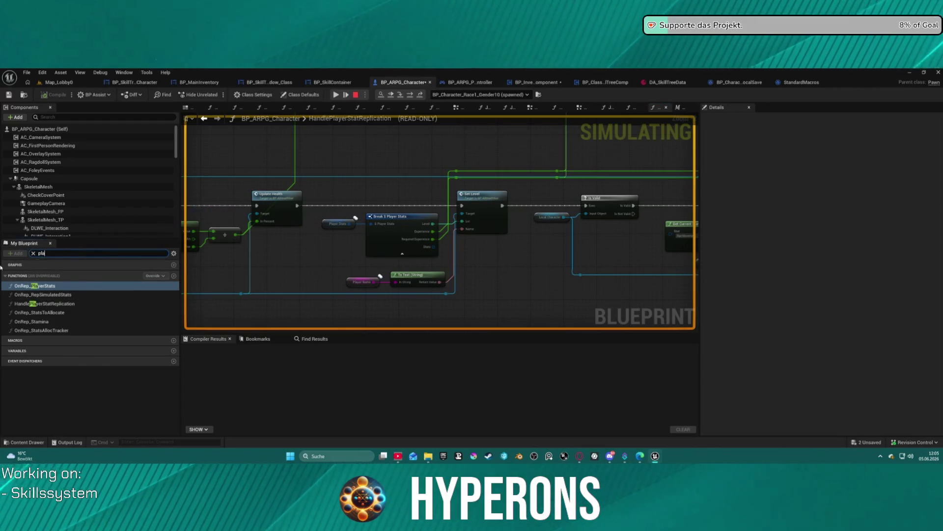
pyautogui.write('yername')
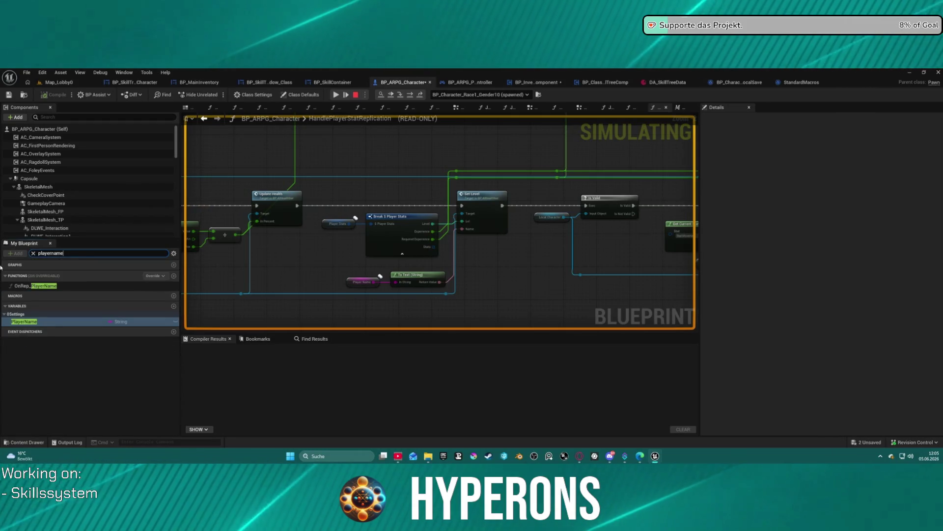
pyautogui.doubleClick(18, 288)
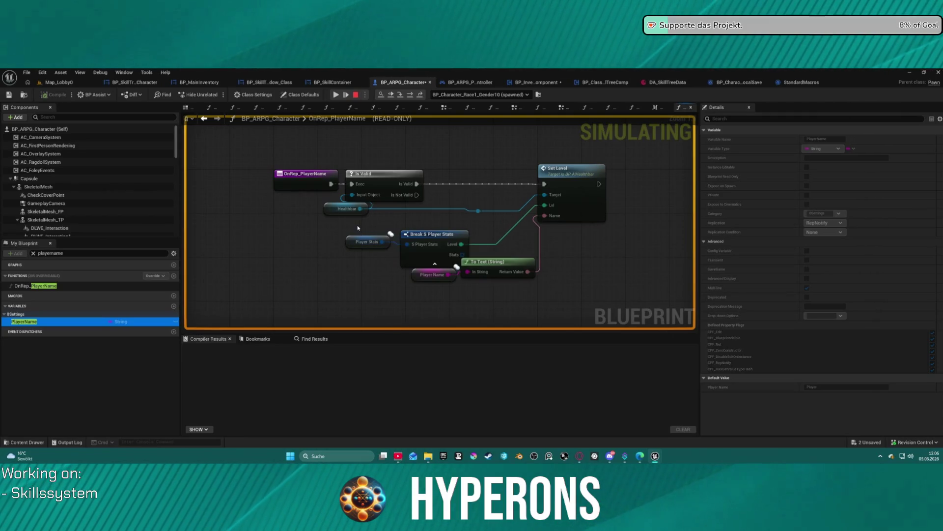
# Step: Step through HandlePlayerStatReplication past the Branch node to Update Stats
pyautogui.click(410, 94)
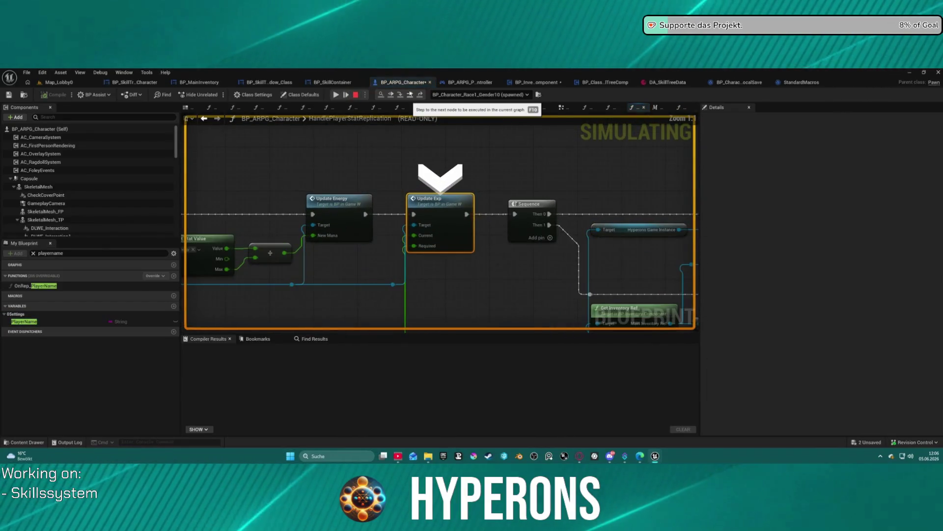
pyautogui.click(410, 94)
pyautogui.click(410, 94)
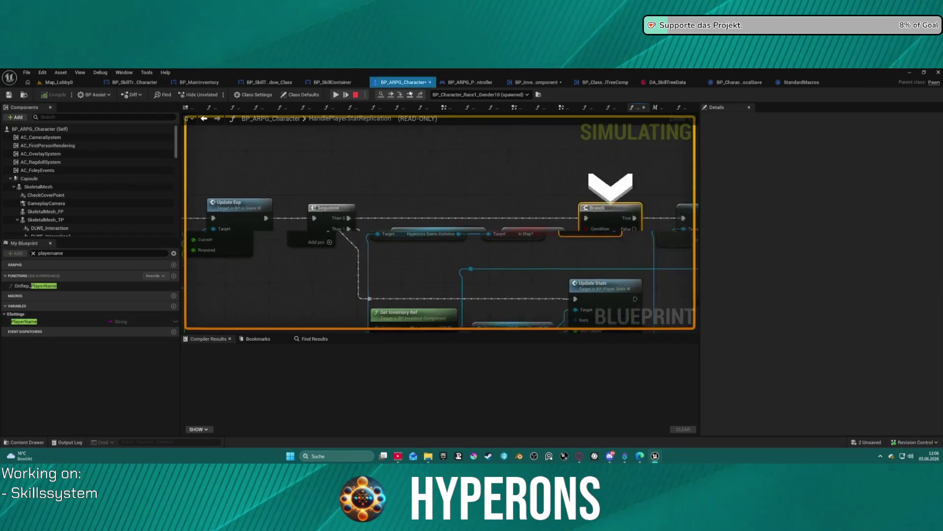
pyautogui.click(410, 94)
pyautogui.click(410, 94)
pyautogui.moveTo(426, 233)
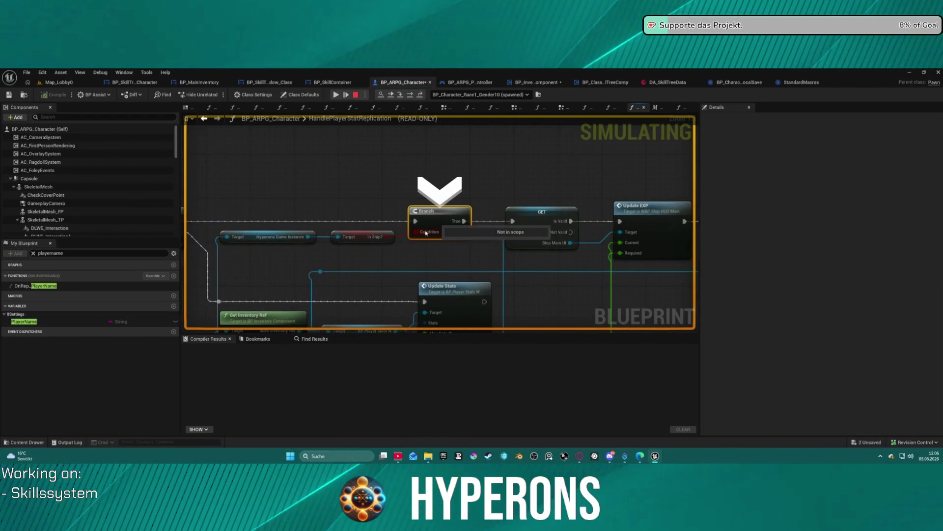
pyautogui.click(410, 95)
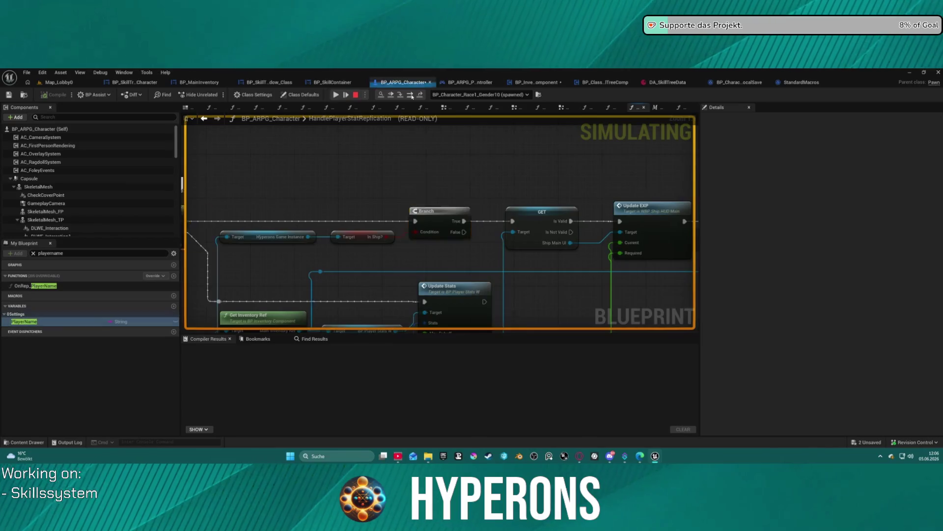
pyautogui.click(411, 95)
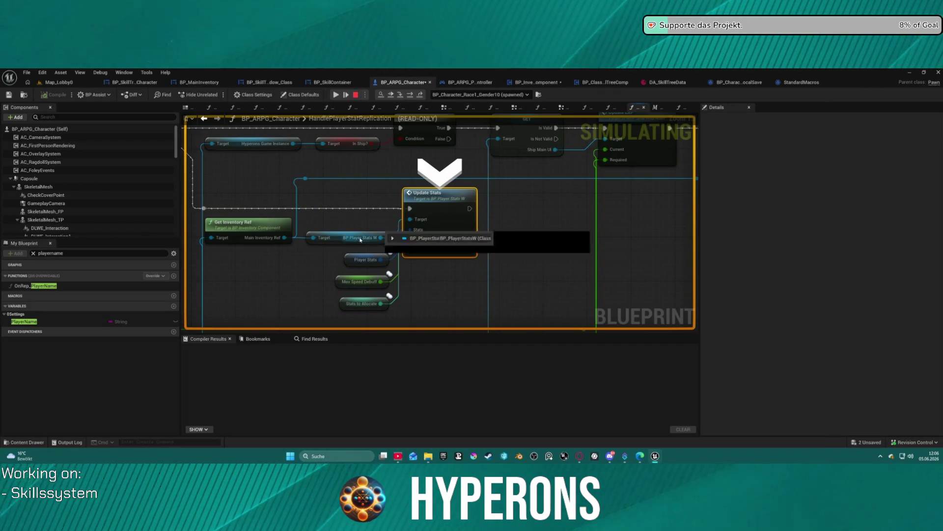
# Step: Inspect Update Stats' inputs and expand the Player Stats debug values
pyautogui.moveTo(323, 191)
pyautogui.mouseDown()
pyautogui.moveTo(441, 164)
pyautogui.moveTo(435, 158)
pyautogui.mouseUp()
pyautogui.moveTo(369, 208)
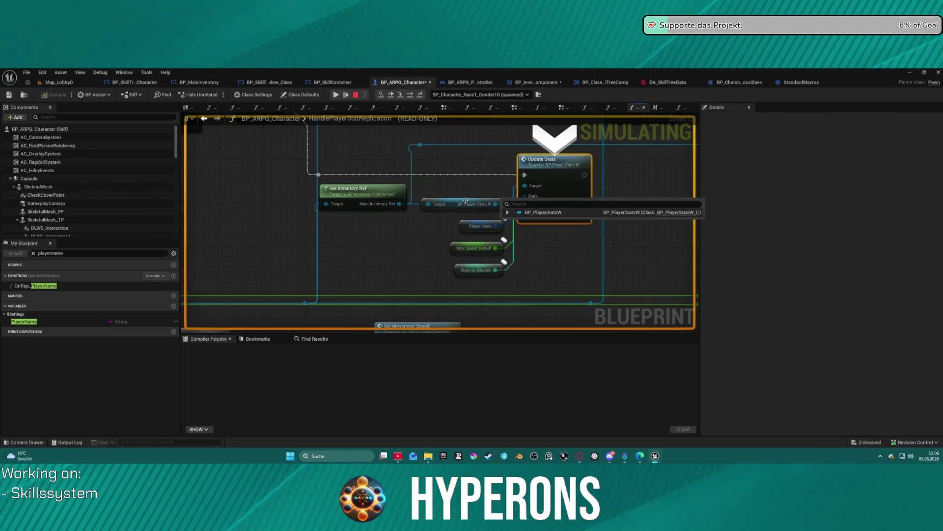
pyautogui.moveTo(480, 227)
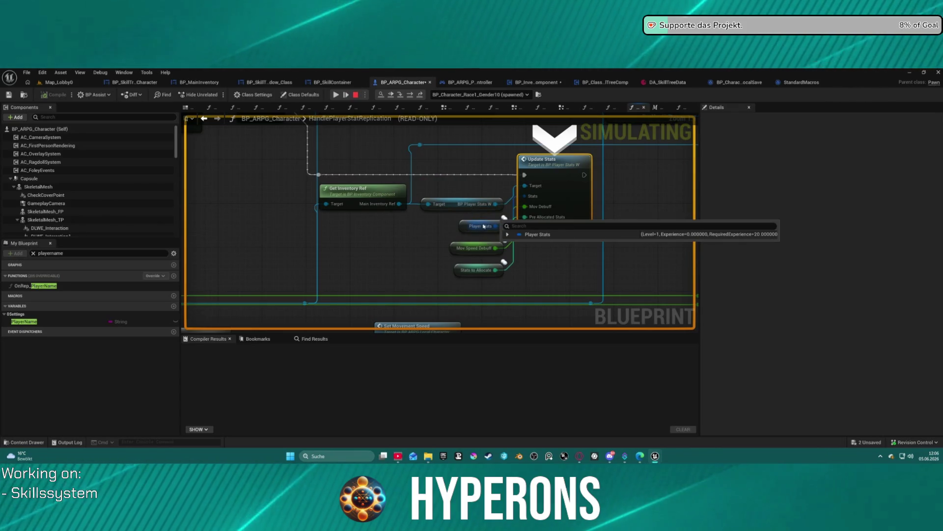
pyautogui.click(507, 235)
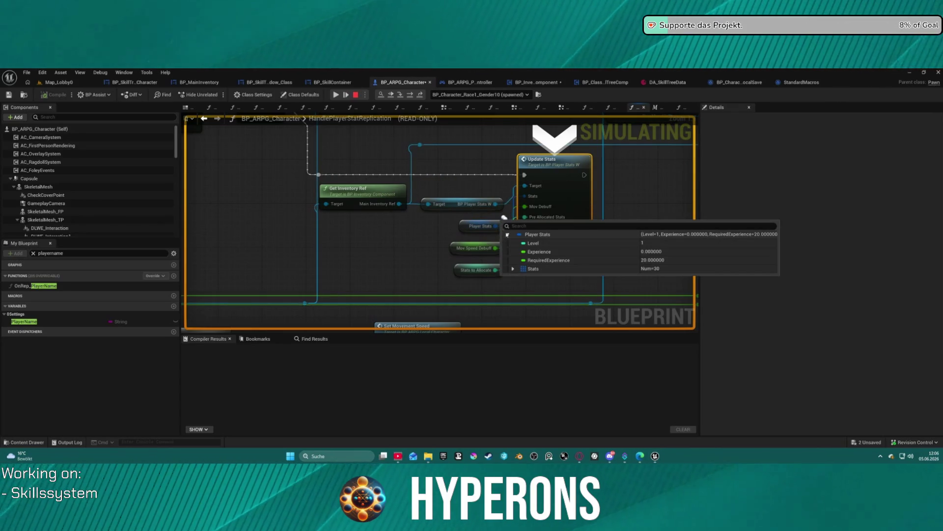
pyautogui.moveTo(490, 207)
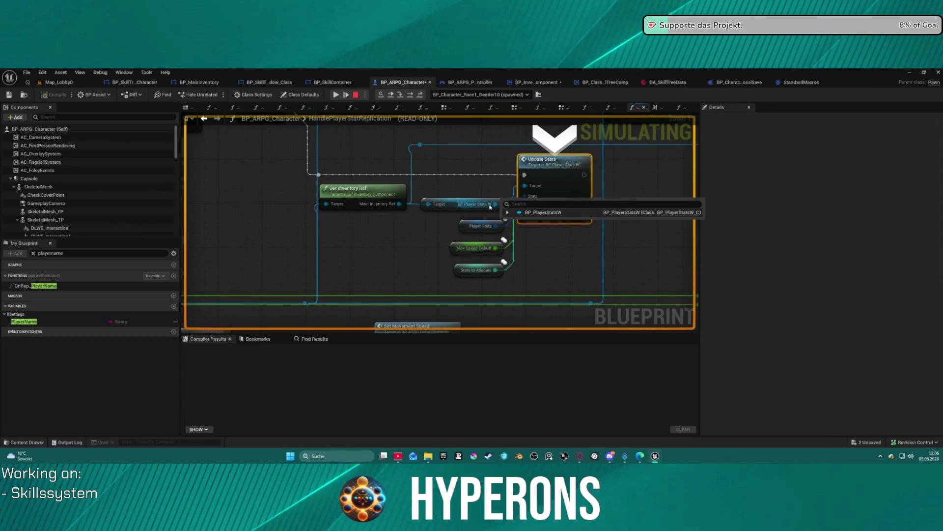
pyautogui.moveTo(497, 270)
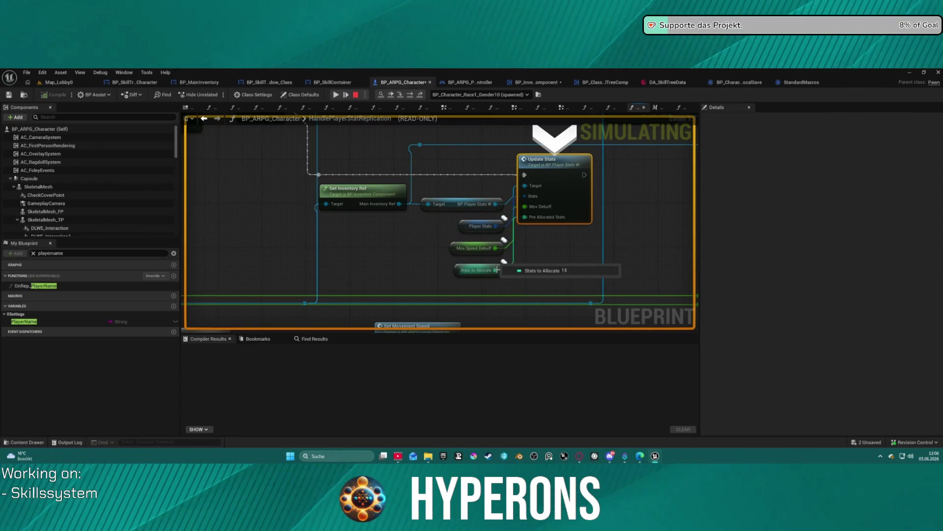
# Step: Continue with F10 until execution lands on Update Stats again
pyautogui.press('F10')
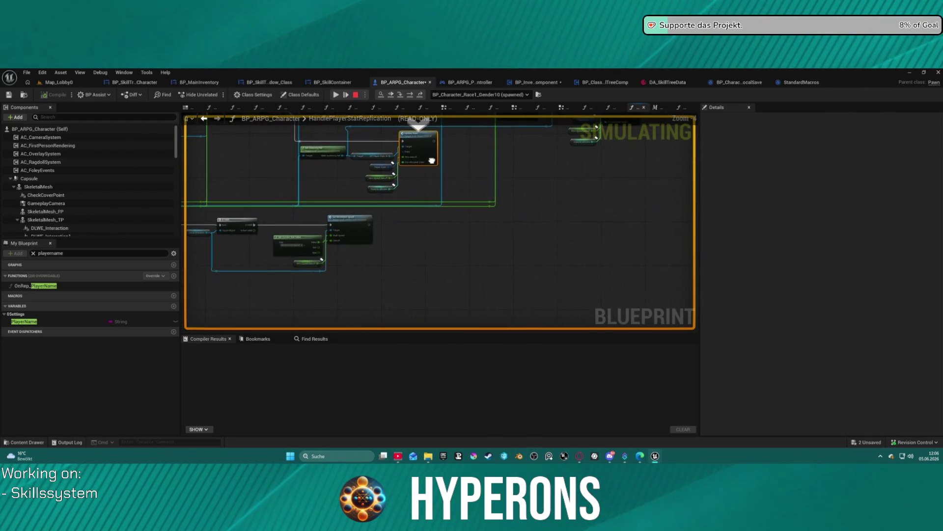
pyautogui.scroll(3, 353, 236)
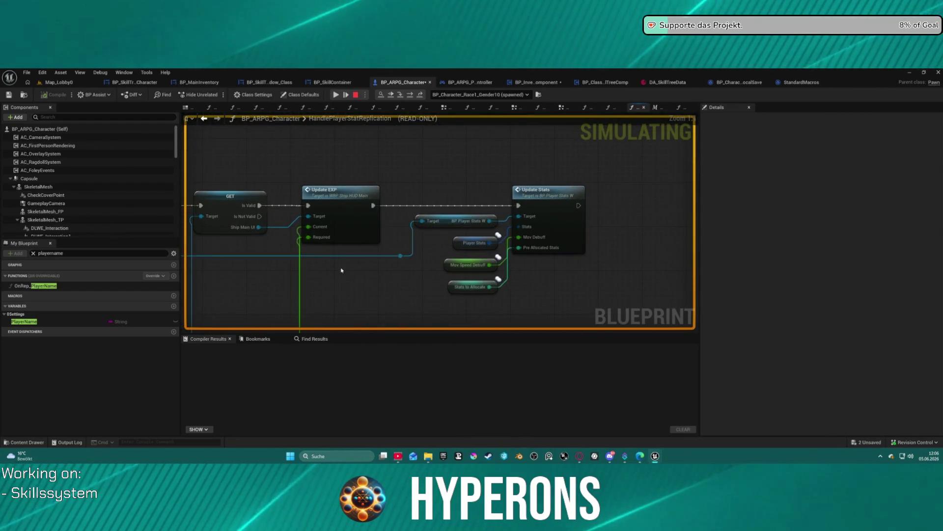
pyautogui.scroll(2, 445, 246)
pyautogui.press('F10')
pyautogui.press('F10')
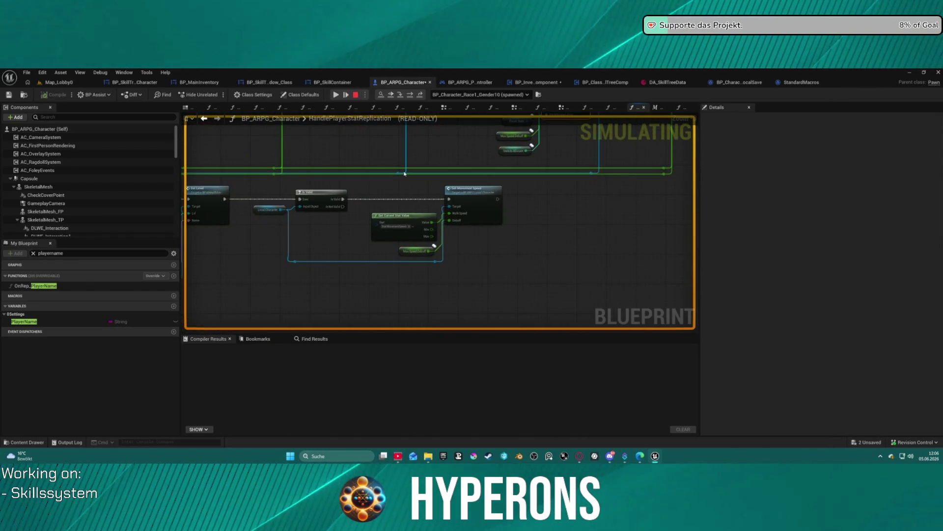
pyautogui.press('F10')
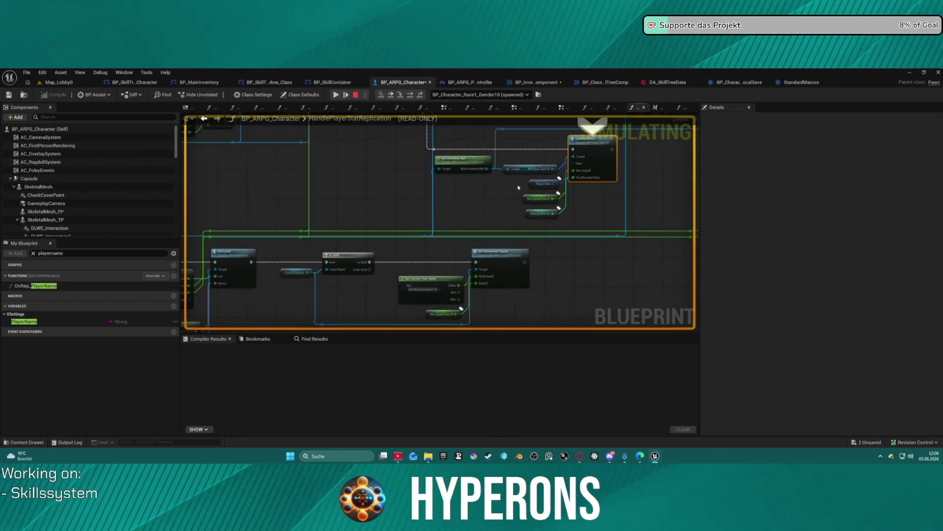
# Step: Step through Branch, Is Valid, Set Level and Switch Has Authority to SET w/ Notify
pyautogui.click(410, 97)
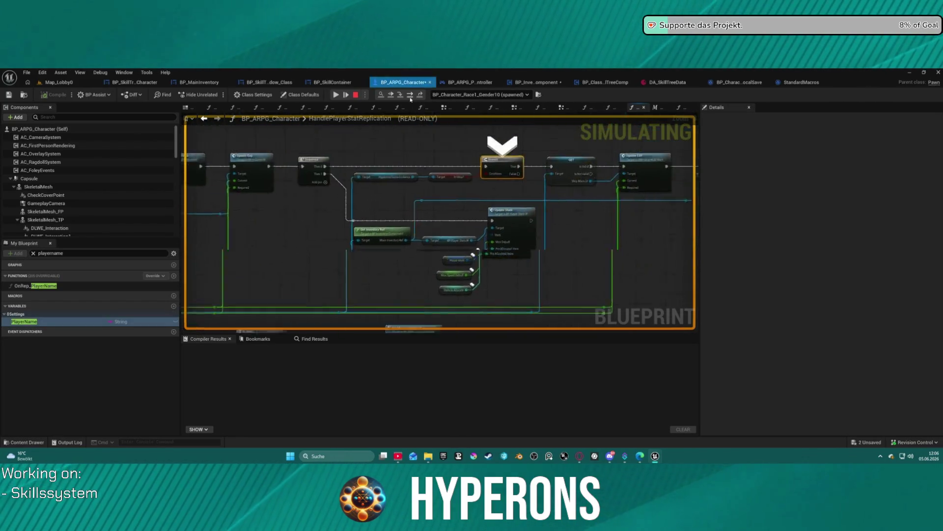
pyautogui.click(410, 97)
pyautogui.click(411, 97)
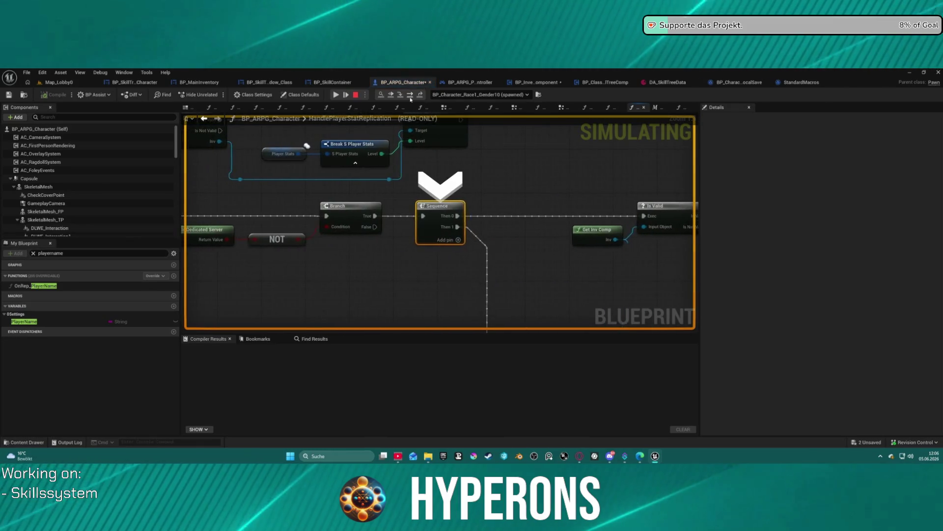
pyautogui.click(410, 97)
pyautogui.click(410, 96)
pyautogui.click(410, 97)
pyautogui.click(410, 96)
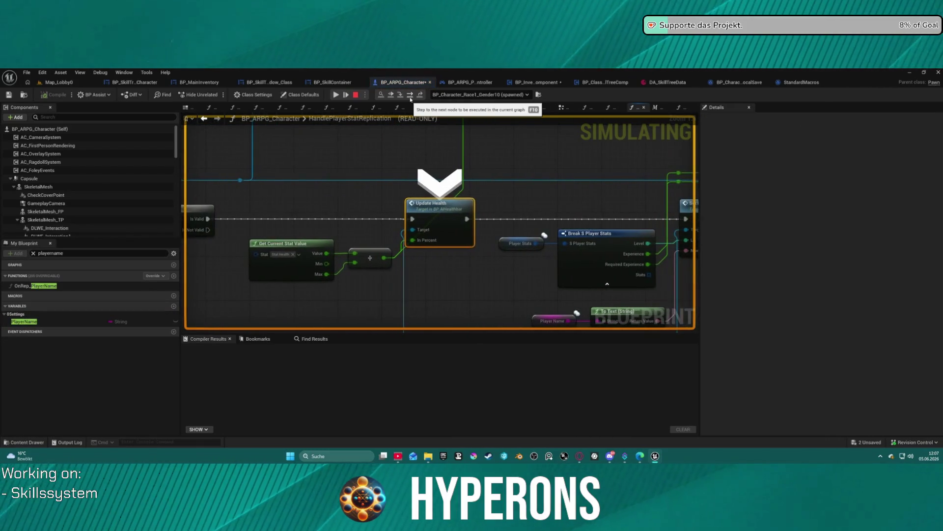
pyautogui.click(411, 97)
pyautogui.click(410, 97)
pyautogui.click(410, 97)
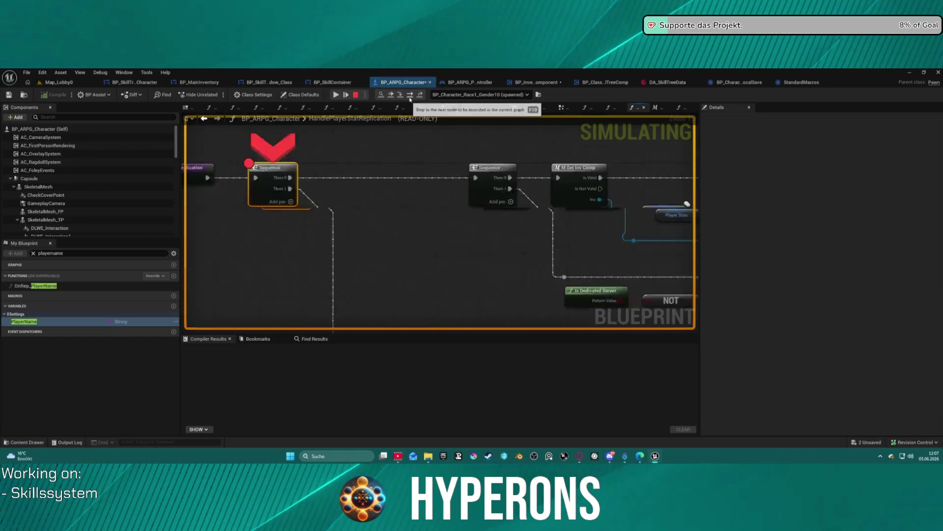
pyautogui.click(410, 97)
pyautogui.click(410, 97)
pyautogui.click(410, 98)
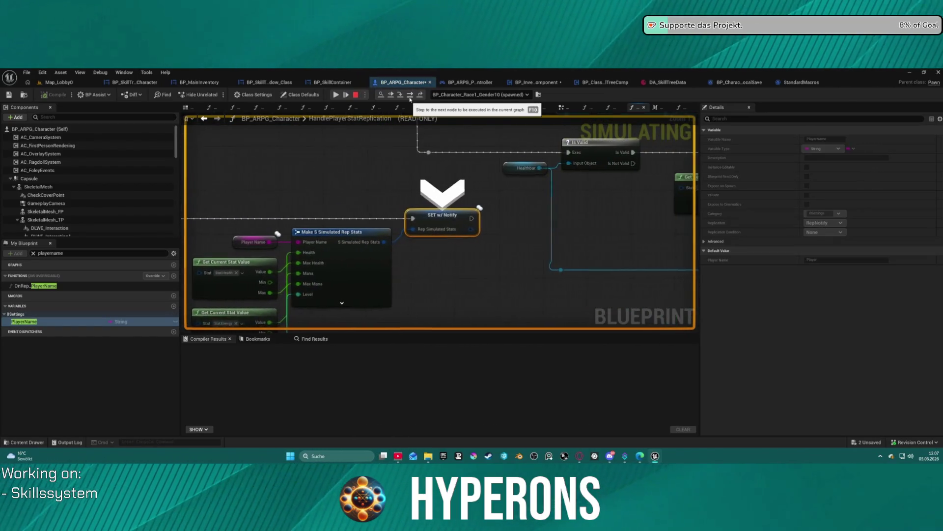
# Step: Check the Make S Simulated Rep Stats values, then step into GetCurrentStatValue
pyautogui.moveTo(331, 193); pyautogui.dragTo(397, 130)
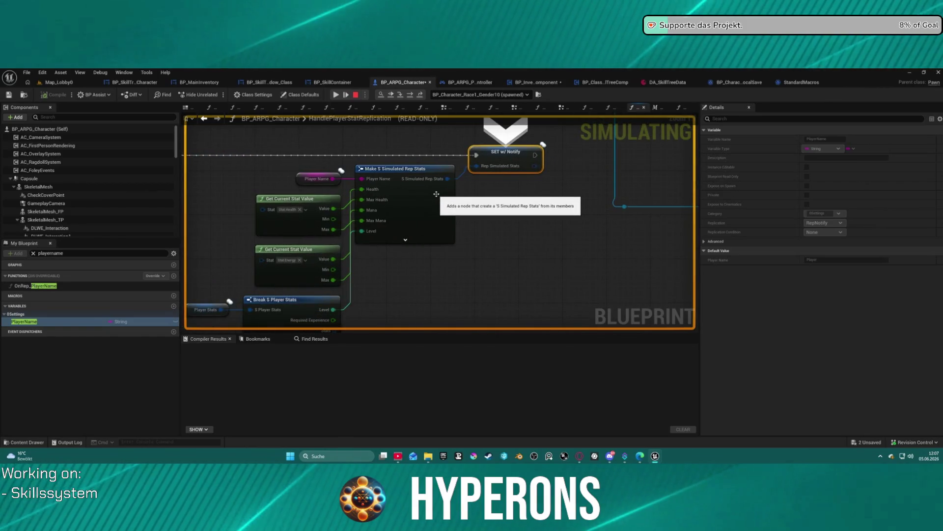
pyautogui.moveTo(429, 180)
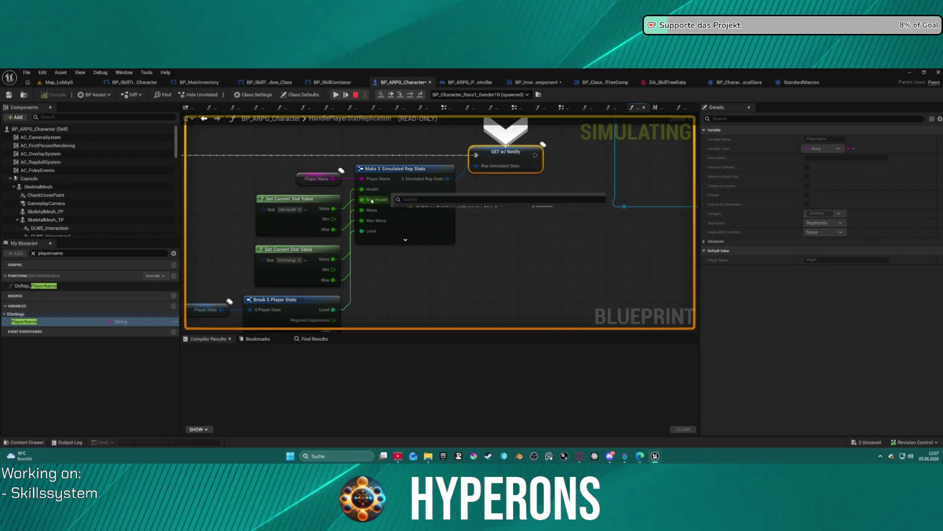
pyautogui.moveTo(335, 209)
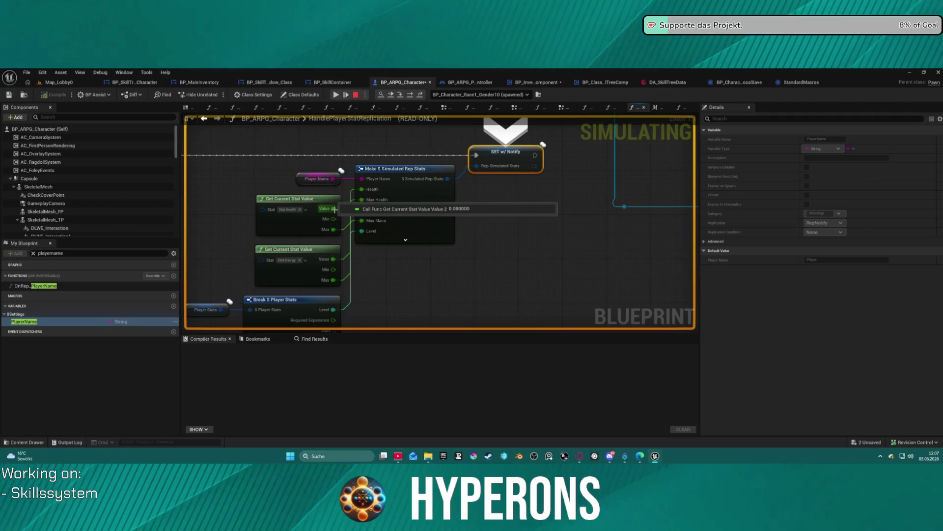
pyautogui.scroll(-5, 378, 216)
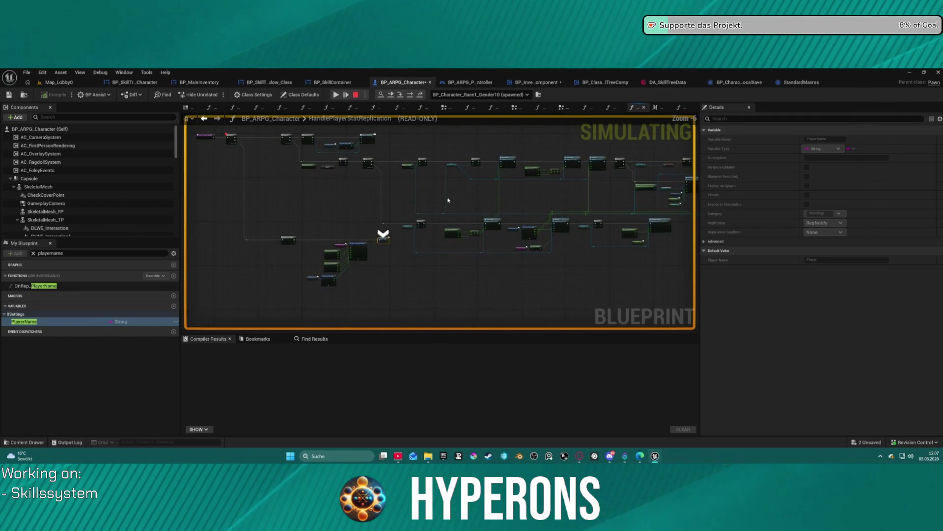
pyautogui.click(410, 95)
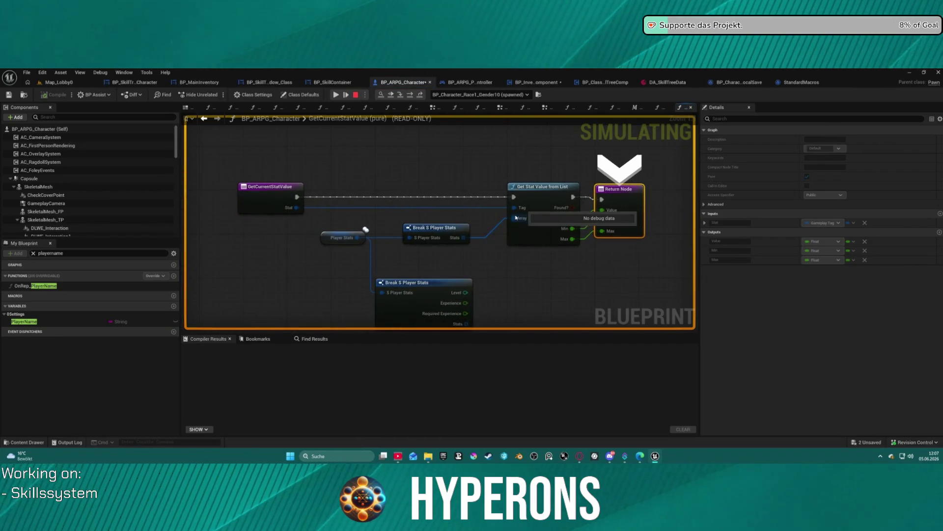
# Step: Check GetCurrentStatValue's values, run to its Return Node, and step back out
pyautogui.moveTo(359, 236)
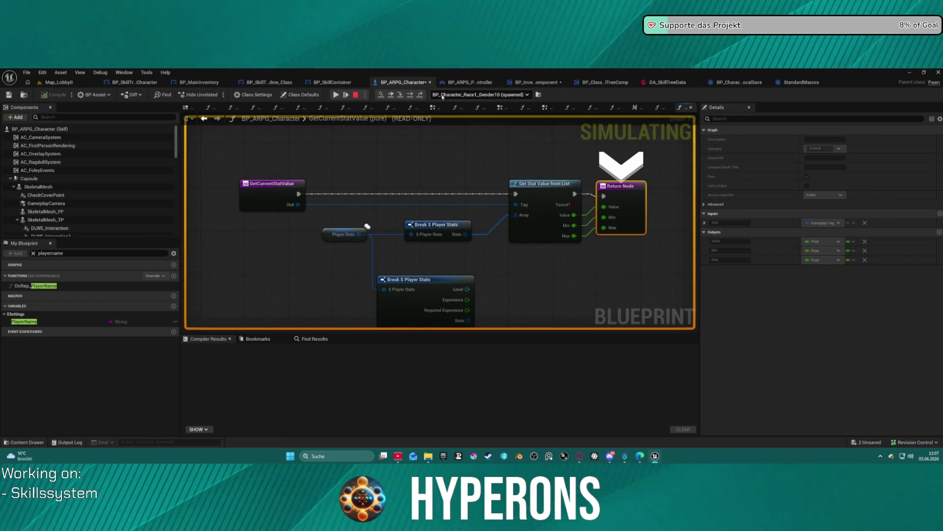
pyautogui.click(409, 96)
pyautogui.click(408, 96)
pyautogui.click(409, 96)
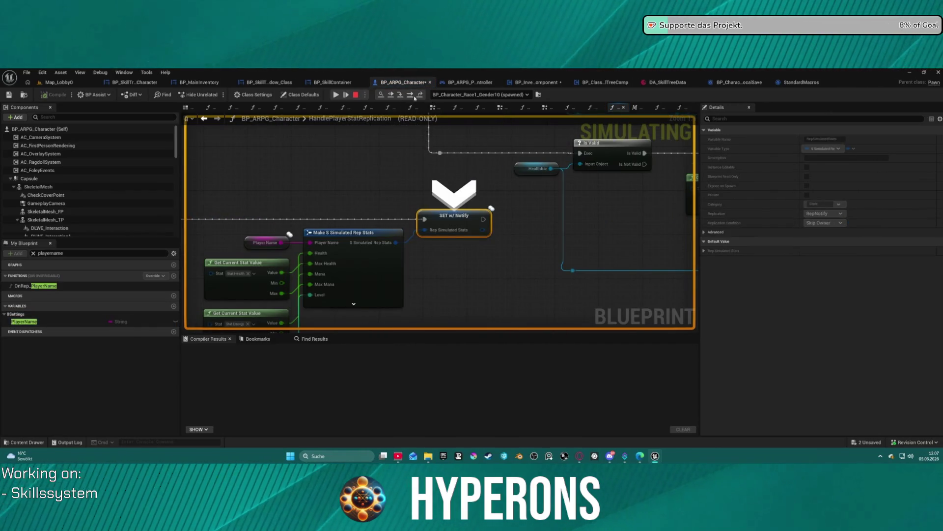
# Step: Expand the Rep Simulated Stats Make Struct members, then resume the game
pyautogui.moveTo(448, 228)
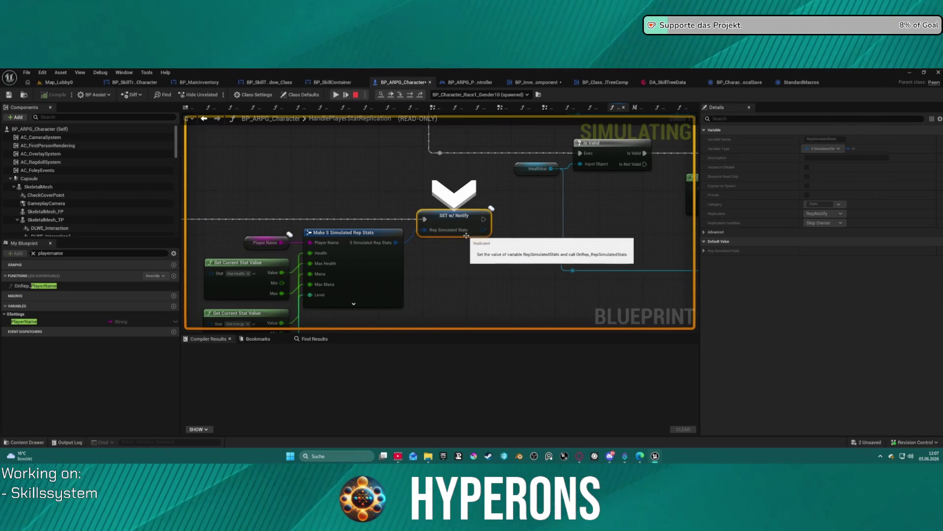
pyautogui.click(477, 238)
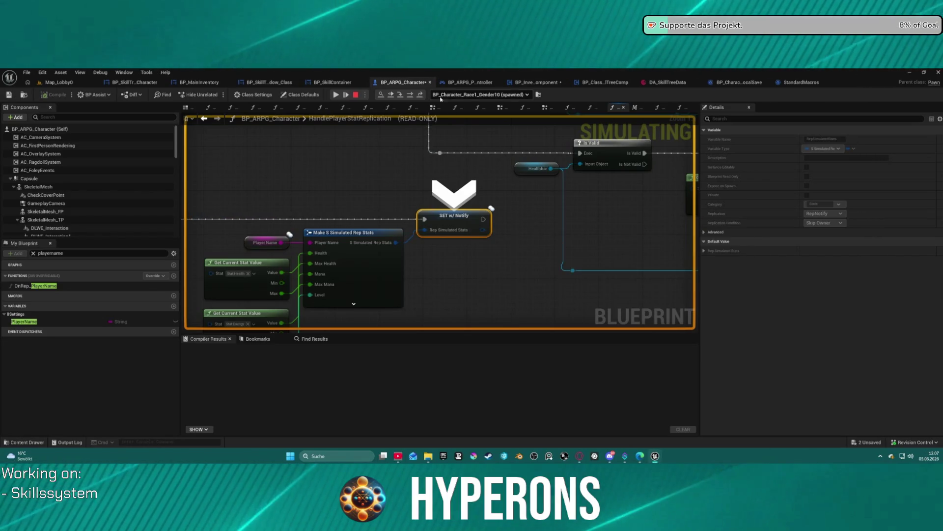
pyautogui.click(391, 95)
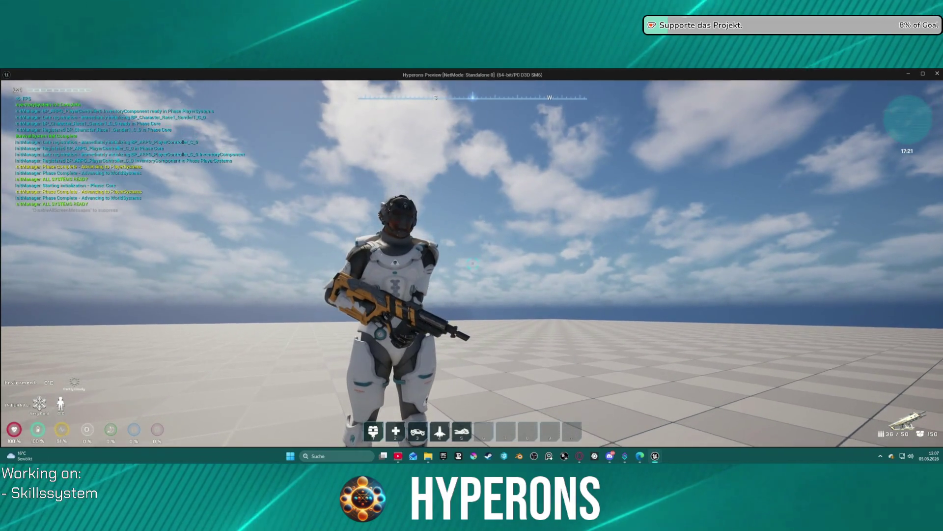
# Step: Stop the Hyperons Play In Editor session and return to the HandlePlayerStatReplication graph
pyautogui.press('Escape')
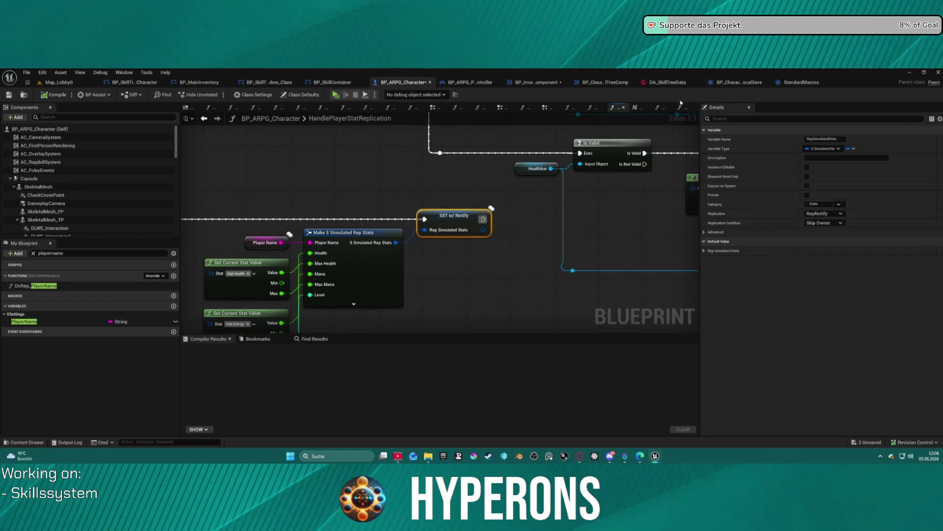
# Step: Open the EventGraph and pan across the Begin Play, Tick Prerequisite and Inventory nodes
pyautogui.click(559, 108)
pyautogui.scroll(13, 413, 190)
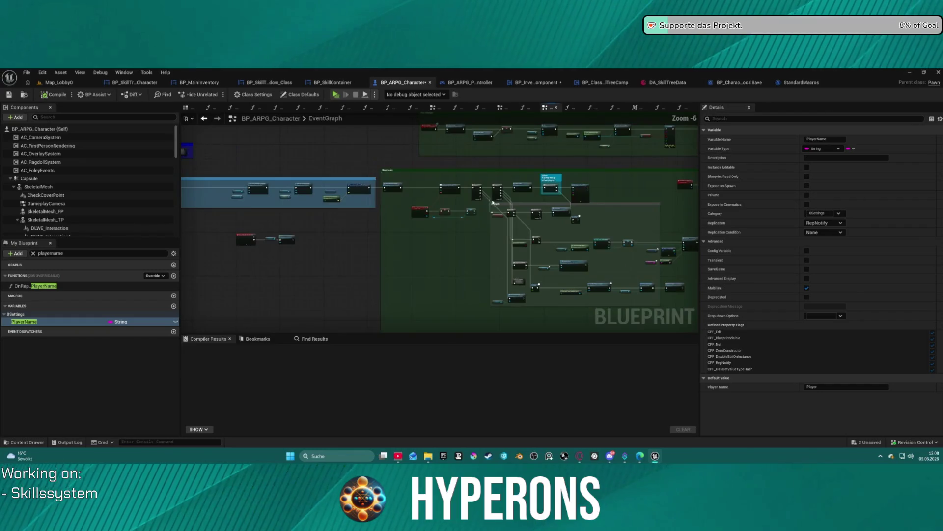
pyautogui.moveTo(367, 208)
pyautogui.mouseDown()
pyautogui.moveTo(285, 153)
pyautogui.moveTo(221, 128)
pyautogui.moveTo(489, 216)
pyautogui.moveTo(243, 218)
pyautogui.moveTo(670, 213)
pyautogui.mouseUp()
pyautogui.moveTo(294, 216); pyautogui.dragTo(589, 217)
pyautogui.moveTo(373, 314); pyautogui.dragTo(371, 136)
pyautogui.moveTo(537, 308)
pyautogui.mouseDown()
pyautogui.moveTo(478, 259)
pyautogui.moveTo(476, 226)
pyautogui.mouseUp()
pyautogui.moveTo(559, 203)
pyautogui.mouseDown()
pyautogui.moveTo(570, 202)
pyautogui.moveTo(122, 190)
pyautogui.mouseUp()
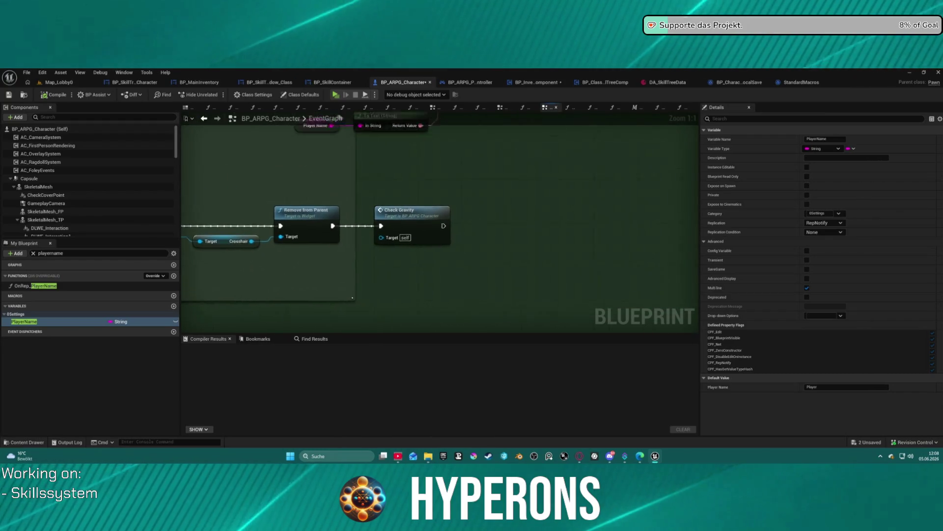
pyautogui.scroll(-2, 440, 318)
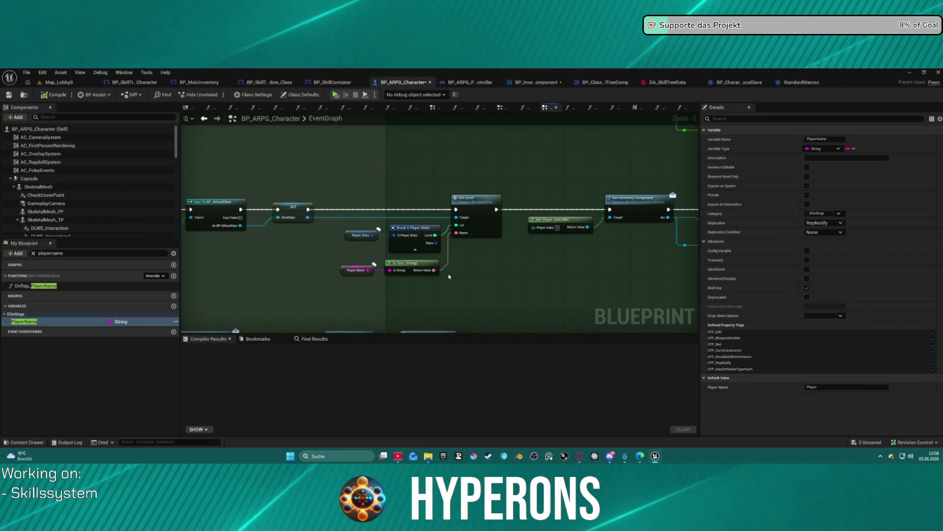
pyautogui.moveTo(449, 276)
pyautogui.mouseDown()
pyautogui.moveTo(354, 256)
pyautogui.moveTo(422, 203)
pyautogui.moveTo(470, 305)
pyautogui.moveTo(397, 257)
pyautogui.moveTo(146, 253)
pyautogui.mouseUp()
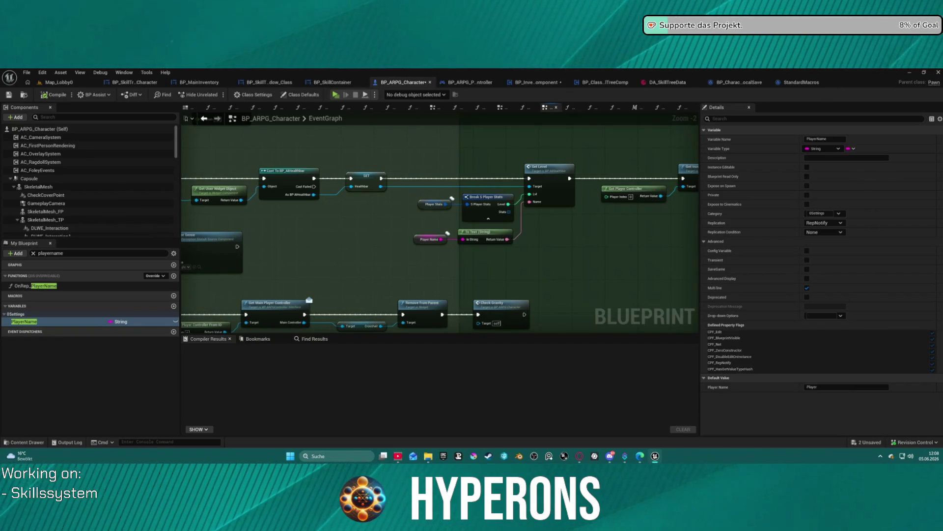
# Step: Fit the whole event graph in view, then shift it right
pyautogui.press('Home')
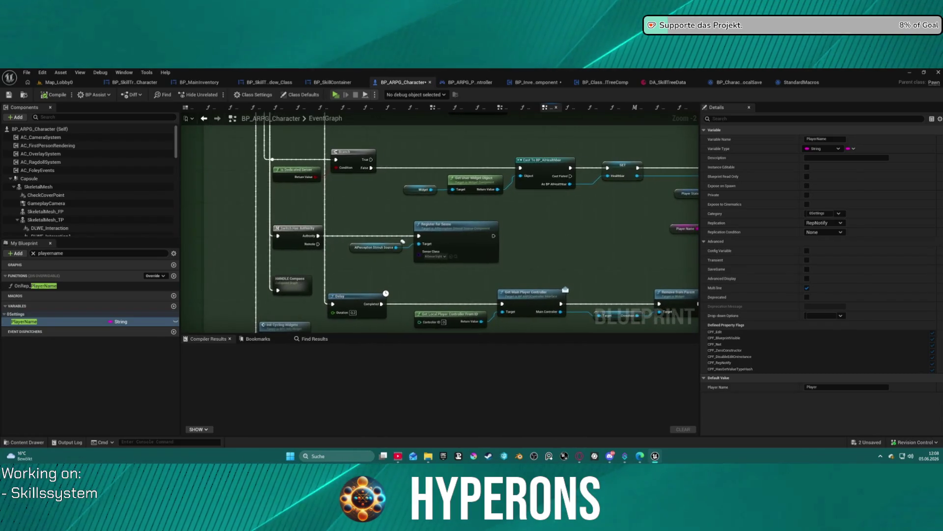
pyautogui.scroll(3, 639, 206)
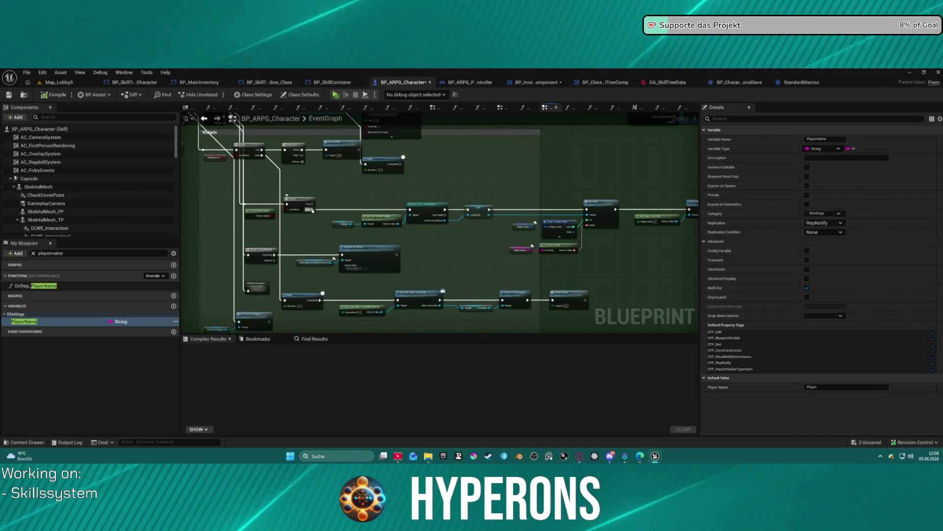
pyautogui.scroll(-2, 313, 210)
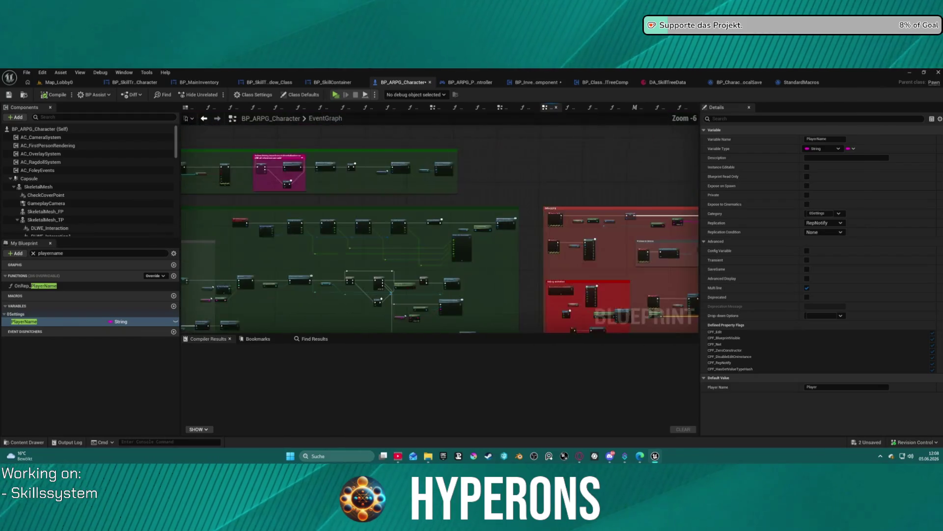
pyautogui.moveTo(187, 270)
pyautogui.mouseDown()
pyautogui.moveTo(428, 274)
pyautogui.moveTo(445, 154)
pyautogui.moveTo(471, 170)
pyautogui.moveTo(879, 173)
pyautogui.mouseUp()
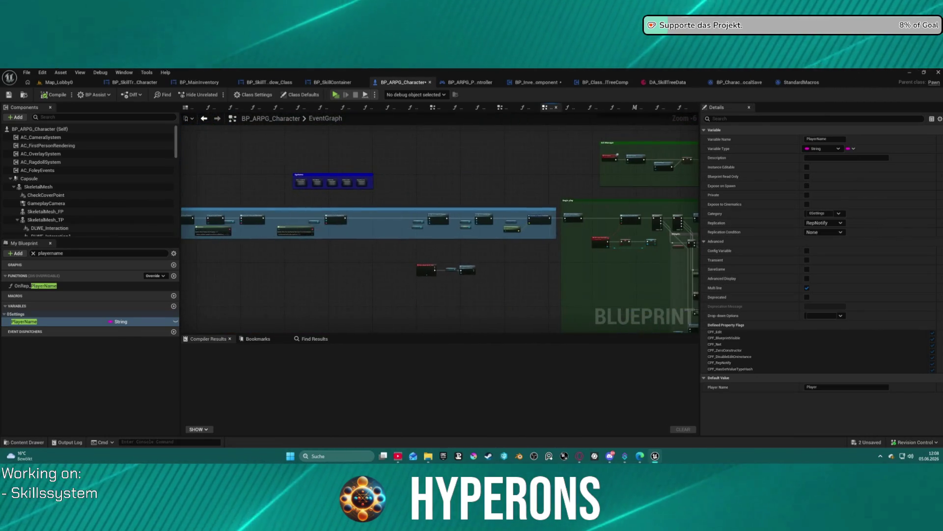
# Step: Pan and zoom past the Setup Camera nodes until the green Init Manager group fills the view
pyautogui.scroll(6, 373, 246)
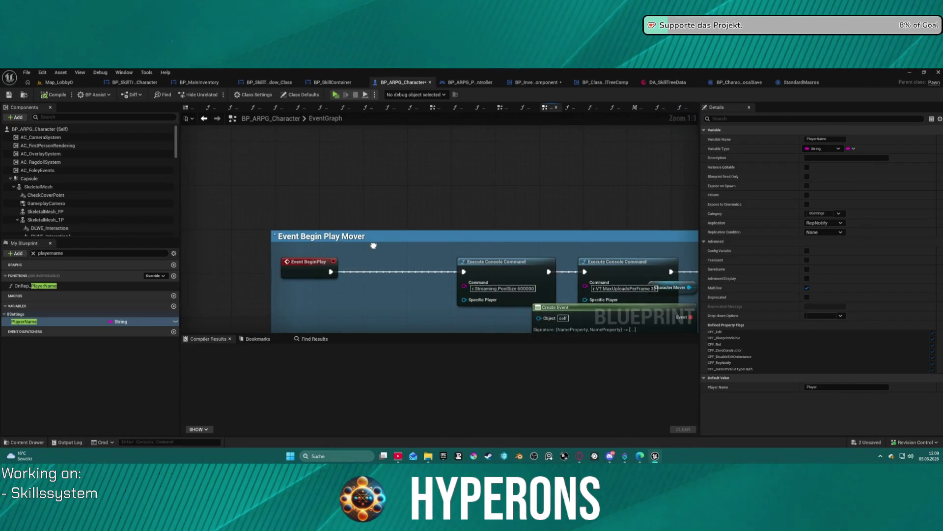
pyautogui.scroll(-5, 374, 245)
pyautogui.scroll(2, 600, 195)
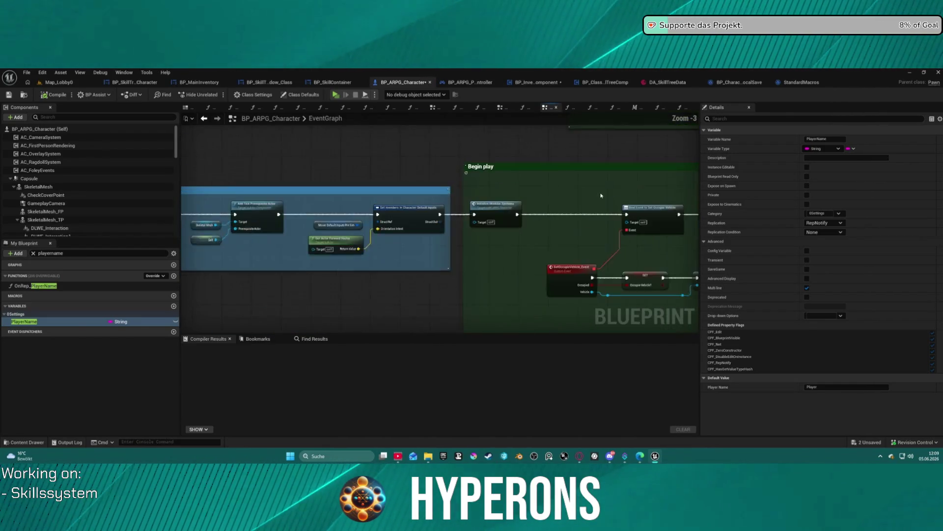
pyautogui.moveTo(600, 195); pyautogui.dragTo(339, 181)
pyautogui.scroll(1, 375, 180)
pyautogui.moveTo(398, 170)
pyautogui.mouseDown()
pyautogui.moveTo(404, 336)
pyautogui.moveTo(414, 242)
pyautogui.moveTo(437, 288)
pyautogui.moveTo(401, 294)
pyautogui.moveTo(405, 516)
pyautogui.mouseUp()
pyautogui.scroll(-1, 401, 294)
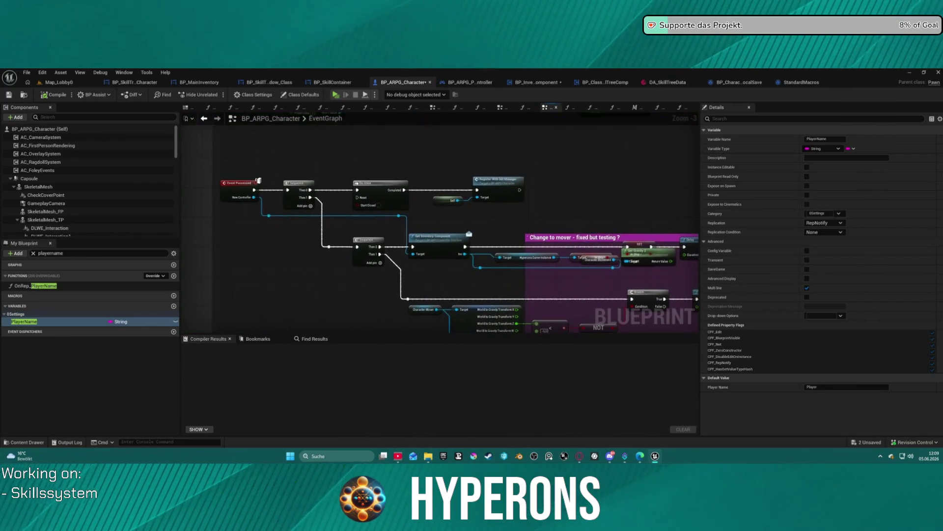
pyautogui.moveTo(442, 197)
pyautogui.mouseDown()
pyautogui.moveTo(187, 304)
pyautogui.moveTo(182, 325)
pyautogui.moveTo(177, 314)
pyautogui.moveTo(429, 194)
pyautogui.moveTo(445, 287)
pyautogui.moveTo(354, 91)
pyautogui.moveTo(354, 160)
pyautogui.moveTo(455, 174)
pyautogui.moveTo(426, 163)
pyautogui.mouseUp()
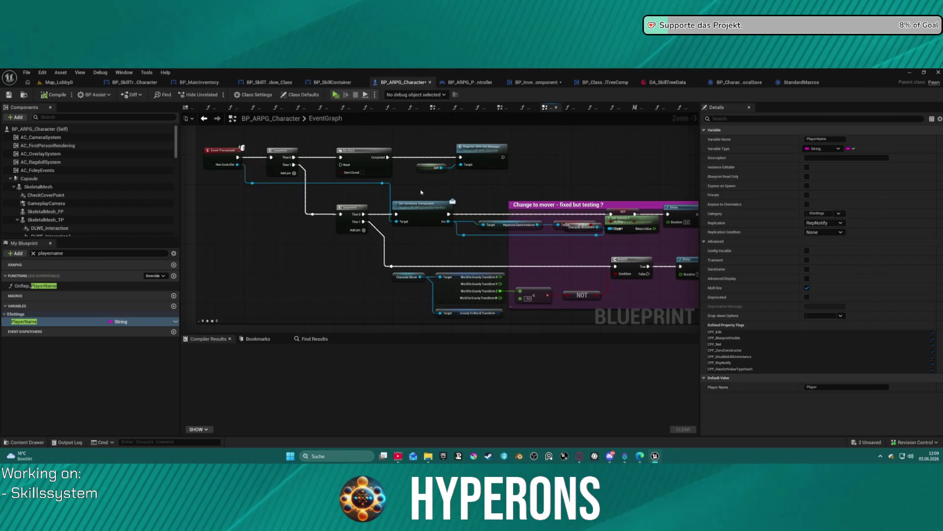
pyautogui.moveTo(569, 172)
pyautogui.mouseDown()
pyautogui.moveTo(373, 119)
pyautogui.moveTo(324, 75)
pyautogui.moveTo(316, 13)
pyautogui.mouseUp()
pyautogui.scroll(-4, 440, 226)
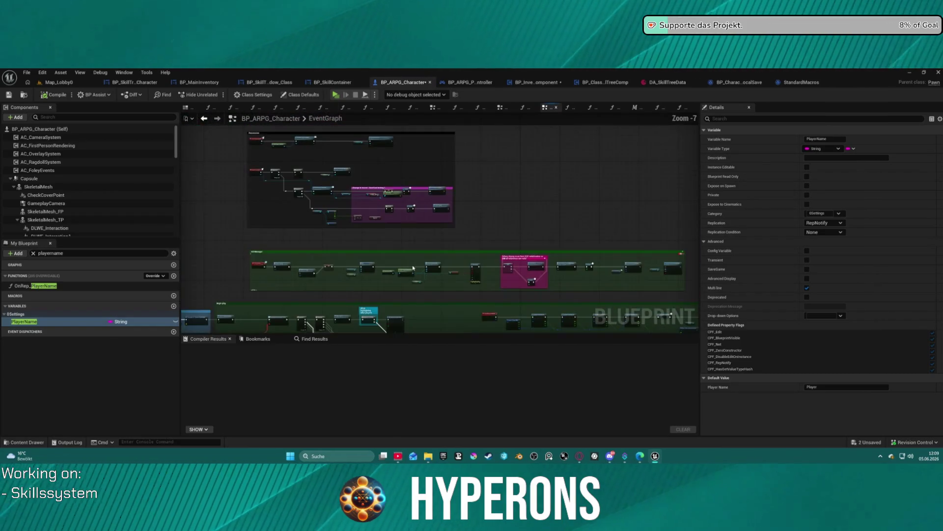
pyautogui.moveTo(197, 140)
pyautogui.mouseDown()
pyautogui.moveTo(337, 149)
pyautogui.moveTo(345, 174)
pyautogui.moveTo(530, 187)
pyautogui.moveTo(565, 172)
pyautogui.mouseUp()
pyautogui.scroll(5, 462, 167)
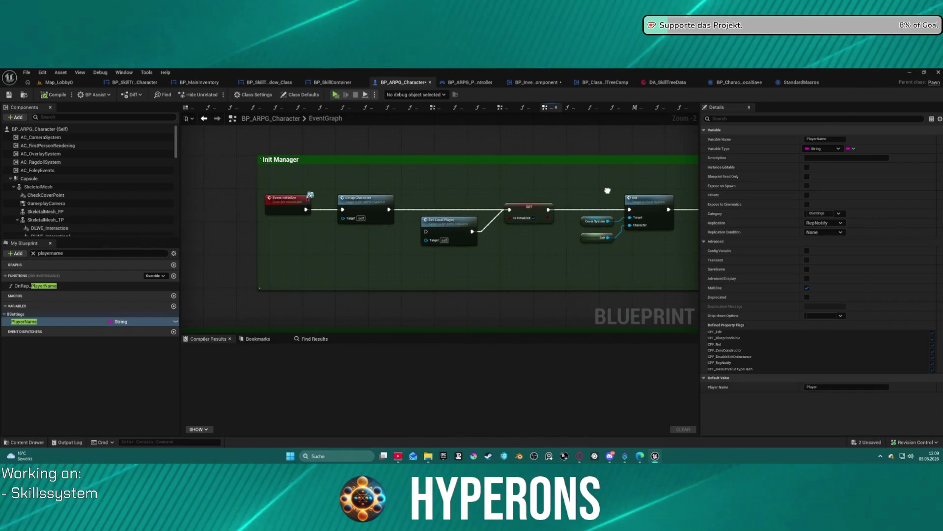
# Step: Look inside the Setup Character function, then return to Init Manager
pyautogui.doubleClick(359, 202)
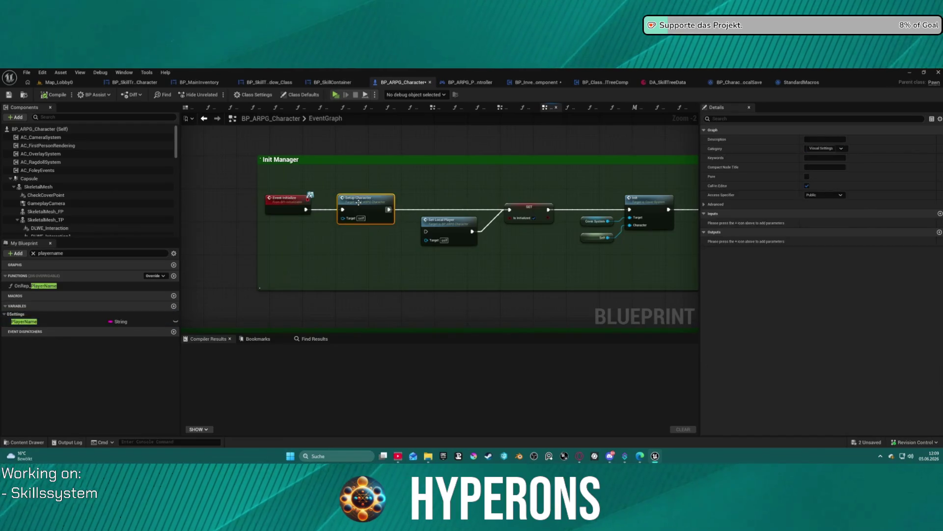
pyautogui.scroll(3, 323, 170)
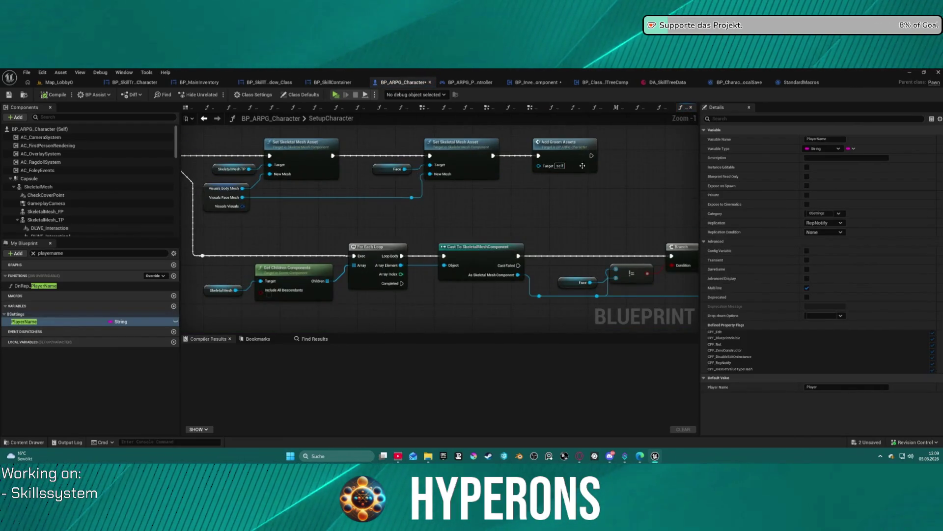
pyautogui.click(203, 119)
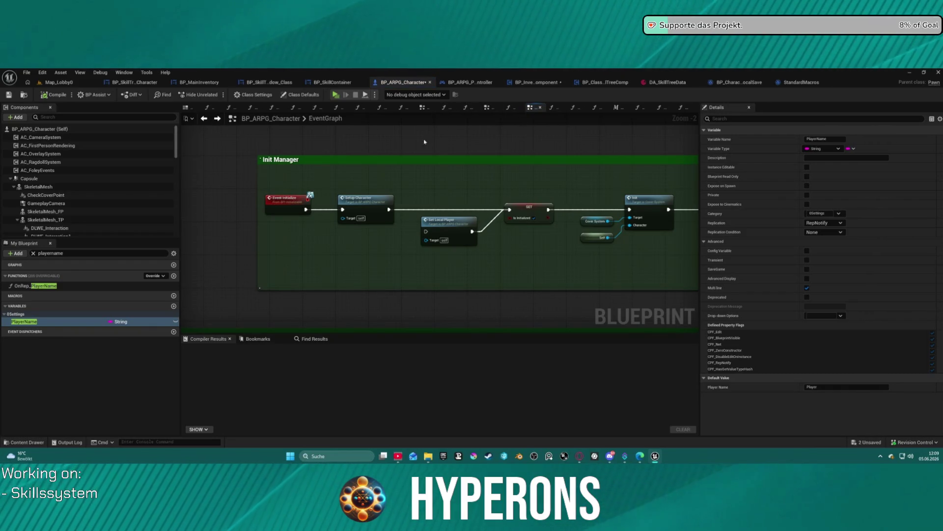
pyautogui.scroll(-5, 424, 142)
pyautogui.scroll(4, 493, 200)
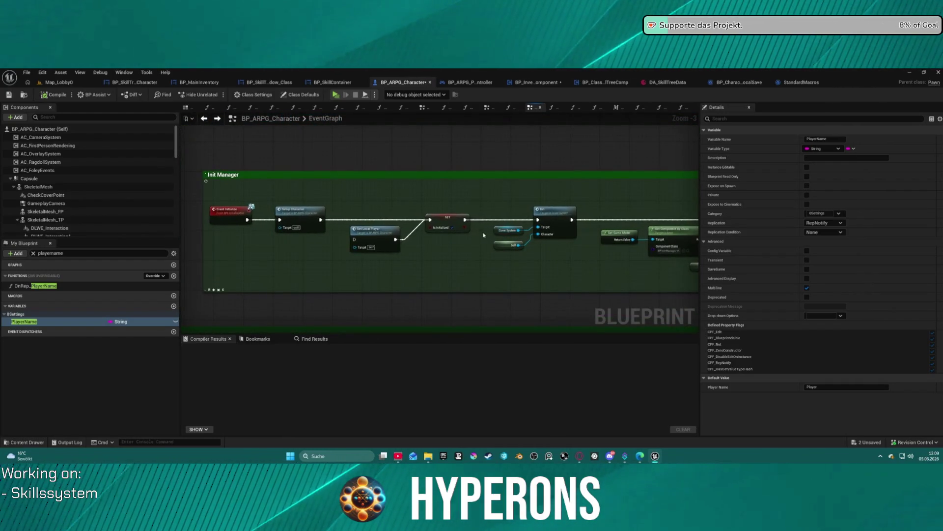
# Step: Nudge Set Local Player slightly right and pan to the Widgets section
pyautogui.moveTo(366, 234); pyautogui.dragTo(435, 216)
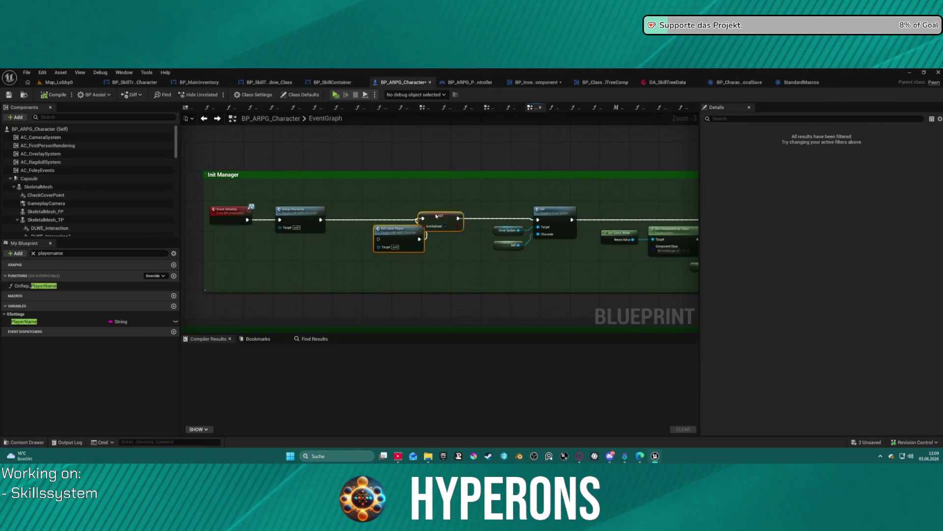
pyautogui.moveTo(320, 220); pyautogui.dragTo(358, 225)
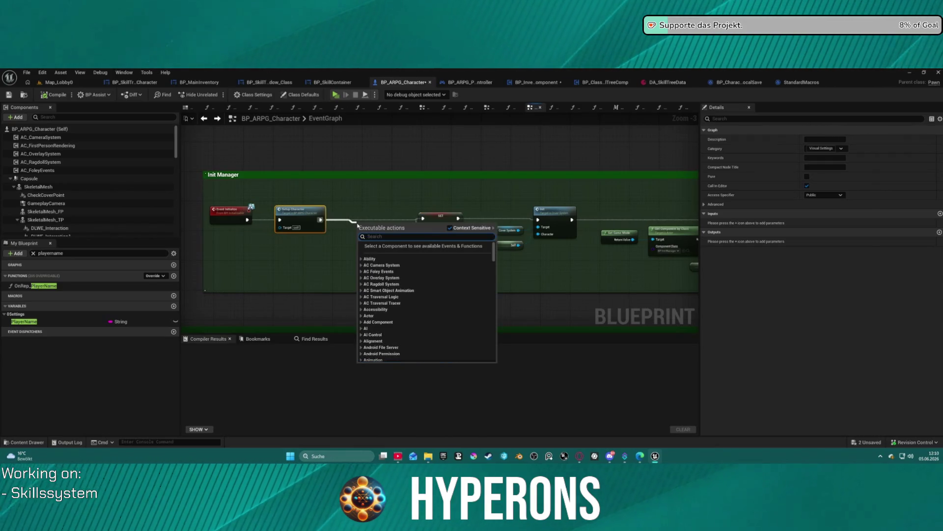
pyautogui.click(461, 192)
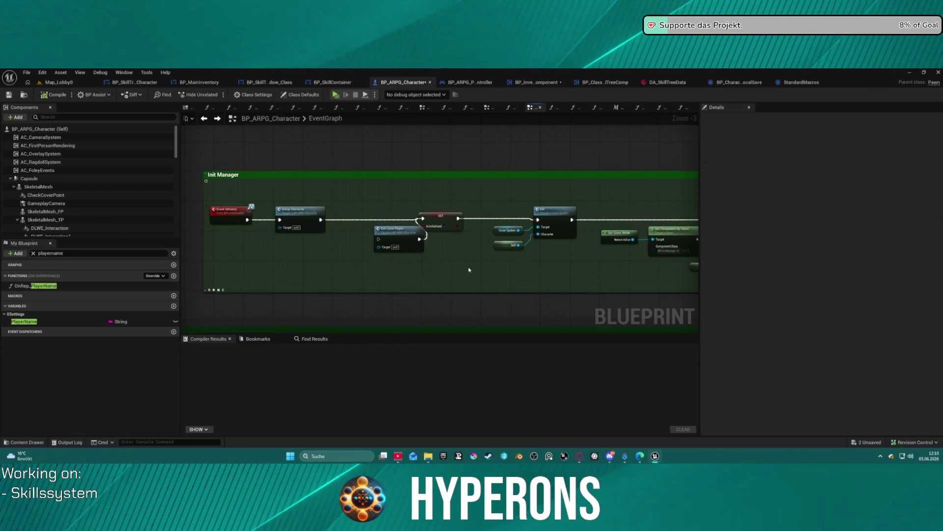
pyautogui.moveTo(603, 252)
pyautogui.mouseDown()
pyautogui.moveTo(283, 229)
pyautogui.moveTo(284, 215)
pyautogui.moveTo(102, 202)
pyautogui.moveTo(155, 193)
pyautogui.moveTo(245, 295)
pyautogui.moveTo(330, 264)
pyautogui.moveTo(351, 267)
pyautogui.moveTo(379, 197)
pyautogui.moveTo(367, 142)
pyautogui.moveTo(390, 218)
pyautogui.moveTo(442, 267)
pyautogui.moveTo(495, 245)
pyautogui.moveTo(207, 182)
pyautogui.moveTo(20, 167)
pyautogui.moveTo(290, 197)
pyautogui.moveTo(283, 171)
pyautogui.moveTo(159, 172)
pyautogui.moveTo(245, 221)
pyautogui.moveTo(221, 217)
pyautogui.moveTo(184, 179)
pyautogui.moveTo(375, 201)
pyautogui.mouseUp()
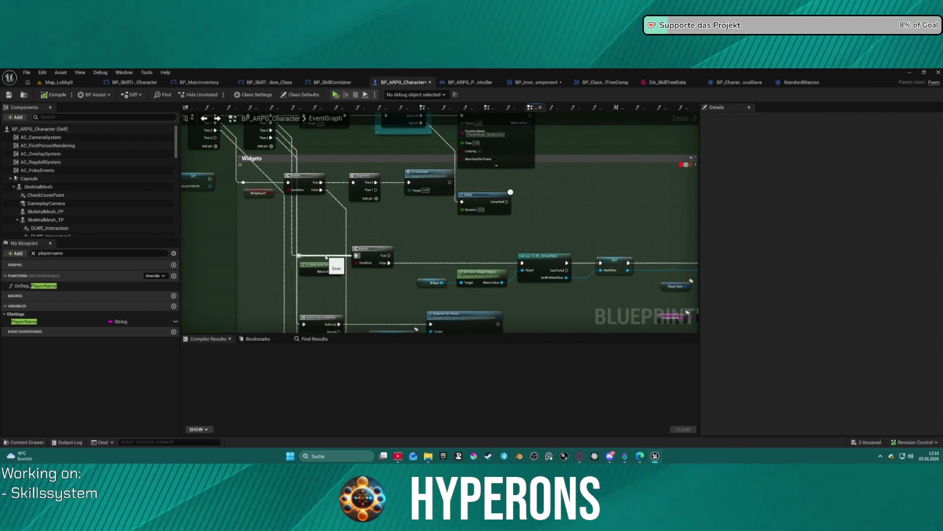
# Step: Move the Branch and Is Dedicated Server nodes up-right in the Widgets section
pyautogui.click(325, 257)
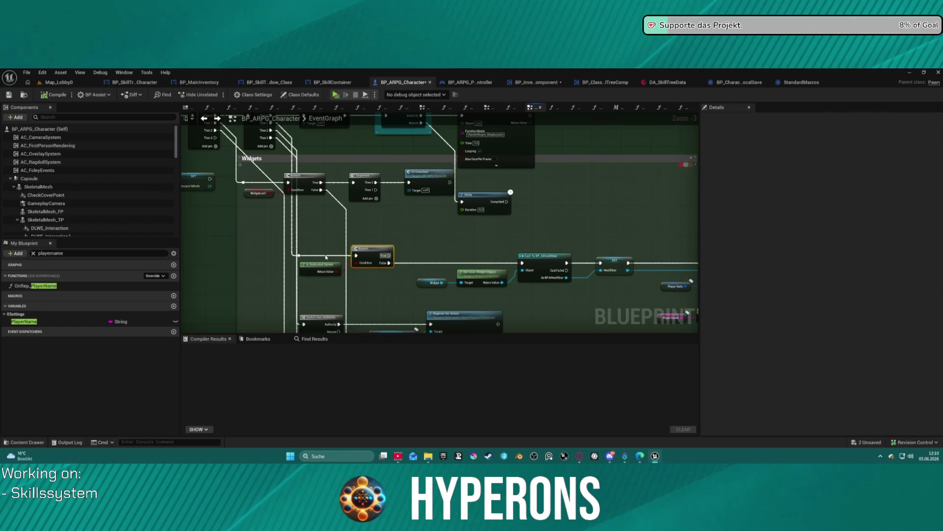
pyautogui.moveTo(358, 257); pyautogui.dragTo(568, 224)
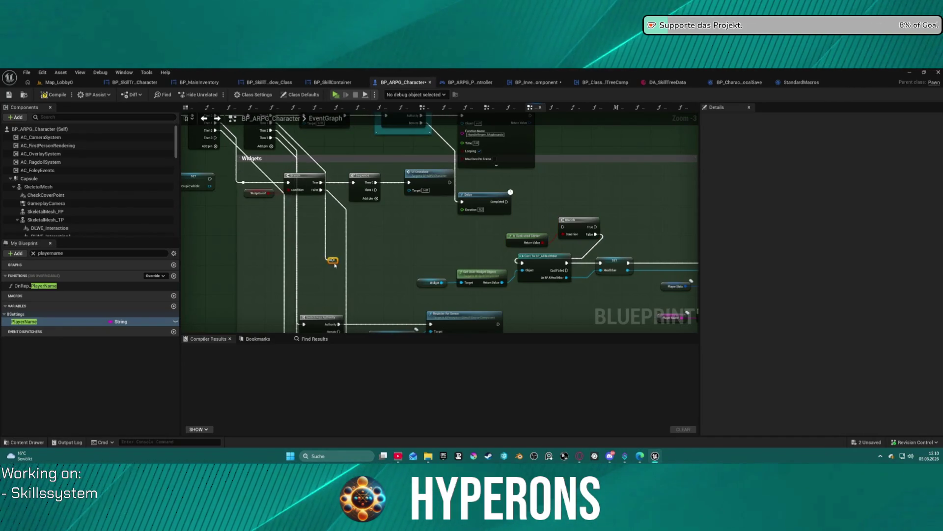
pyautogui.moveTo(329, 272); pyautogui.dragTo(294, 344)
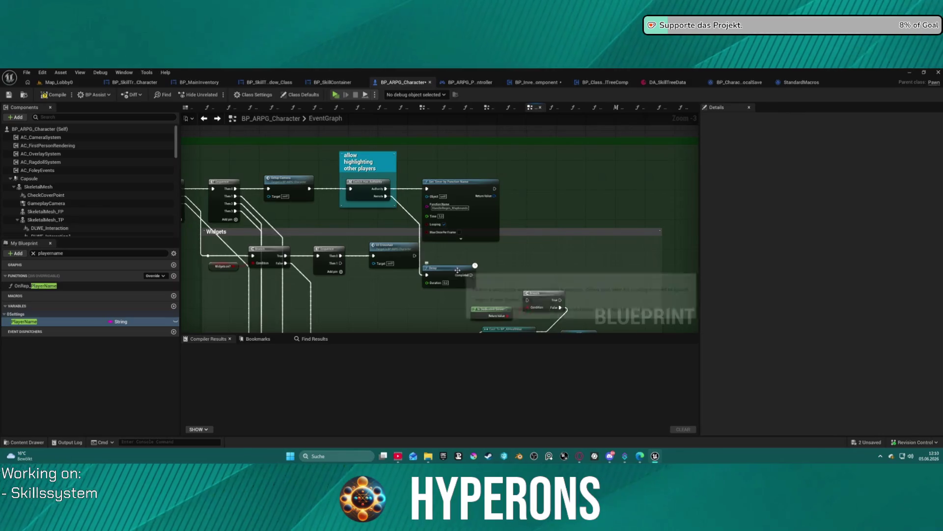
pyautogui.moveTo(544, 245)
pyautogui.mouseDown()
pyautogui.moveTo(552, 248)
pyautogui.moveTo(515, 349)
pyautogui.mouseUp()
pyautogui.moveTo(491, 221)
pyautogui.mouseDown()
pyautogui.moveTo(496, 259)
pyautogui.moveTo(593, 265)
pyautogui.moveTo(416, 257)
pyautogui.mouseUp()
pyautogui.moveTo(678, 255); pyautogui.dragTo(79, 246)
pyautogui.moveTo(442, 246)
pyautogui.mouseDown()
pyautogui.moveTo(541, 256)
pyautogui.moveTo(639, 246)
pyautogui.moveTo(492, 147)
pyautogui.moveTo(485, 228)
pyautogui.moveTo(463, 213)
pyautogui.moveTo(421, 210)
pyautogui.moveTo(353, 172)
pyautogui.moveTo(339, 112)
pyautogui.mouseUp()
pyautogui.scroll(-1, 485, 228)
pyautogui.scroll(2, 442, 211)
# Step: Survey the Break Player Stats, Init Manager and Begin play areas, then bring up All Actions
pyautogui.moveTo(540, 221)
pyautogui.mouseDown()
pyautogui.moveTo(322, 207)
pyautogui.moveTo(490, 181)
pyautogui.moveTo(450, 140)
pyautogui.moveTo(408, 122)
pyautogui.moveTo(642, 208)
pyautogui.mouseUp()
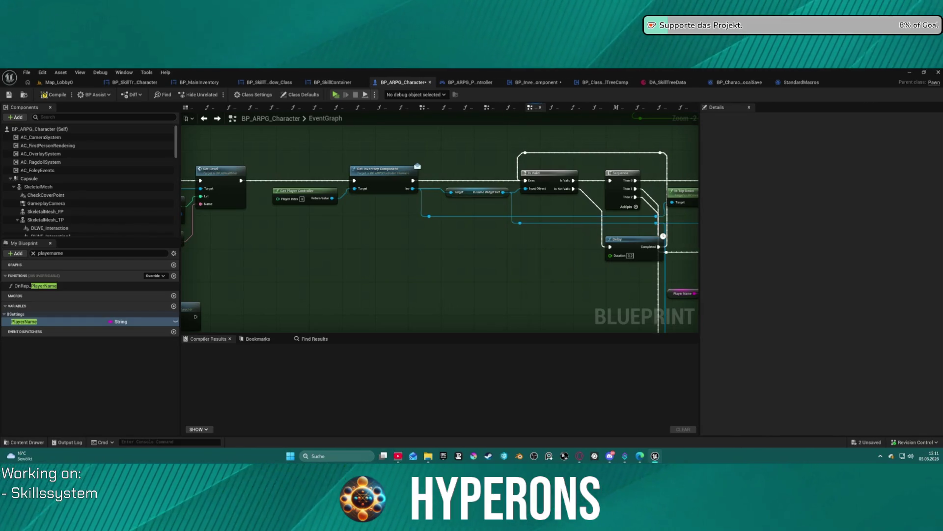
pyautogui.moveTo(229, 111); pyautogui.dragTo(500, 178)
pyautogui.moveTo(461, 214)
pyautogui.mouseDown()
pyautogui.moveTo(467, 275)
pyautogui.moveTo(427, 236)
pyautogui.moveTo(441, 256)
pyautogui.mouseUp()
pyautogui.scroll(-2, 431, 258)
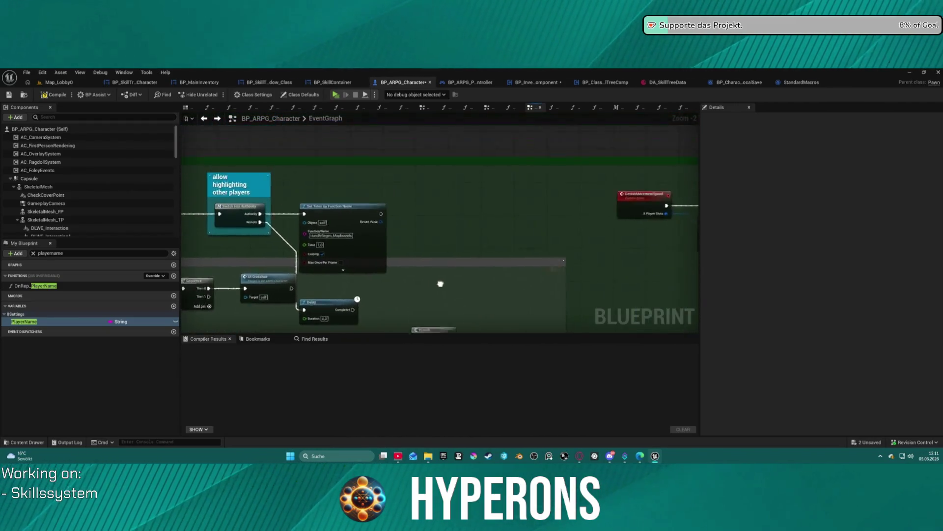
pyautogui.moveTo(282, 212); pyautogui.dragTo(455, 214)
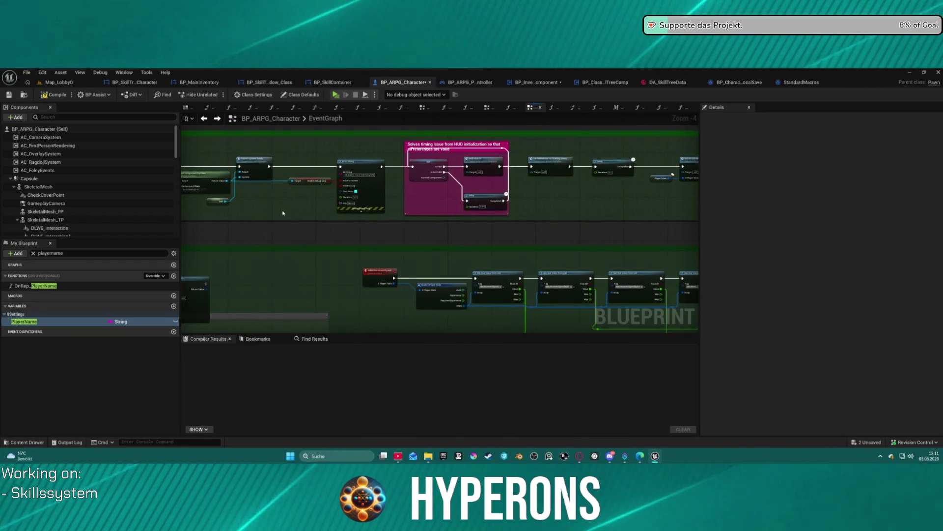
pyautogui.moveTo(611, 209)
pyautogui.mouseDown()
pyautogui.moveTo(648, 216)
pyautogui.moveTo(522, 187)
pyautogui.mouseUp()
pyautogui.scroll(3, 381, 180)
pyautogui.scroll(-3, 381, 180)
pyautogui.moveTo(381, 180)
pyautogui.mouseDown()
pyautogui.moveTo(260, 104)
pyautogui.moveTo(199, 23)
pyautogui.mouseUp()
pyautogui.moveTo(373, 147)
pyautogui.mouseDown()
pyautogui.moveTo(384, 167)
pyautogui.moveTo(354, 172)
pyautogui.moveTo(399, 221)
pyautogui.moveTo(194, 115)
pyautogui.mouseUp()
pyautogui.rightClick(501, 231)
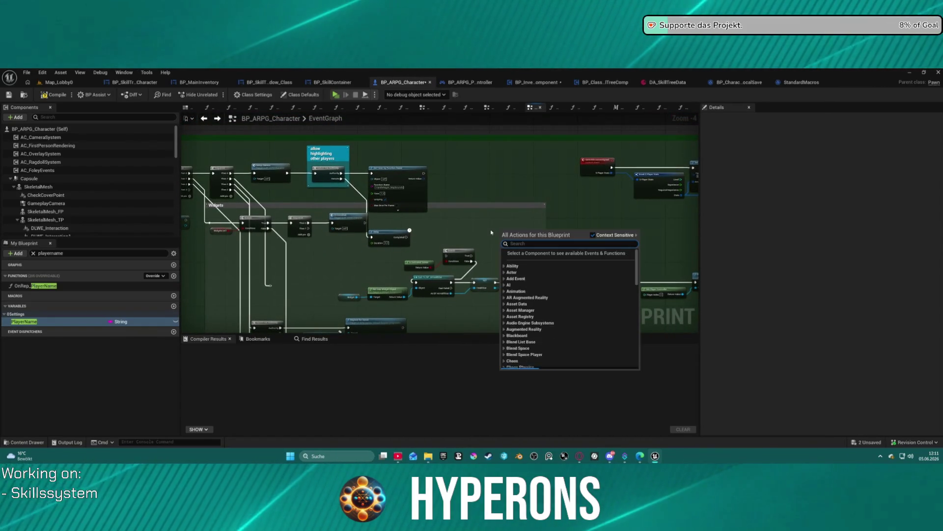
# Step: Create a custom event named InitStatsWidgets and position it in the Widgets section
pyautogui.write('custom')
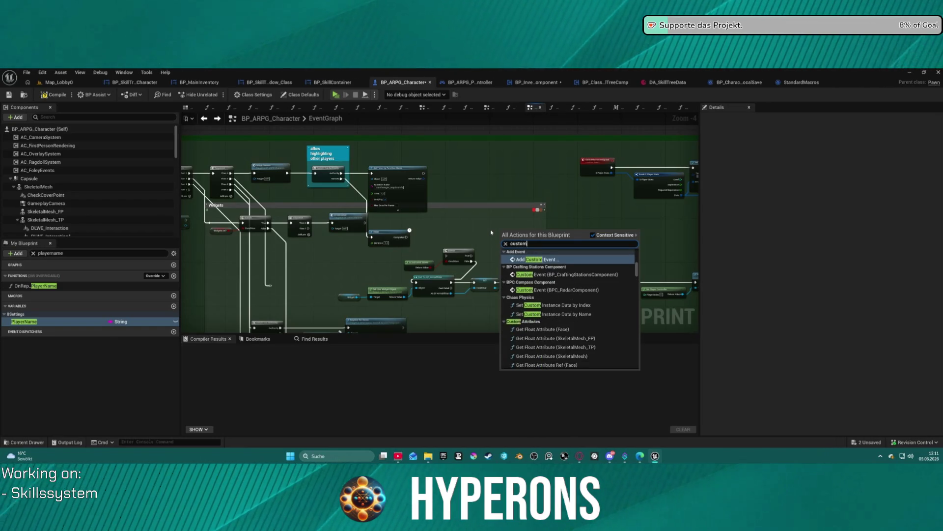
pyautogui.press('Return')
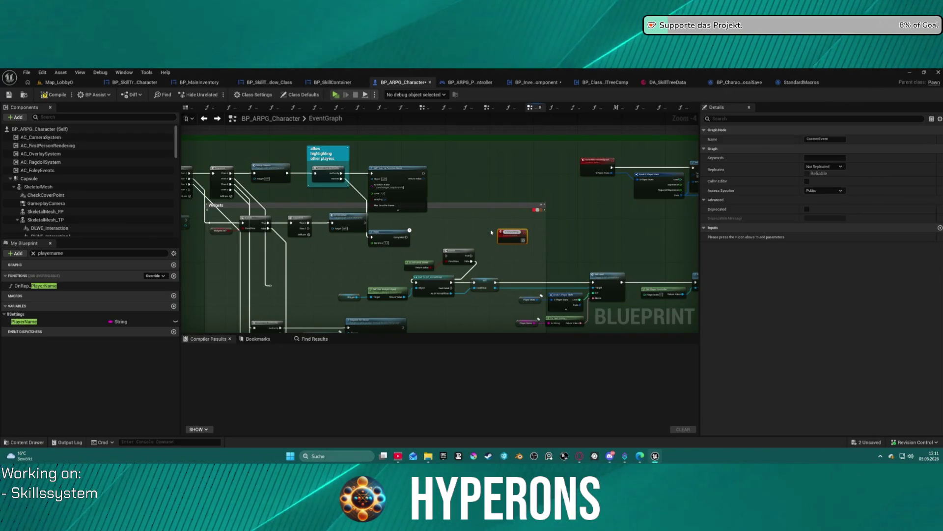
pyautogui.press('Return')
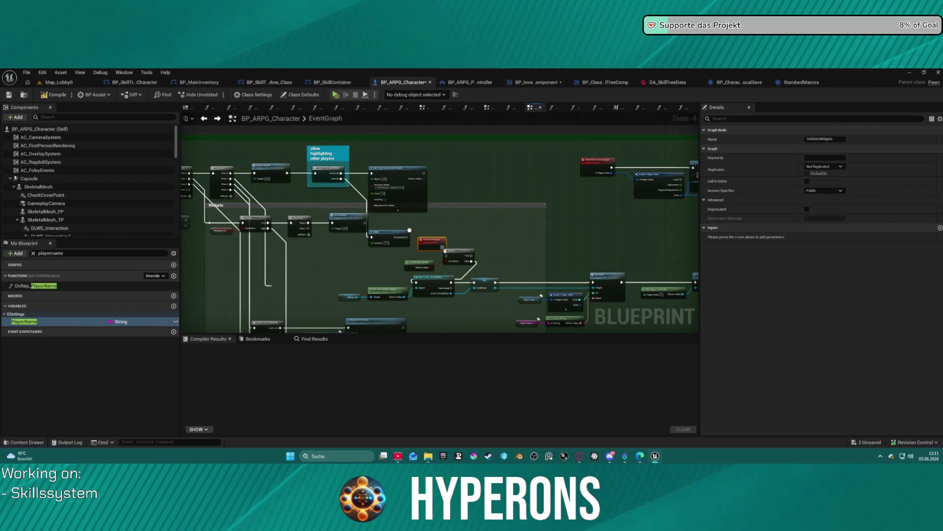
pyautogui.moveTo(445, 251); pyautogui.dragTo(447, 254)
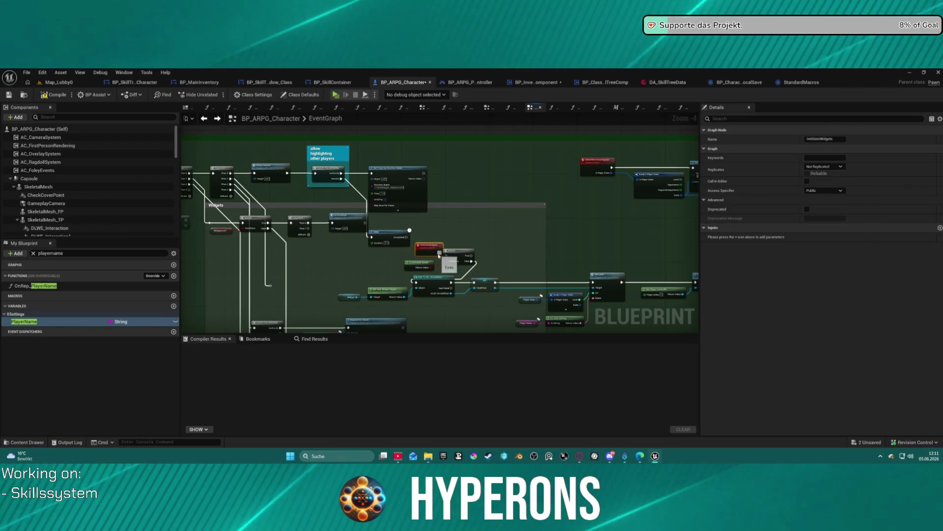
pyautogui.moveTo(460, 198)
pyautogui.mouseDown()
pyautogui.moveTo(494, 245)
pyautogui.moveTo(564, 280)
pyautogui.mouseUp()
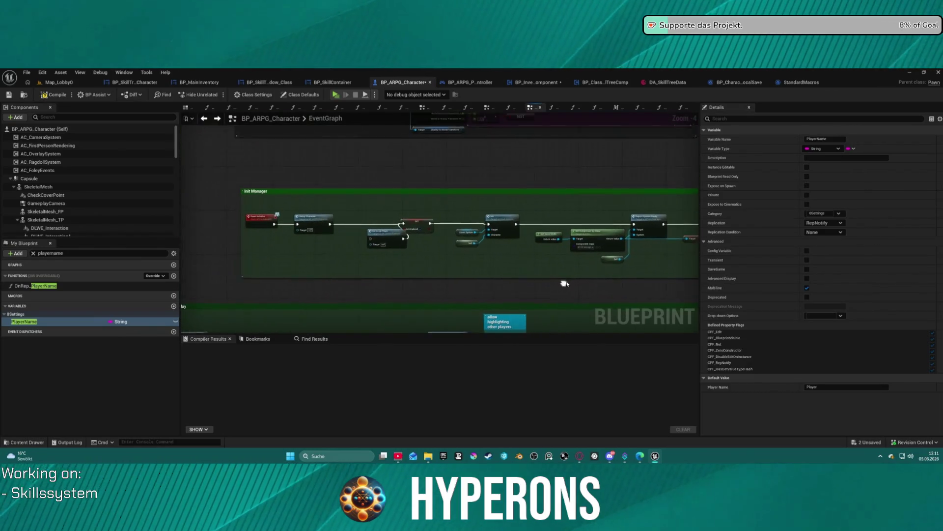
# Step: Call Init Stats Widgets right after the Is Initialized SET, compile, and start Play
pyautogui.scroll(3, 564, 280)
pyautogui.moveTo(329, 228); pyautogui.dragTo(362, 230)
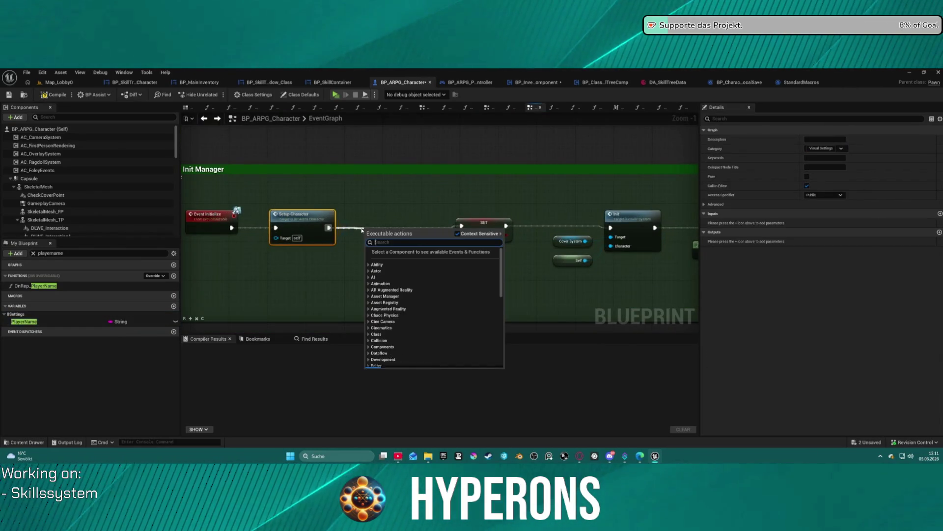
pyautogui.write('init')
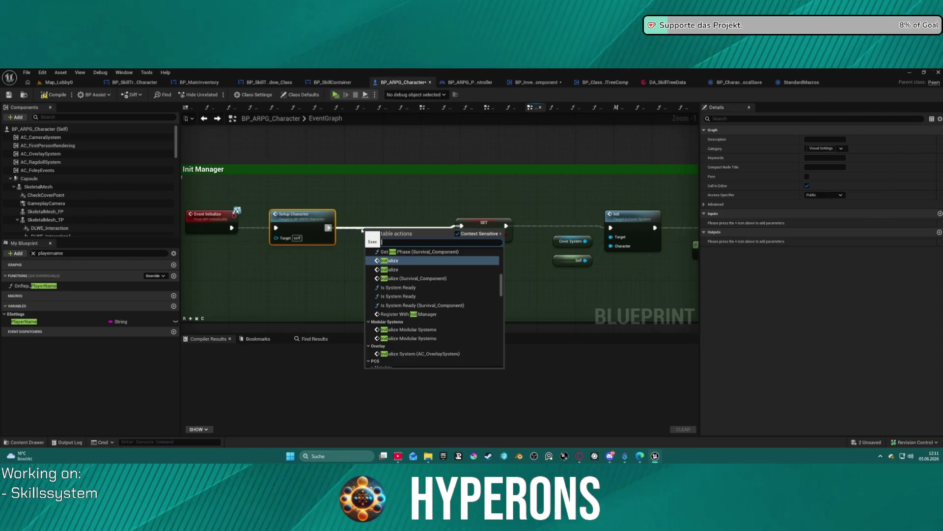
pyautogui.click(419, 228)
pyautogui.moveTo(477, 227)
pyautogui.mouseDown()
pyautogui.moveTo(444, 226)
pyautogui.moveTo(381, 254)
pyautogui.mouseUp()
pyautogui.click(456, 231)
pyautogui.moveTo(463, 225); pyautogui.dragTo(503, 226)
pyautogui.write('init ')
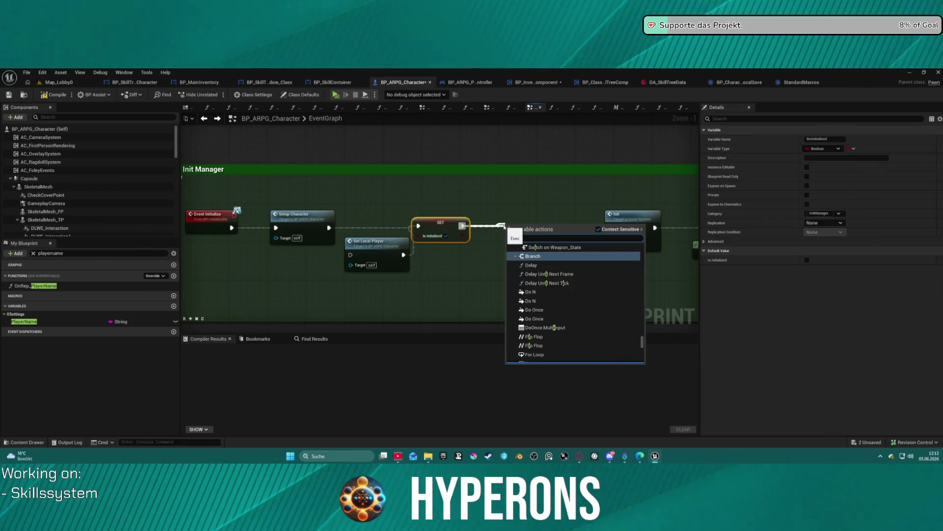
pyautogui.write('s')
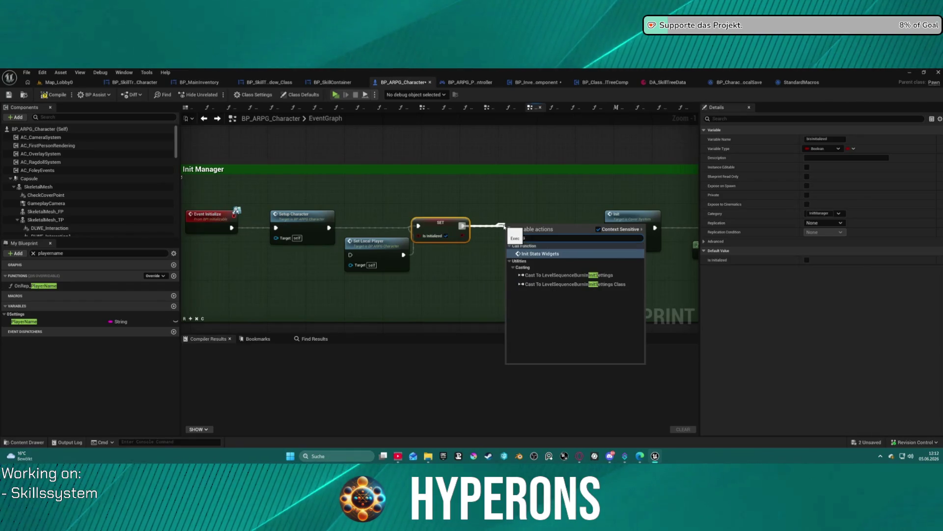
pyautogui.press('Return')
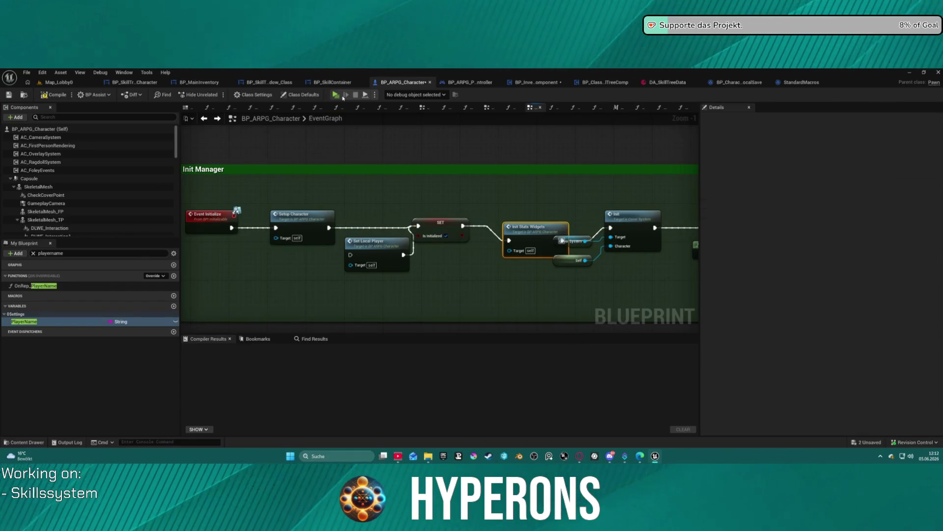
pyautogui.press('F7')
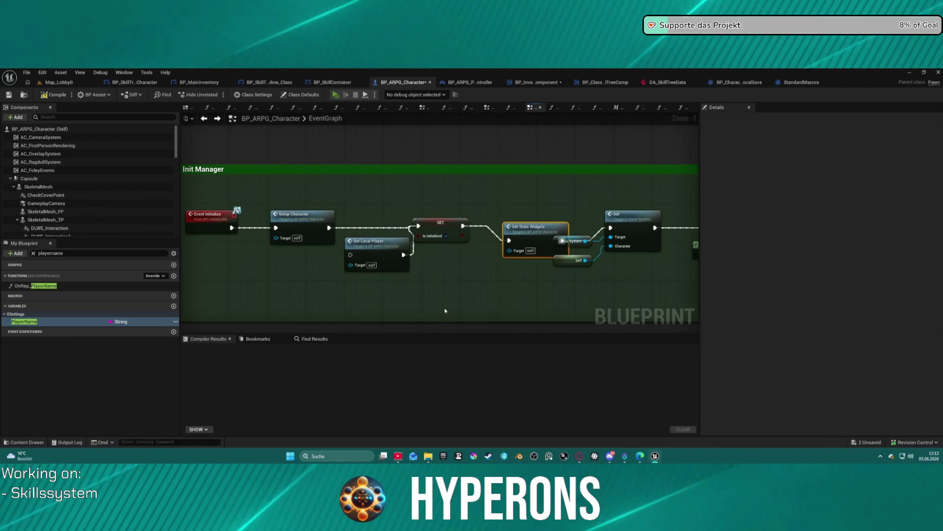
pyautogui.hotkey('alt', 'p')
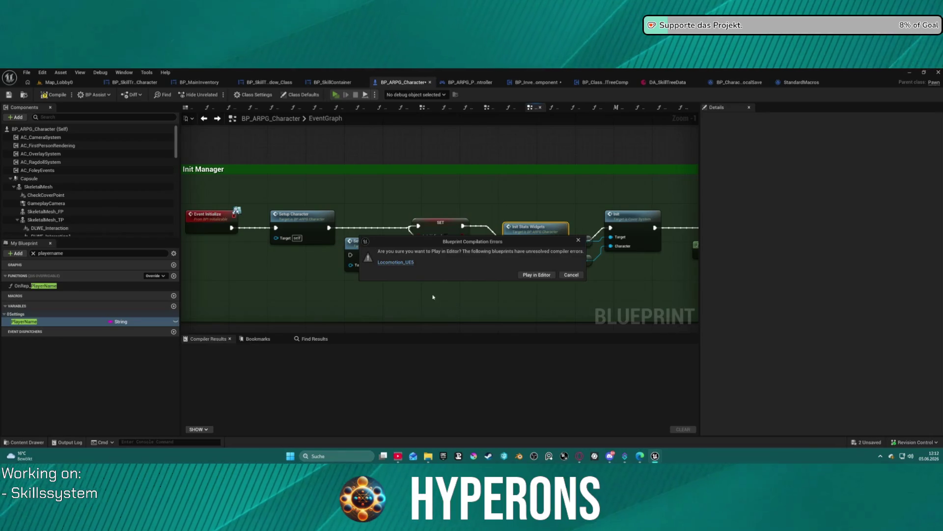
# Step: Review the Locomotion_UE5 compile error, then play in editor anyway
pyautogui.click(562, 277)
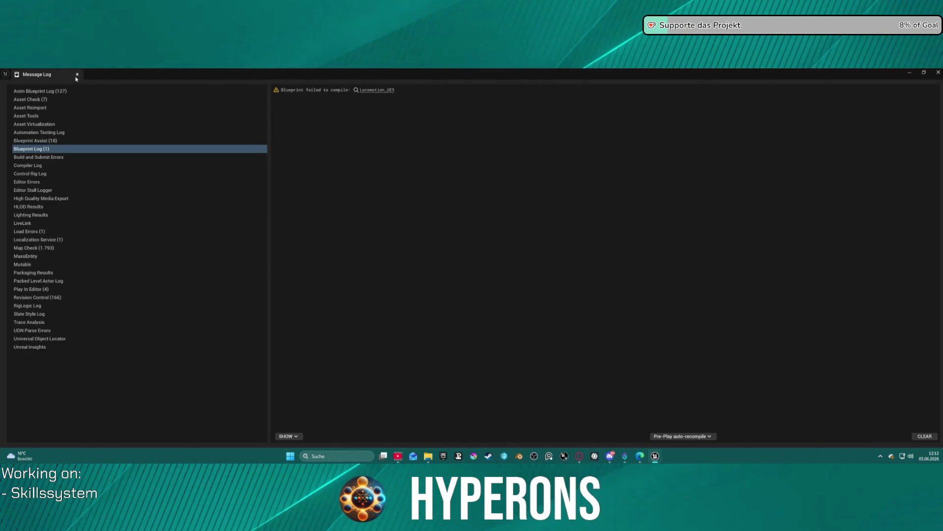
pyautogui.click(76, 76)
pyautogui.moveTo(518, 239); pyautogui.dragTo(501, 225)
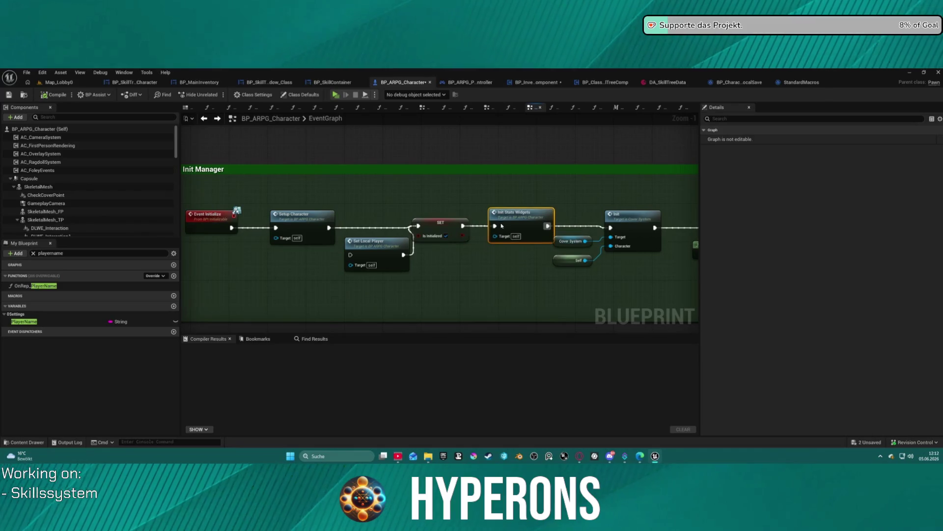
pyautogui.hotkey('alt', 'p')
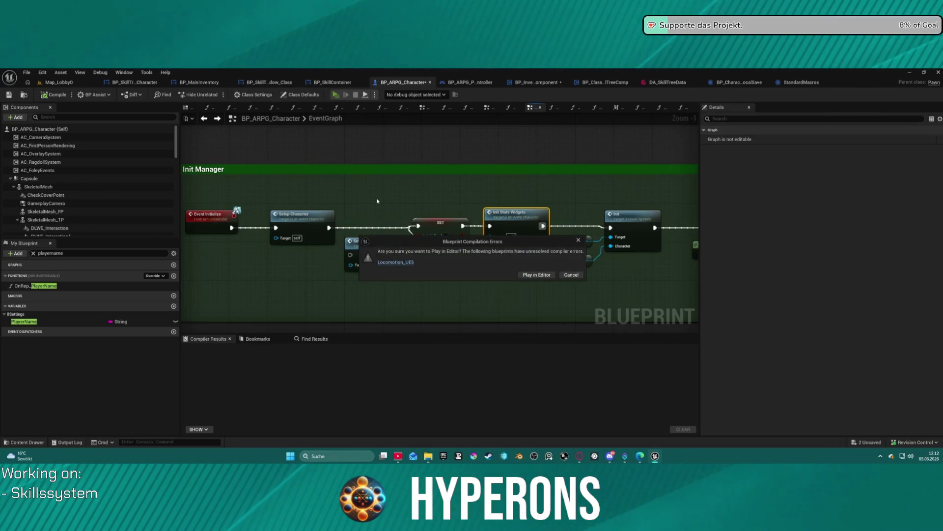
pyautogui.click(547, 274)
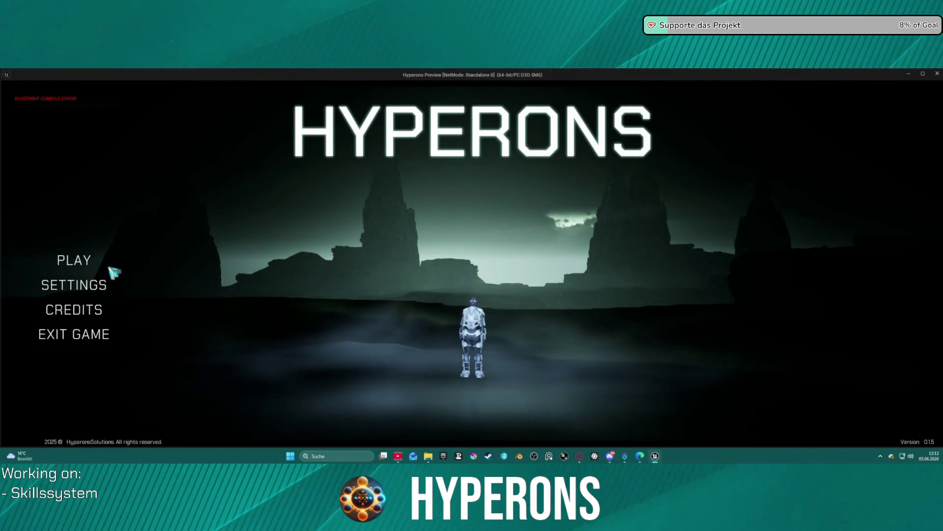
# Step: Start the game from the main menu with the dsasad character
pyautogui.click(92, 262)
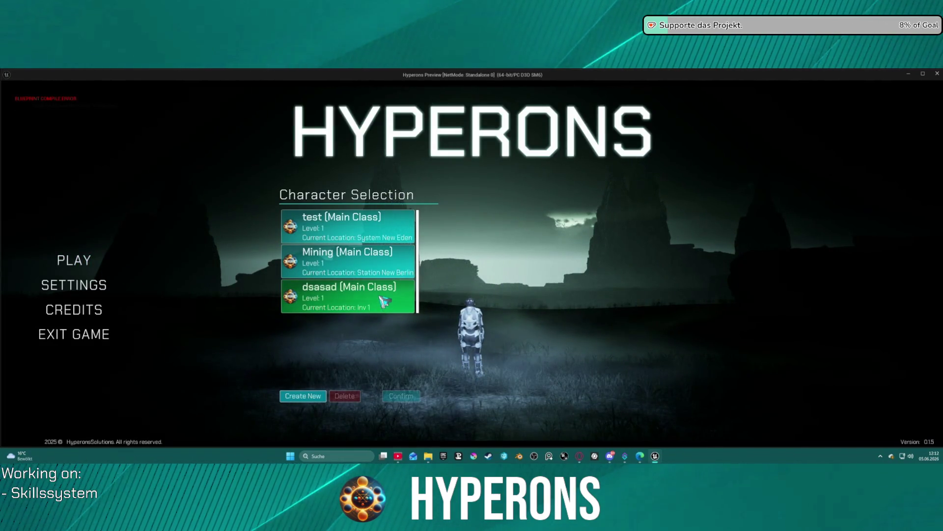
pyautogui.click(385, 301)
pyautogui.click(401, 395)
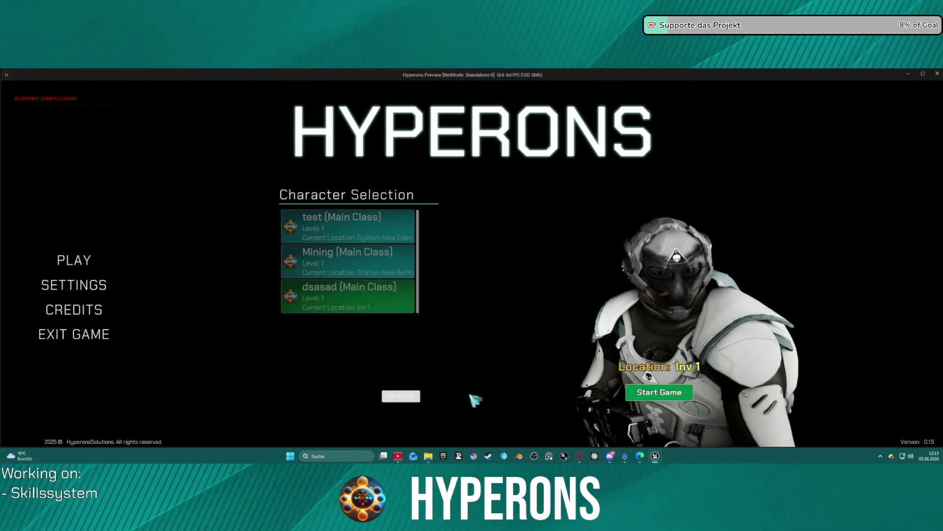
pyautogui.click(659, 392)
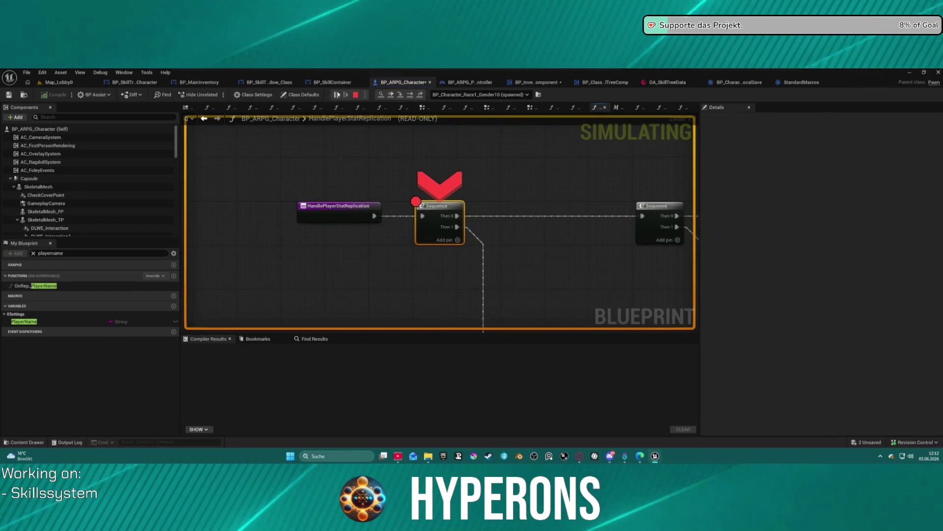
# Step: Remove the breakpoint on the Sequence node and resume the game
pyautogui.rightClick(431, 209)
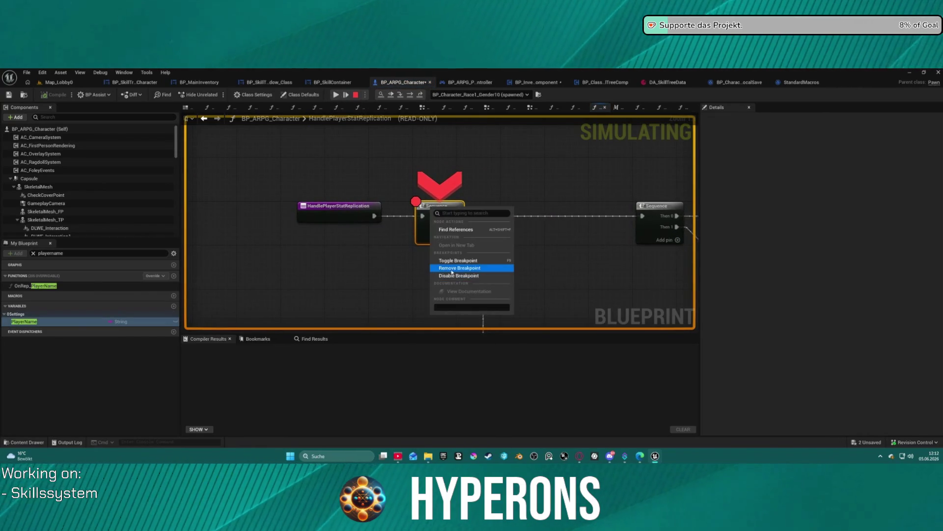
pyautogui.click(452, 269)
pyautogui.click(338, 95)
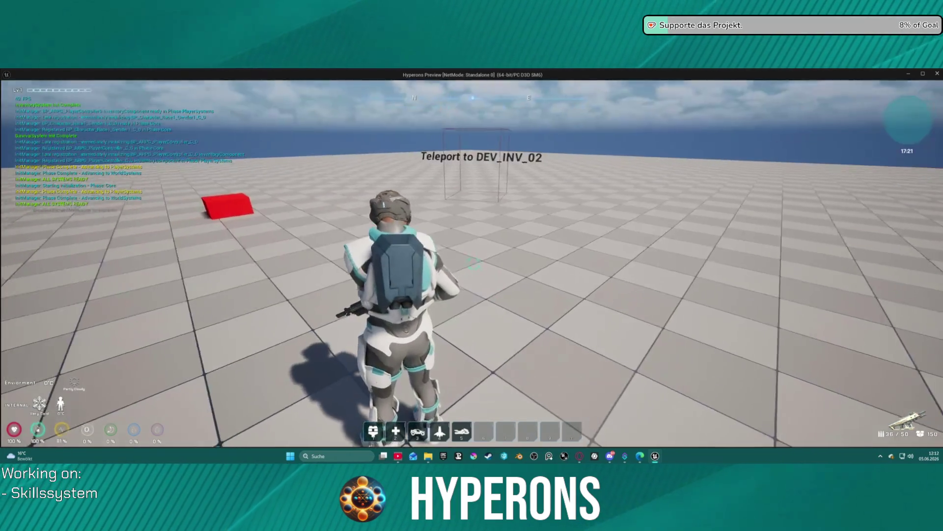
# Step: Consume a brain item from the inventory to level the character up to 7
pyautogui.press('i')
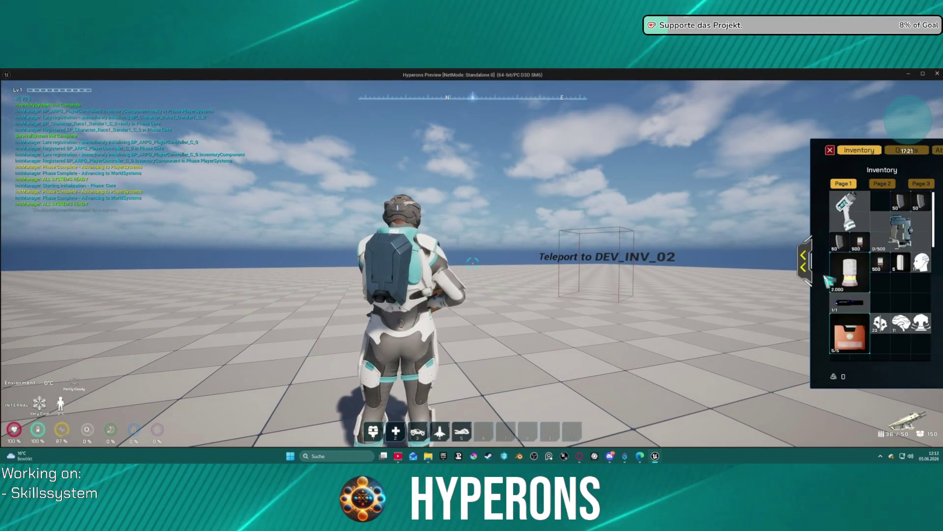
pyautogui.click(803, 261)
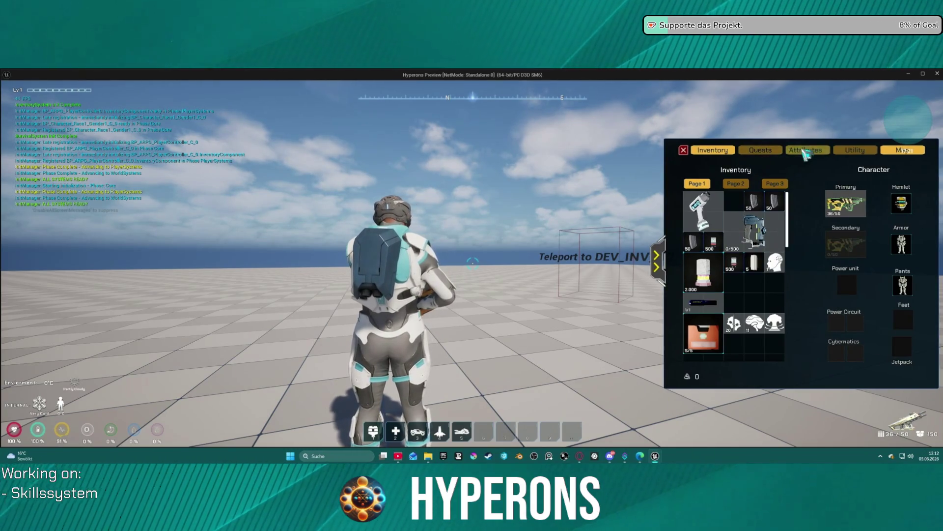
pyautogui.click(802, 154)
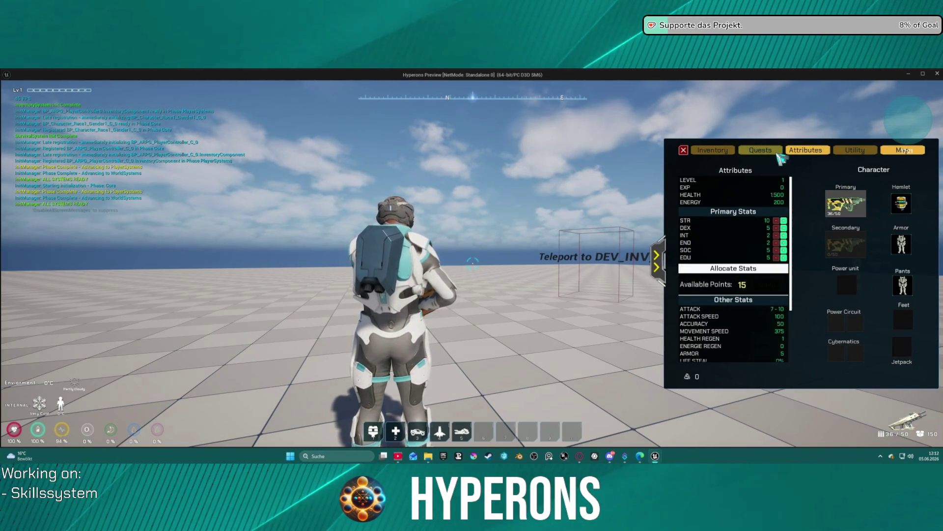
pyautogui.moveTo(579, 264)
pyautogui.mouseDown()
pyautogui.moveTo(602, 298)
pyautogui.moveTo(845, 284)
pyautogui.mouseUp()
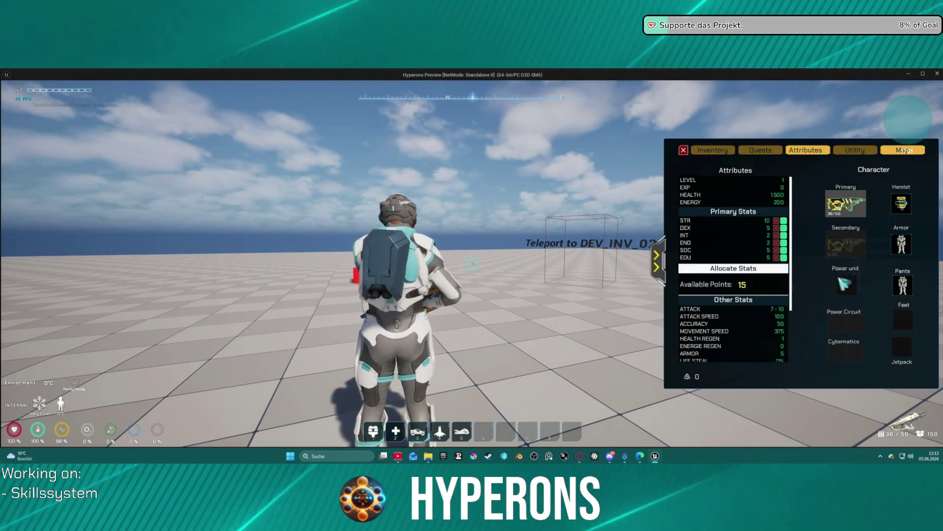
pyautogui.click(712, 150)
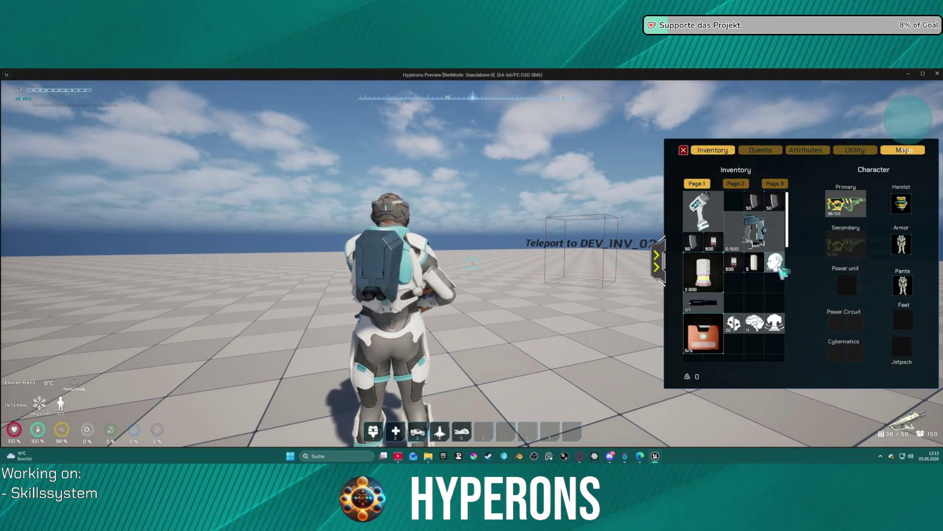
pyautogui.rightClick(756, 328)
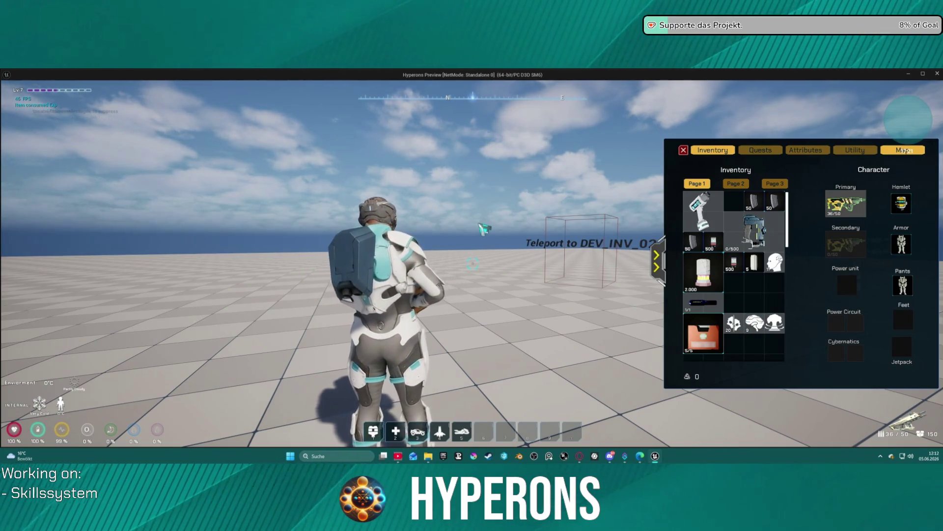
# Step: Confirm the Attributes tab shows 21 available points, then save the game from the pause menu
pyautogui.click(657, 260)
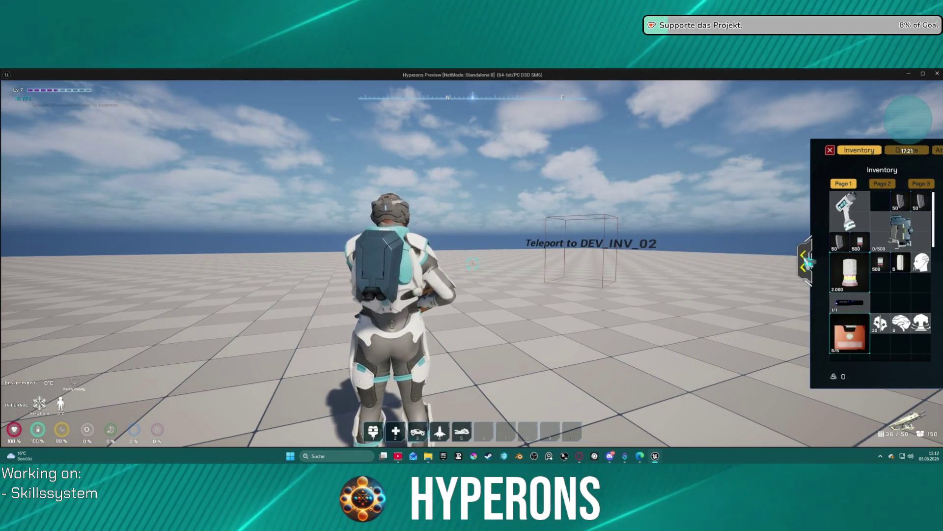
pyautogui.click(803, 261)
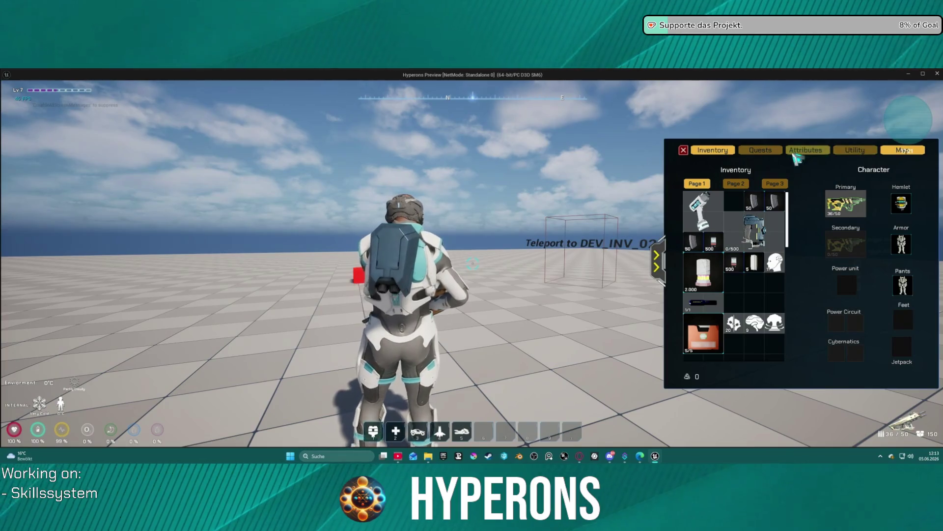
pyautogui.click(803, 153)
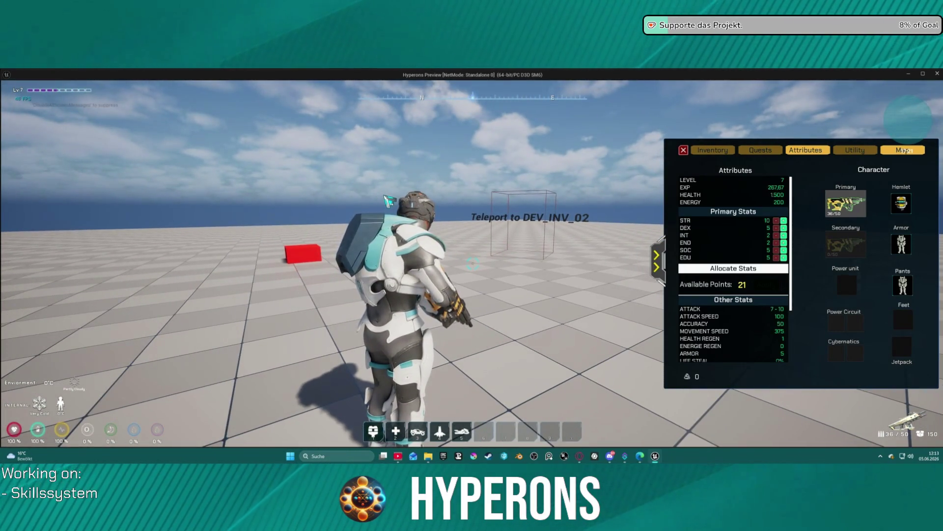
pyautogui.press('Escape')
pyautogui.click(476, 366)
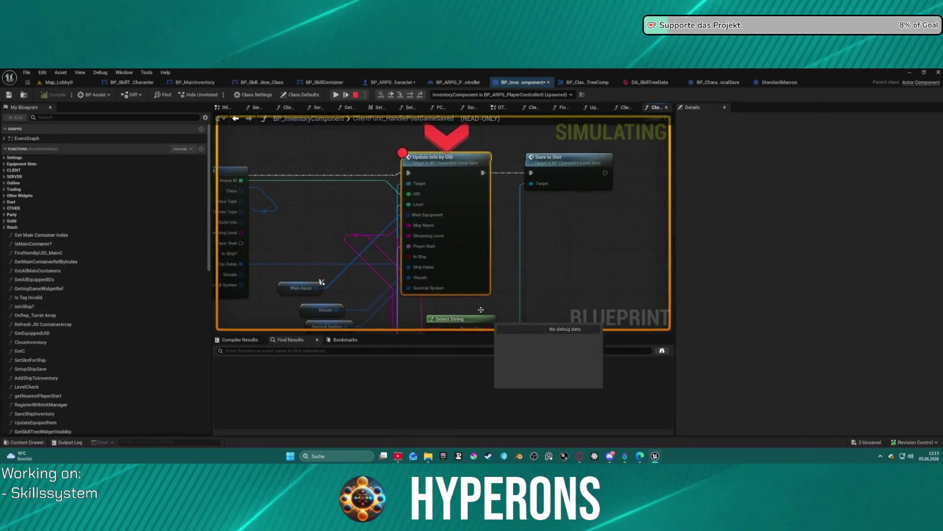
pyautogui.moveTo(417, 206)
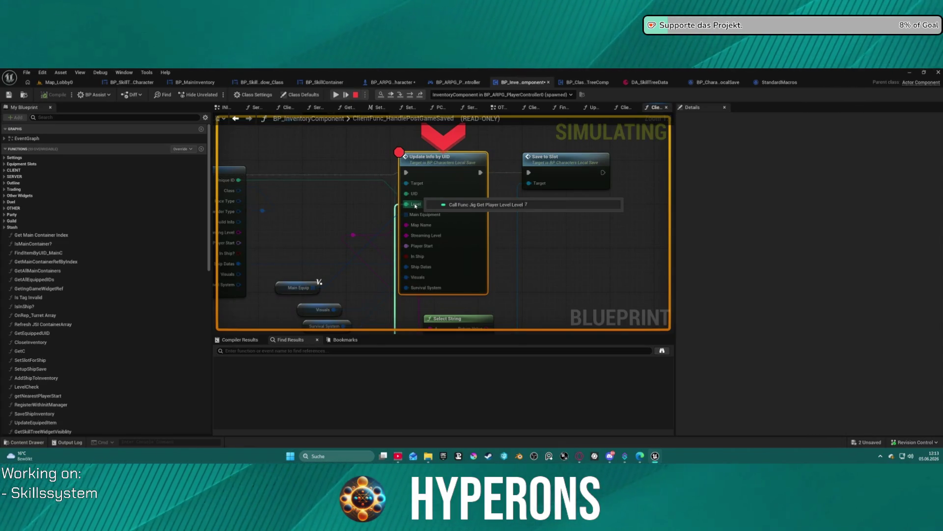
pyautogui.moveTo(440, 291)
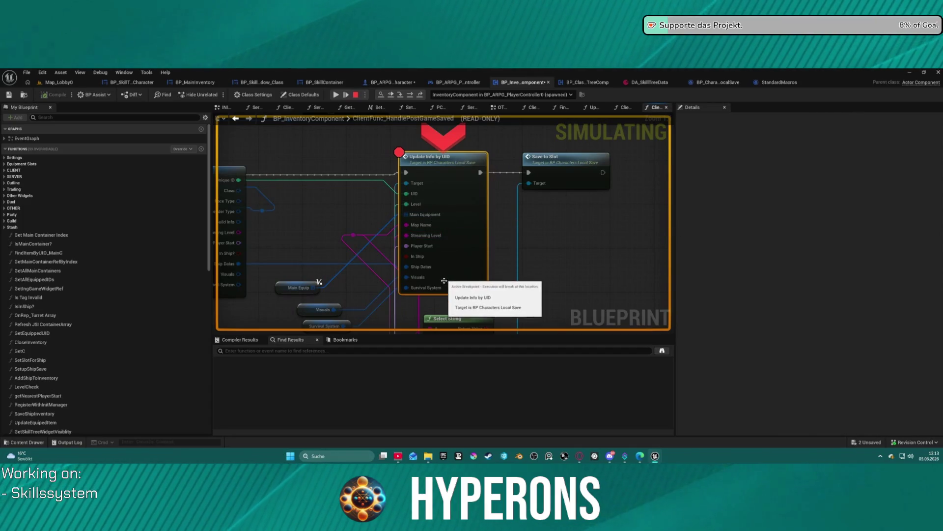
pyautogui.moveTo(393, 301)
pyautogui.mouseDown()
pyautogui.moveTo(535, 226)
pyautogui.moveTo(544, 251)
pyautogui.moveTo(500, 262)
pyautogui.moveTo(500, 252)
pyautogui.moveTo(406, 186)
pyautogui.moveTo(505, 209)
pyautogui.moveTo(551, 236)
pyautogui.moveTo(567, 270)
pyautogui.moveTo(665, 263)
pyautogui.moveTo(671, 290)
pyautogui.mouseUp()
pyautogui.moveTo(520, 241)
pyautogui.scroll(-5, 671, 289)
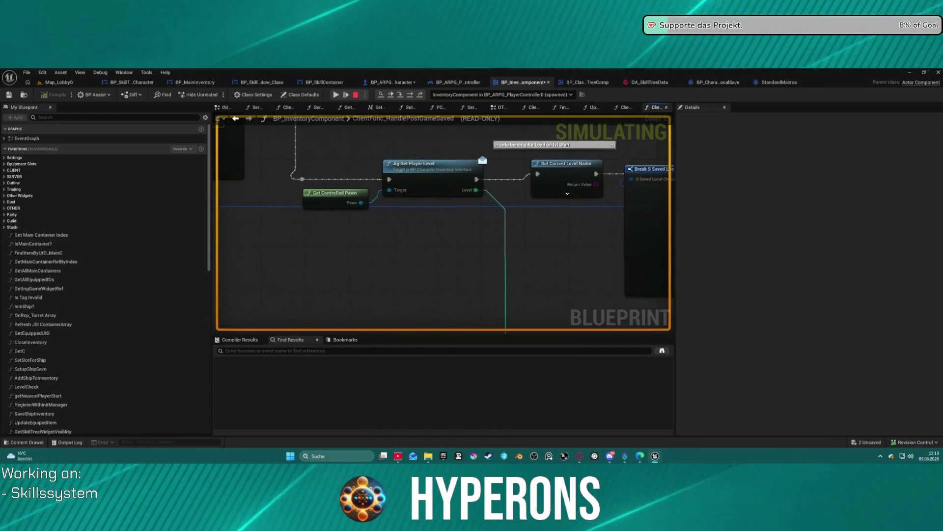
pyautogui.moveTo(451, 153)
pyautogui.mouseDown()
pyautogui.moveTo(411, 137)
pyautogui.moveTo(407, 216)
pyautogui.moveTo(486, 249)
pyautogui.mouseUp()
pyautogui.scroll(3, 478, 215)
pyautogui.moveTo(374, 185)
pyautogui.mouseDown()
pyautogui.moveTo(627, 264)
pyautogui.moveTo(570, 287)
pyautogui.moveTo(500, 289)
pyautogui.moveTo(593, 144)
pyautogui.moveTo(565, 150)
pyautogui.moveTo(491, 206)
pyautogui.moveTo(560, 130)
pyautogui.moveTo(508, 160)
pyautogui.moveTo(516, 49)
pyautogui.mouseUp()
pyautogui.moveTo(545, 78); pyautogui.dragTo(414, 249)
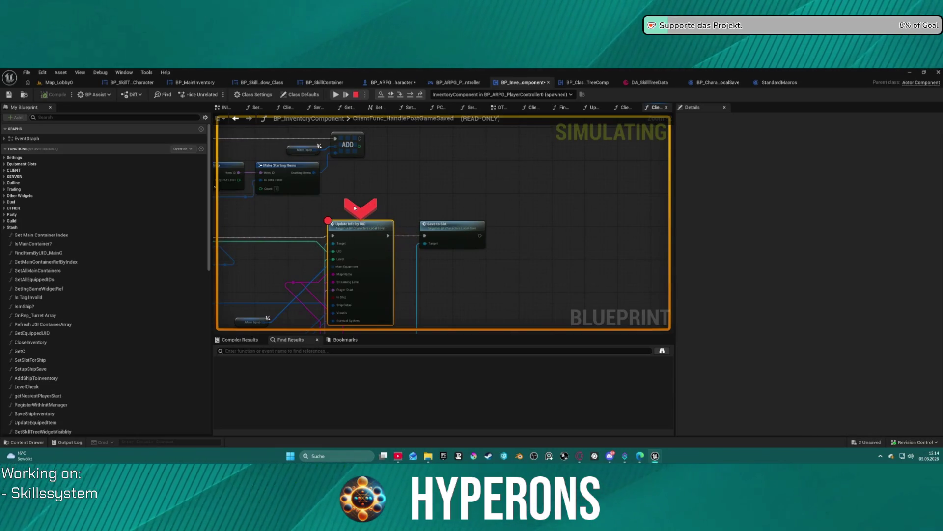
pyautogui.click(337, 94)
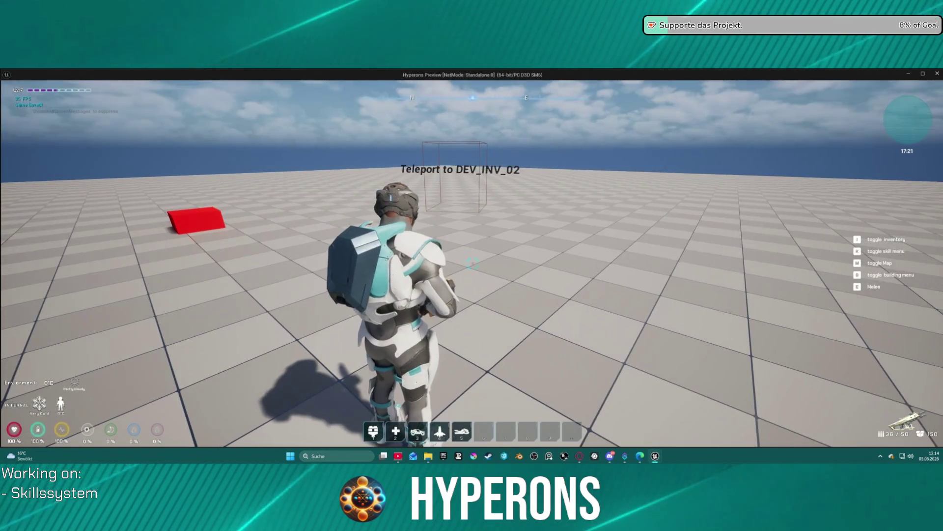
pyautogui.press('w')
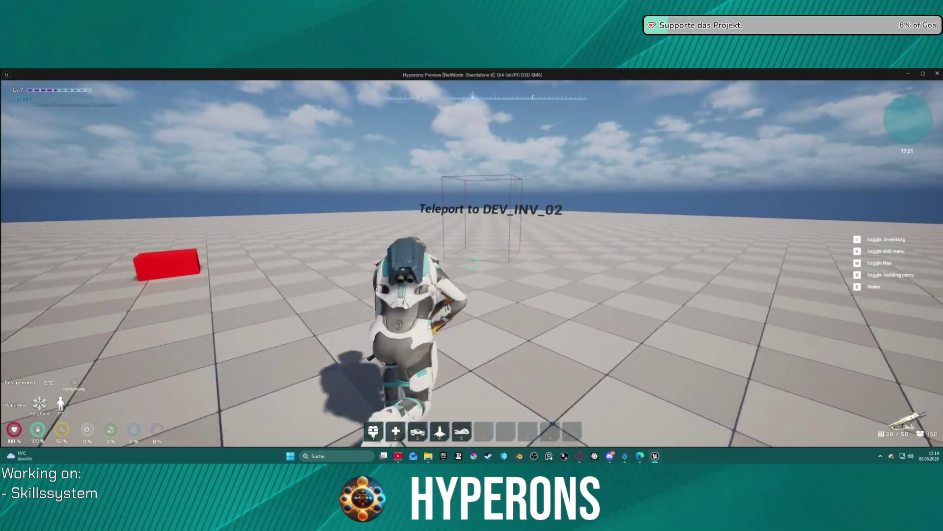
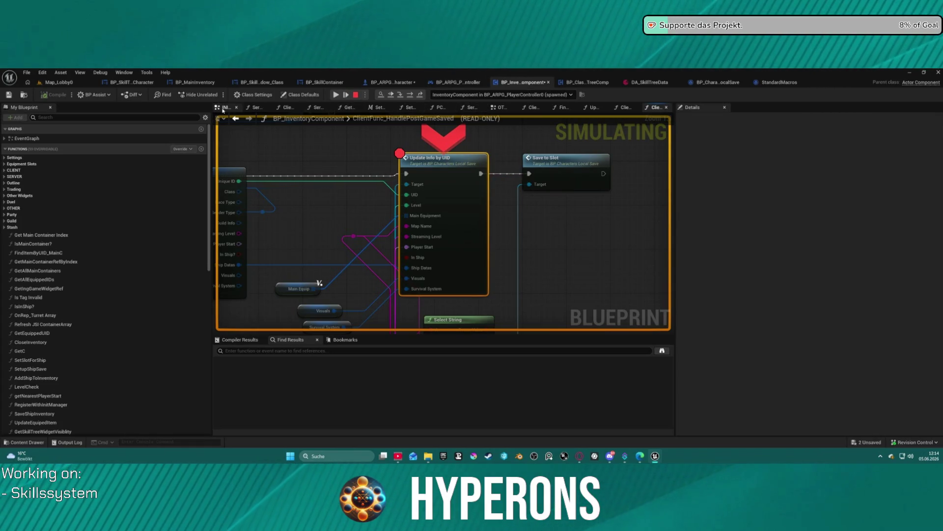
# Step: Look over the lower node groups of the INITIALIZE STARTING ITEMS graph
pyautogui.click(222, 110)
pyautogui.scroll(-5, 379, 297)
pyautogui.moveTo(395, 323)
pyautogui.mouseDown()
pyautogui.moveTo(362, 311)
pyautogui.moveTo(372, 142)
pyautogui.mouseUp()
# Step: From the EventGraph, go into OTHER EVENTS and open Load Content past the Is Valid check
pyautogui.click(373, 120)
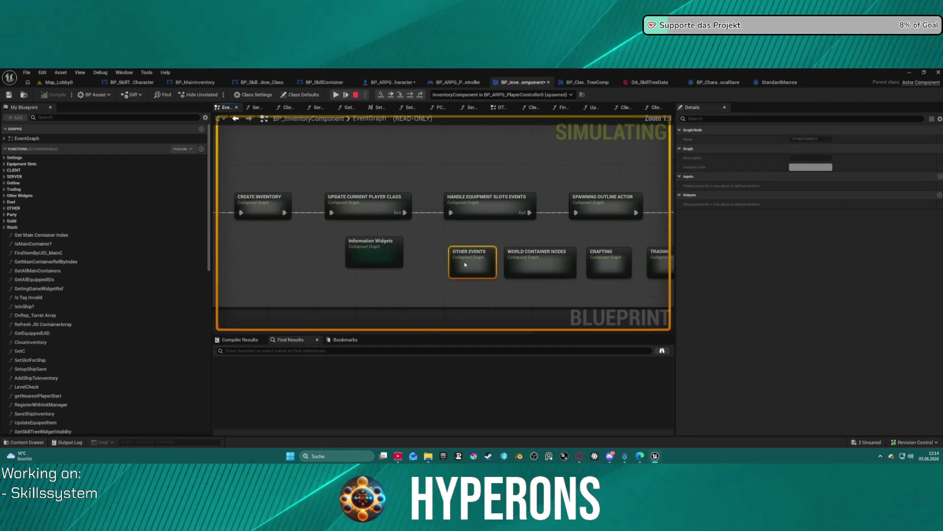
pyautogui.doubleClick(464, 263)
pyautogui.moveTo(405, 251)
pyautogui.mouseDown()
pyautogui.moveTo(412, 169)
pyautogui.moveTo(239, 146)
pyautogui.mouseUp()
pyautogui.moveTo(615, 164); pyautogui.dragTo(219, 148)
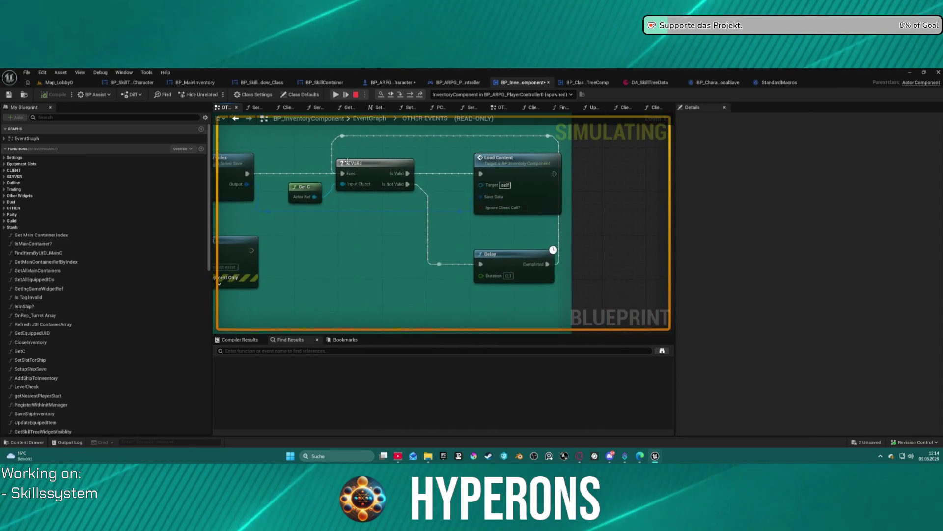
pyautogui.doubleClick(499, 158)
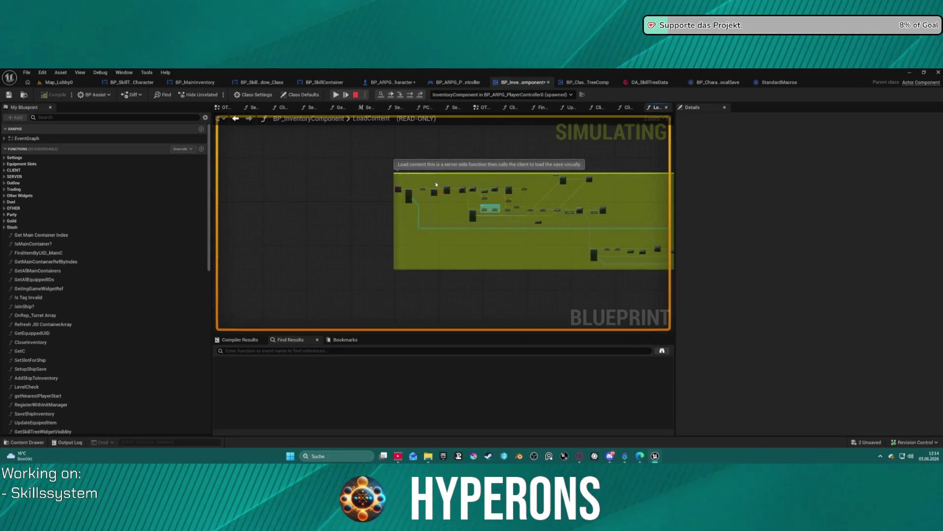
# Step: Put a breakpoint on the LoadContent entry node and resume play until it hits
pyautogui.scroll(6, 420, 202)
pyautogui.rightClick(398, 180)
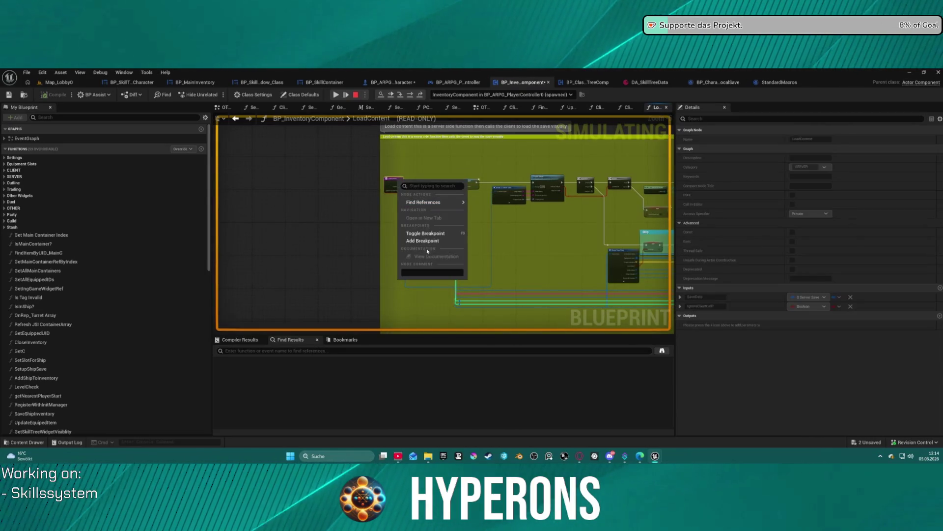
pyautogui.click(430, 242)
pyautogui.click(344, 95)
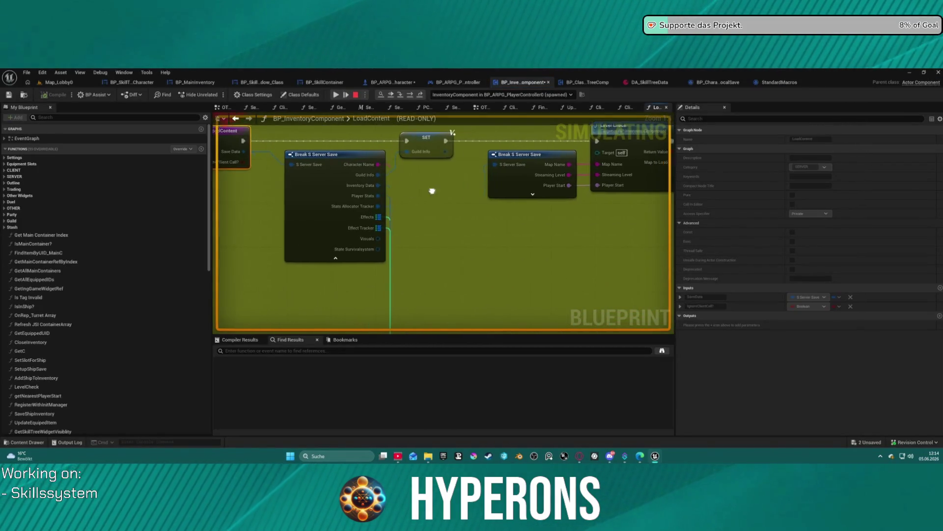
# Step: Inspect the S Server Save pin's Save Data fields, then view Break Save Data and the Ship comment
pyautogui.moveTo(370, 188)
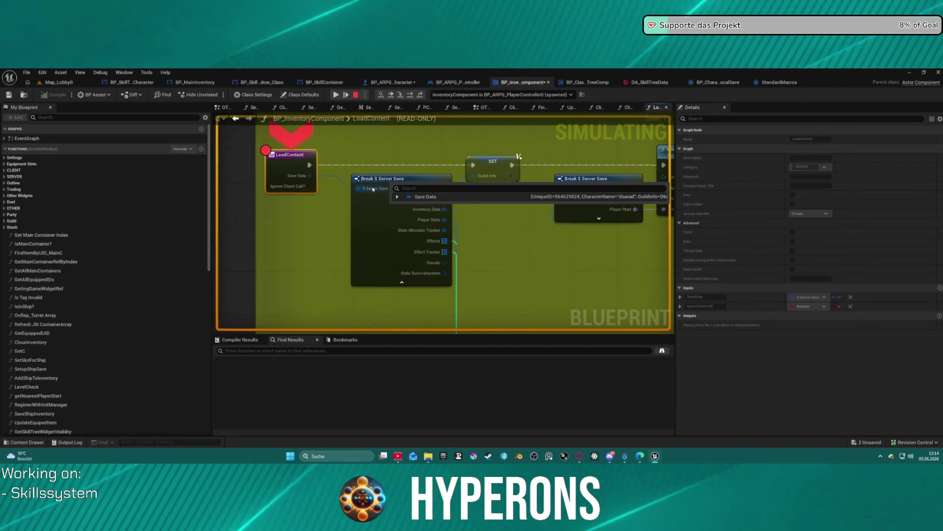
pyautogui.click(396, 198)
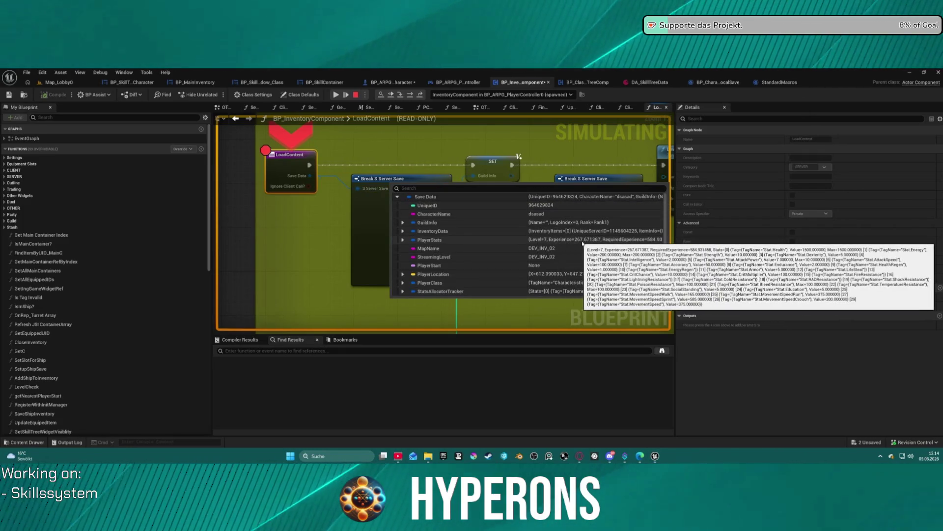
pyautogui.moveTo(582, 242)
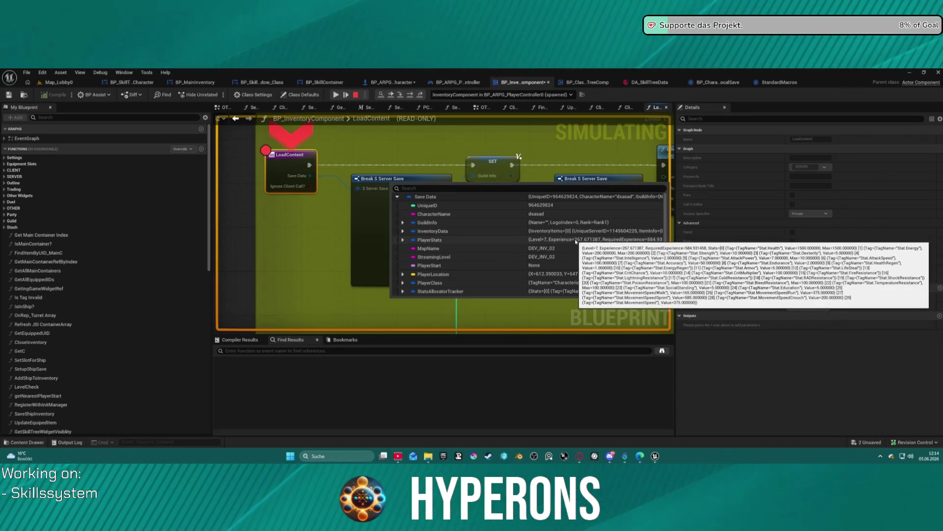
pyautogui.moveTo(527, 150); pyautogui.dragTo(516, 150)
pyautogui.scroll(-1, 280, 131)
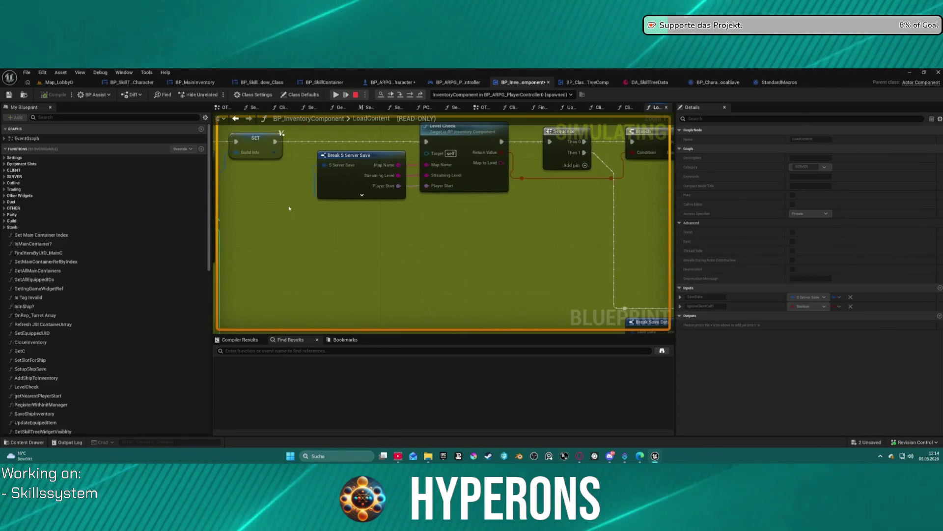
pyautogui.scroll(-3, 401, 236)
pyautogui.moveTo(400, 236)
pyautogui.mouseDown()
pyautogui.moveTo(375, 149)
pyautogui.moveTo(265, 128)
pyautogui.moveTo(248, 152)
pyautogui.moveTo(397, 182)
pyautogui.moveTo(535, 194)
pyautogui.moveTo(503, 179)
pyautogui.mouseUp()
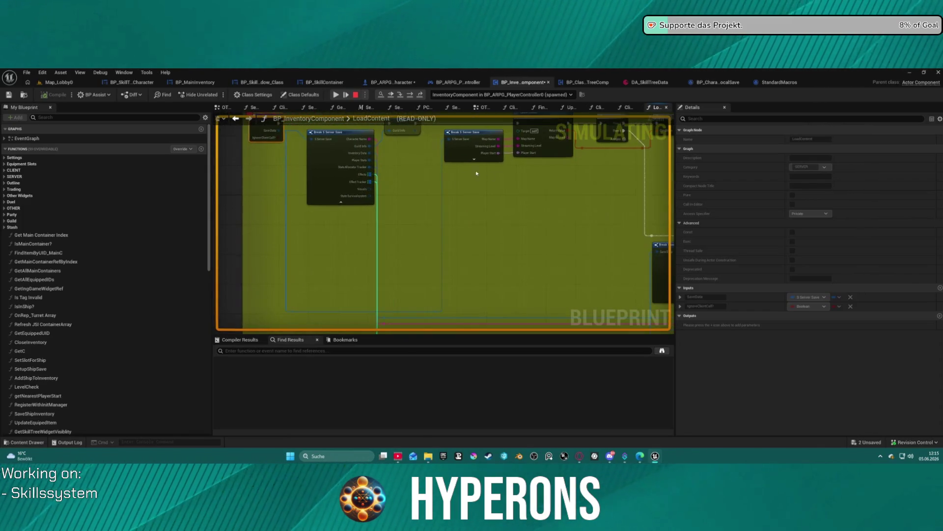
# Step: Advance one node and list the incoming Save Data fields again
pyautogui.click(412, 95)
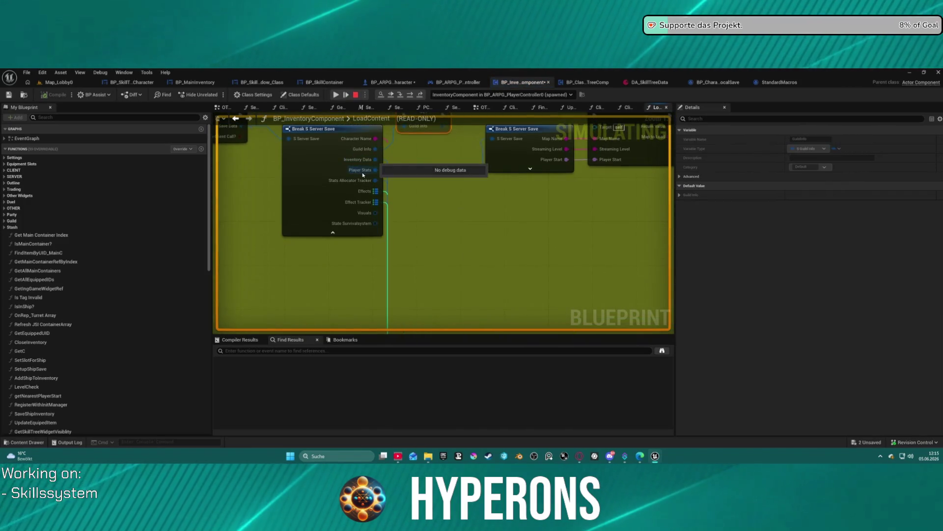
pyautogui.moveTo(305, 139)
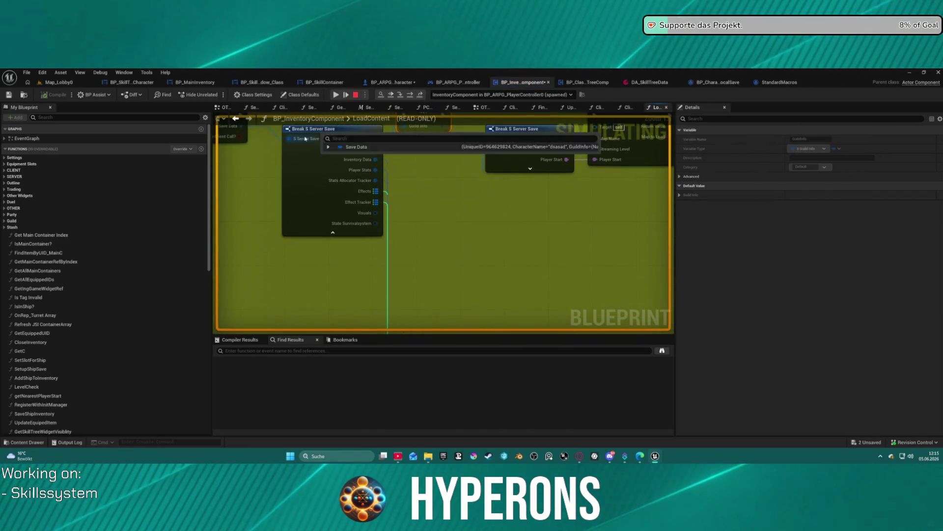
pyautogui.click(328, 147)
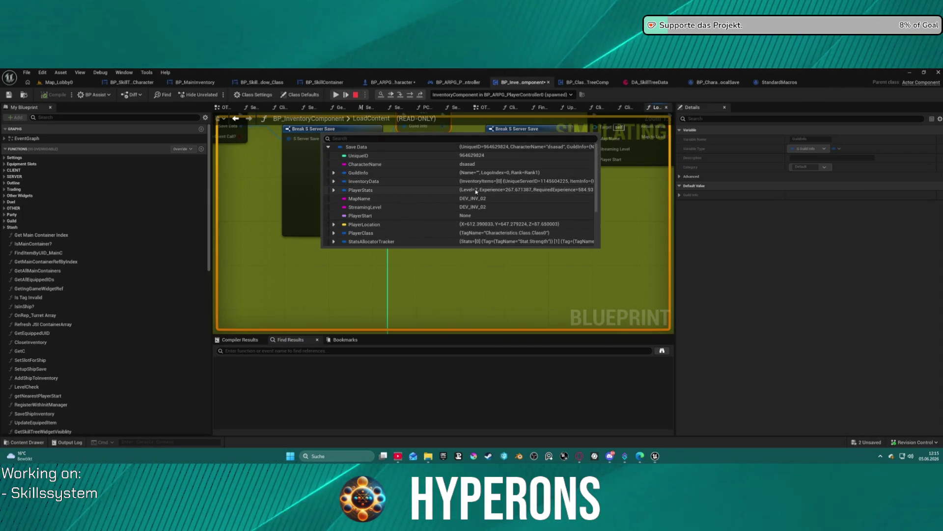
pyautogui.scroll(-5, 437, 287)
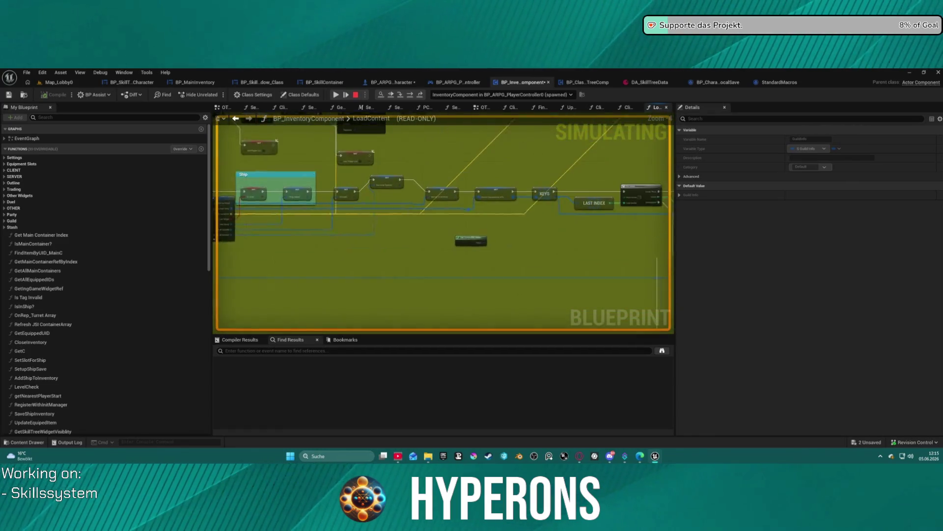
pyautogui.scroll(5, 437, 287)
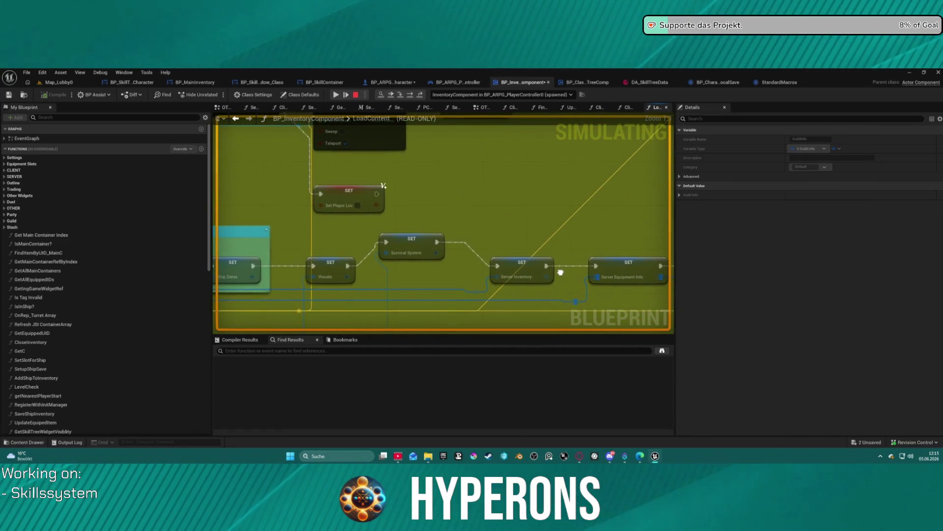
# Step: Step over with F10 through the slot loop, Level Check, Set Actor Location and Load Saves to Set Player Stats
pyautogui.press('F10')
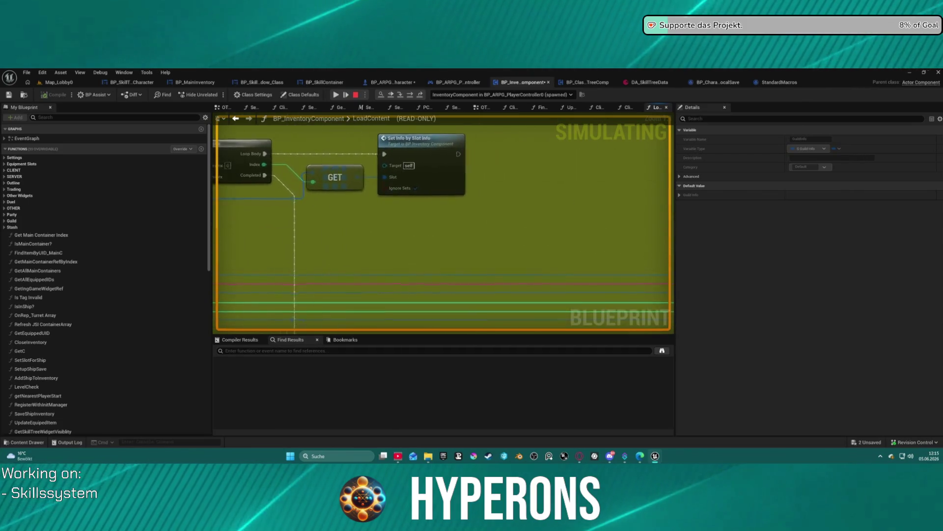
pyautogui.press('F10')
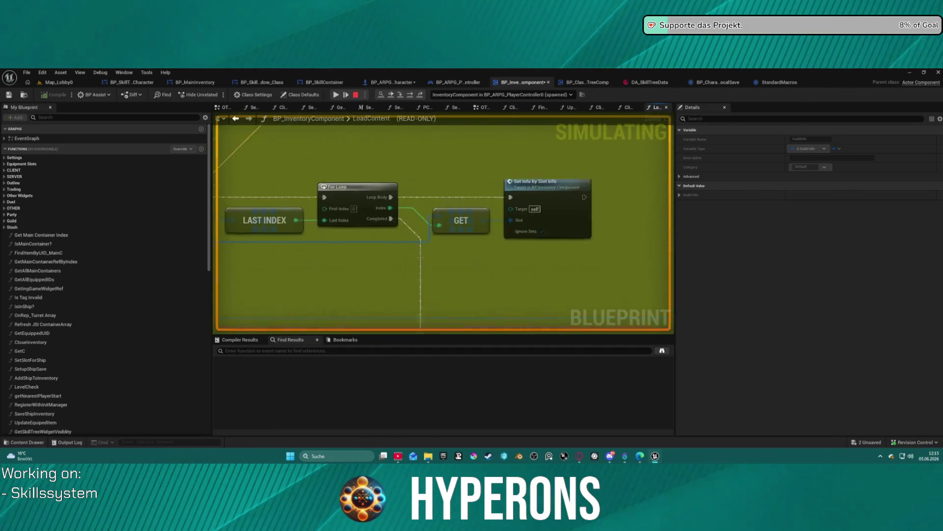
pyautogui.press('F10')
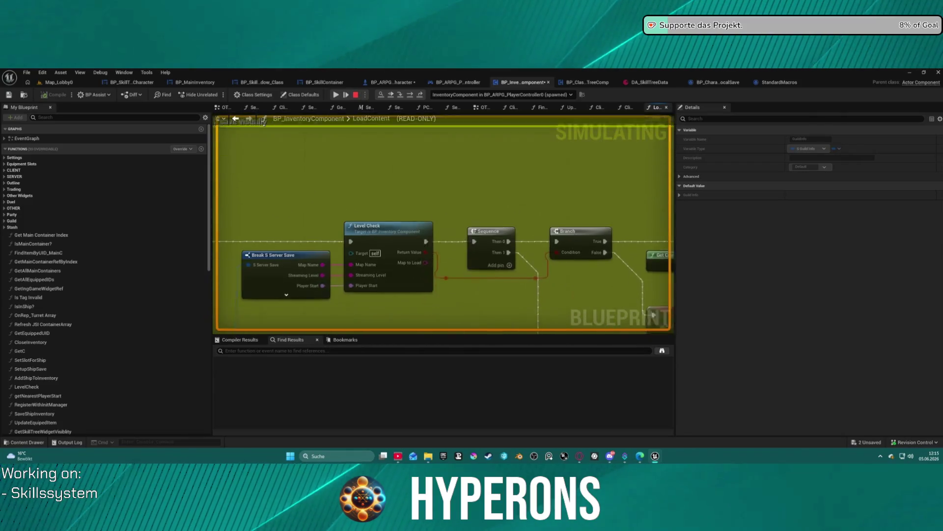
pyautogui.press('F10')
pyautogui.press('F10')
pyautogui.press('F10')
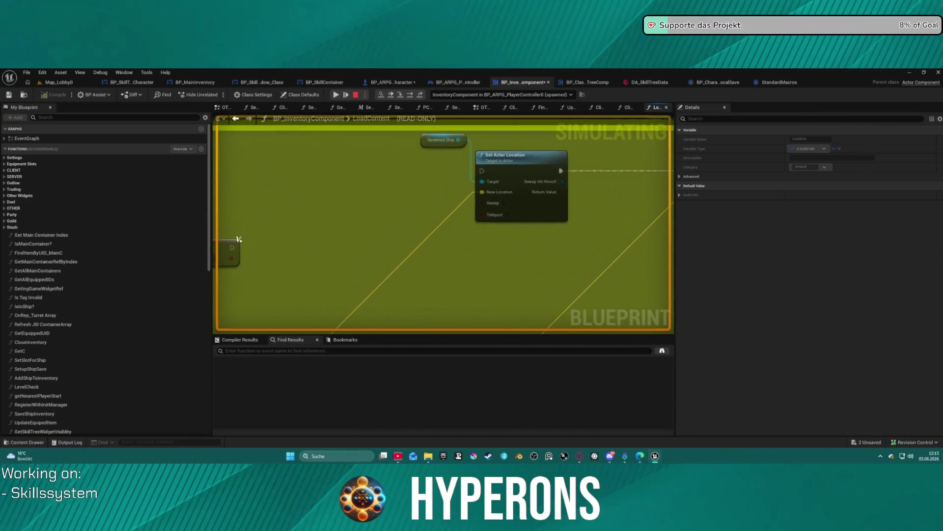
pyautogui.press('F10')
pyautogui.press('F10')
pyautogui.press('F10')
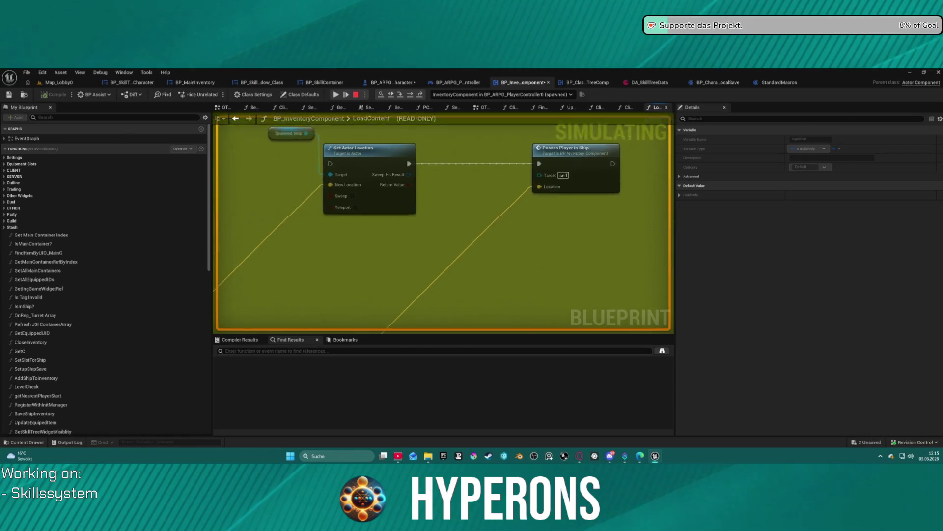
pyautogui.press('F10')
pyautogui.press('F10')
pyautogui.press('F10')
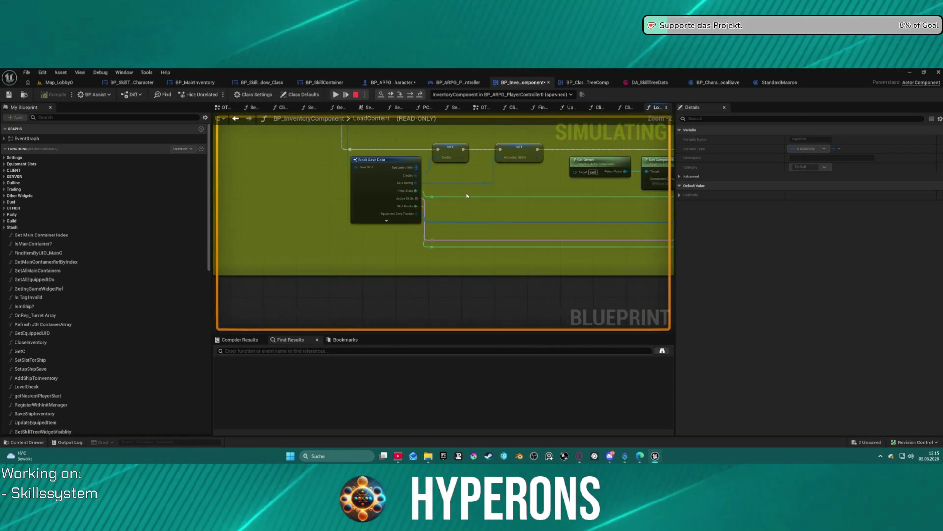
pyautogui.press('F10')
pyautogui.press('F10')
pyautogui.press('F10')
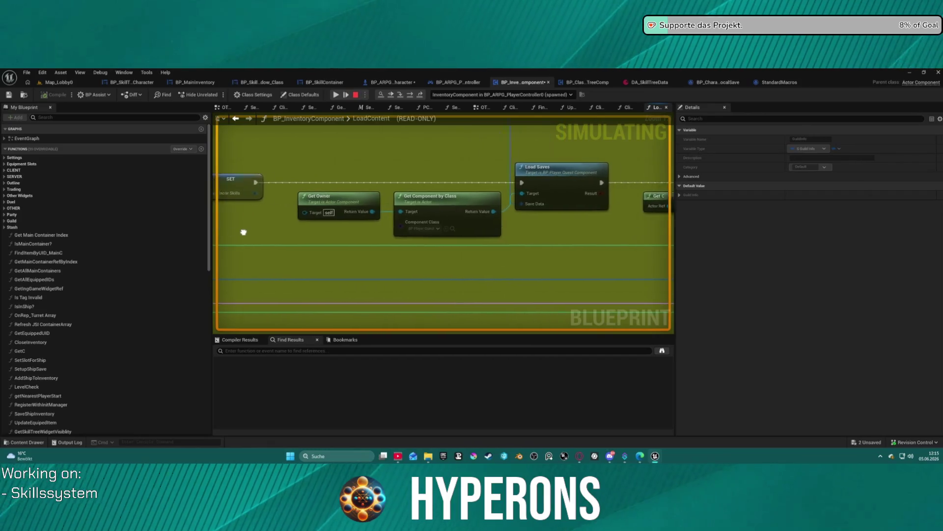
pyautogui.press('F10')
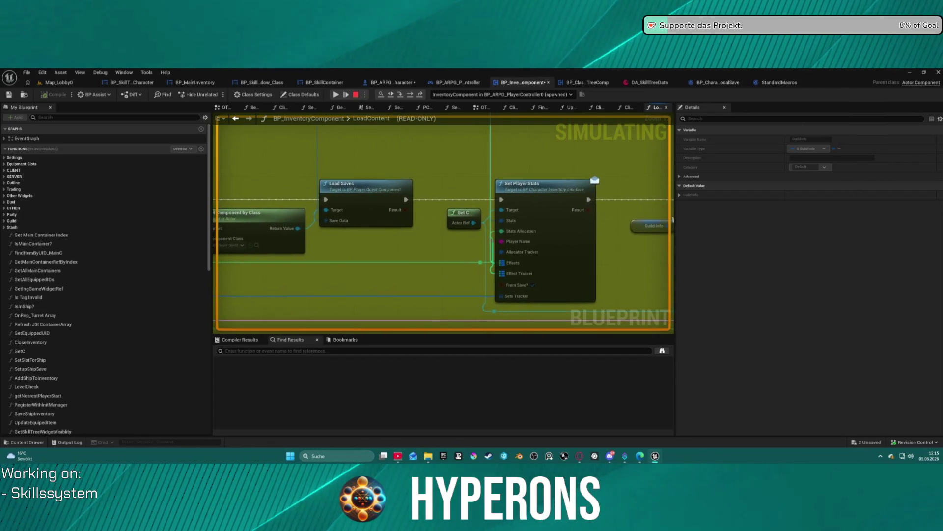
pyautogui.press('F10')
pyautogui.press('F10')
pyautogui.press('F10')
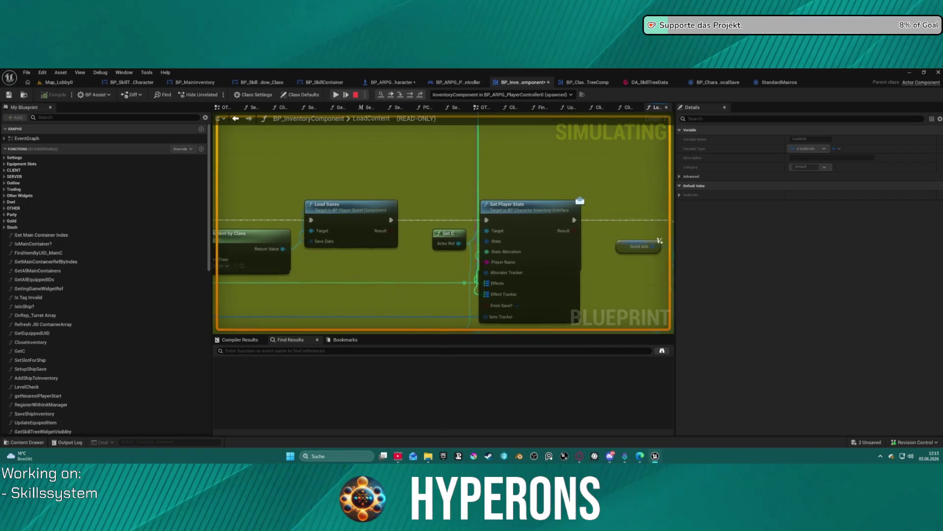
pyautogui.press('F10')
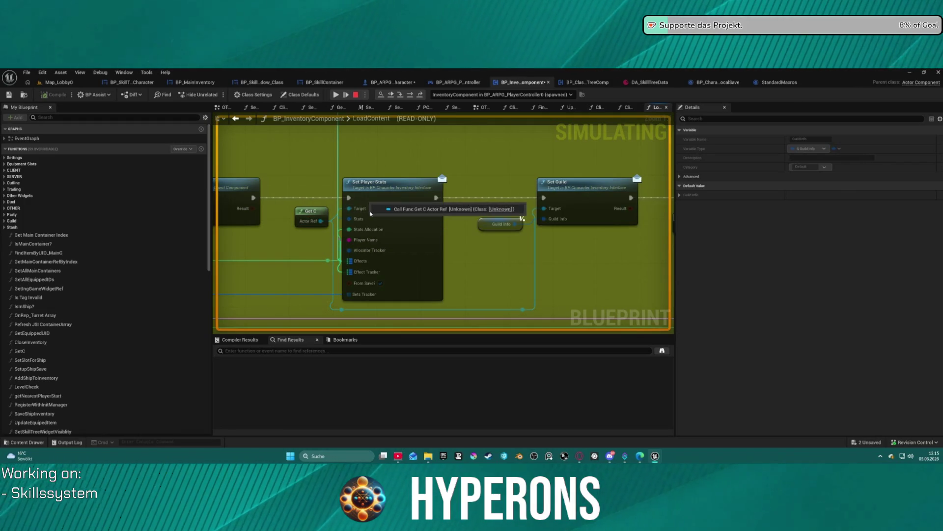
pyautogui.click(410, 95)
# Step: Step past the Visuals SET and KEYS nodes to Set Info by Slot Info
pyautogui.click(410, 95)
pyautogui.click(410, 95)
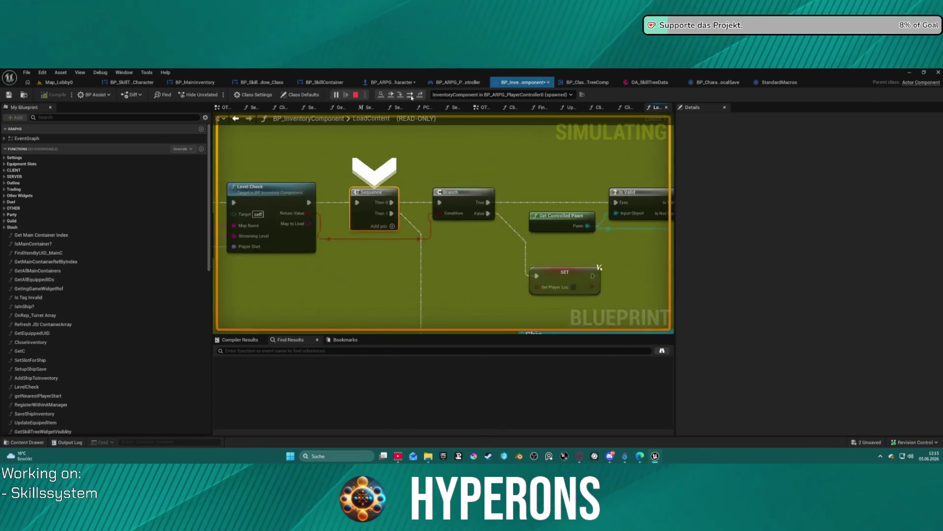
pyautogui.click(410, 95)
pyautogui.click(410, 95)
pyautogui.click(410, 95)
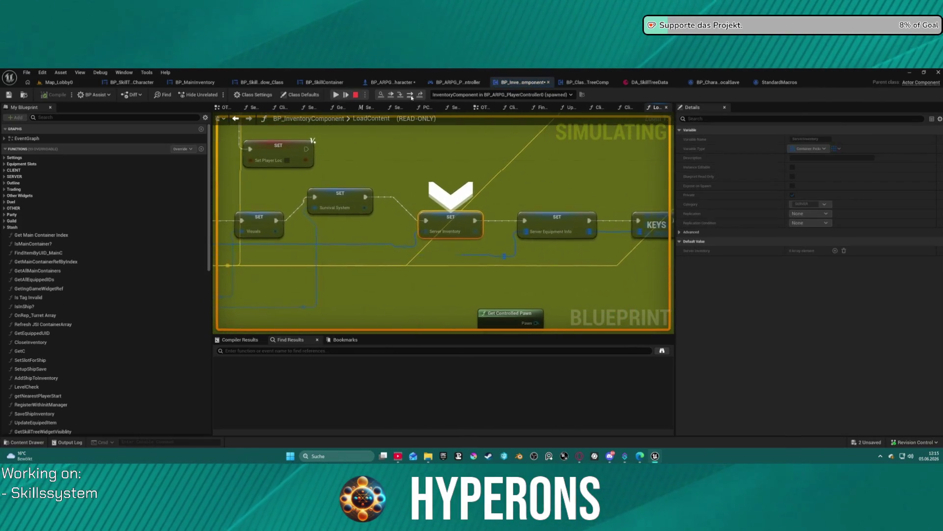
pyautogui.click(410, 95)
pyautogui.click(411, 95)
pyautogui.click(410, 95)
pyautogui.click(410, 95)
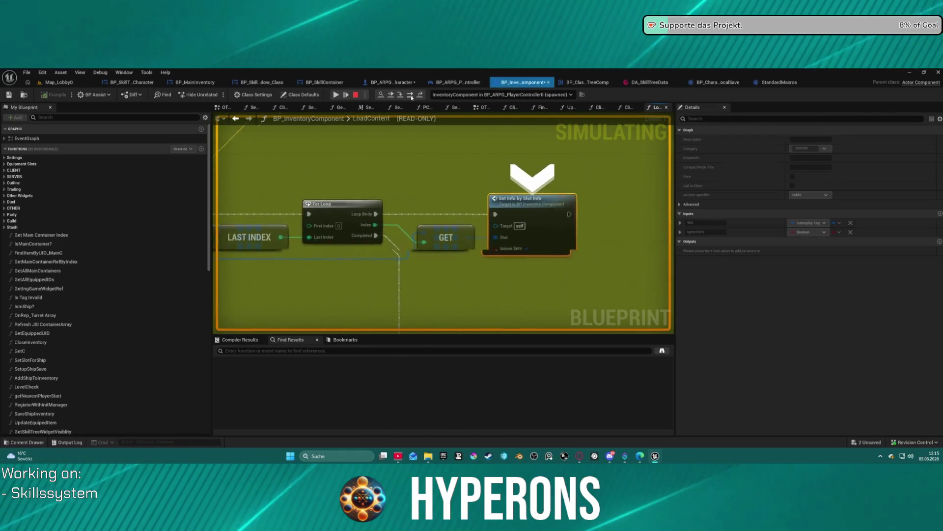
pyautogui.click(410, 95)
# Step: Step into the ForLoop macro, then resume the game preview
pyautogui.click(391, 94)
pyautogui.click(391, 94)
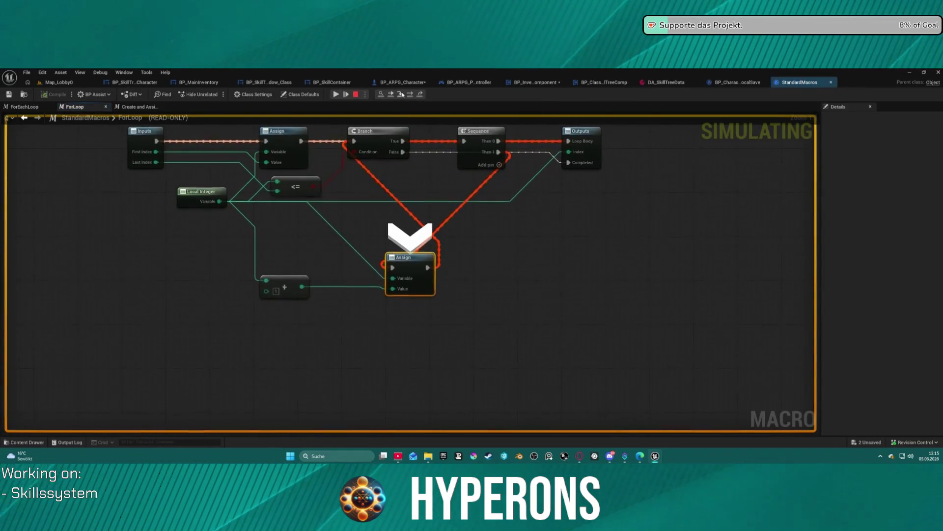
pyautogui.click(392, 96)
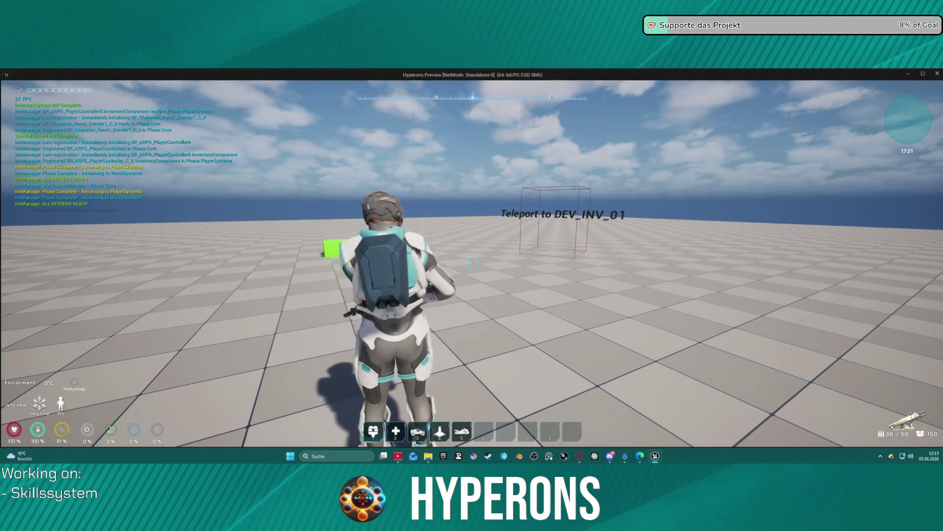
# Step: End the play session and bring up LoadContent around the Get C node
pyautogui.press('Escape')
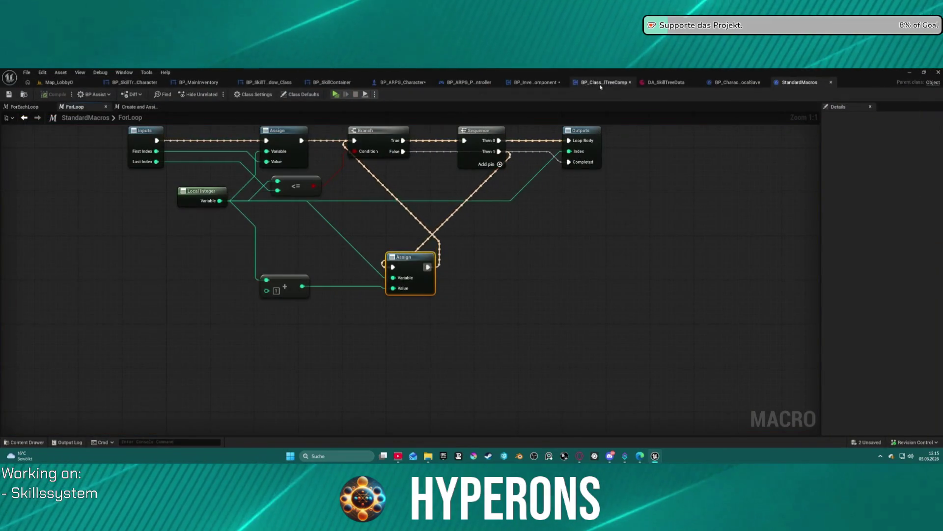
pyautogui.click(557, 83)
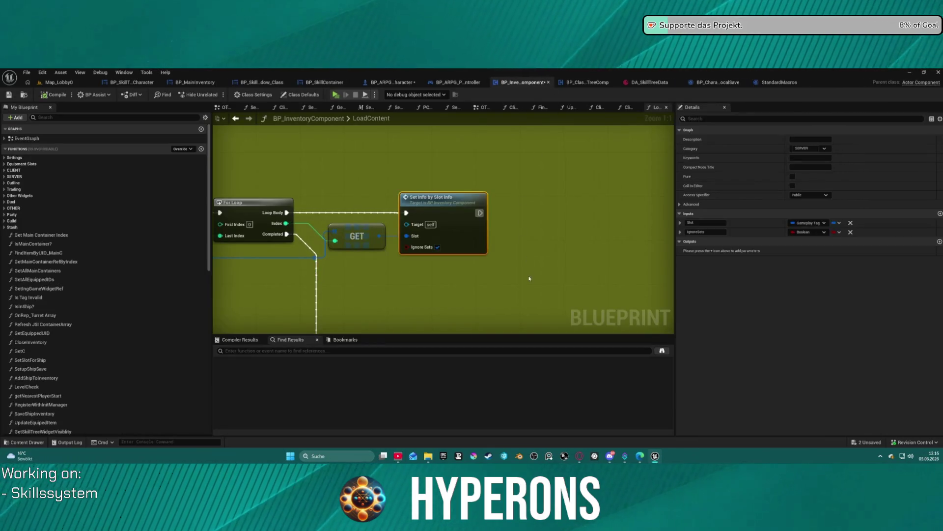
pyautogui.scroll(-6, 530, 278)
pyautogui.scroll(6, 480, 221)
pyautogui.moveTo(431, 205)
pyautogui.mouseDown()
pyautogui.moveTo(495, 136)
pyautogui.moveTo(474, 162)
pyautogui.mouseUp()
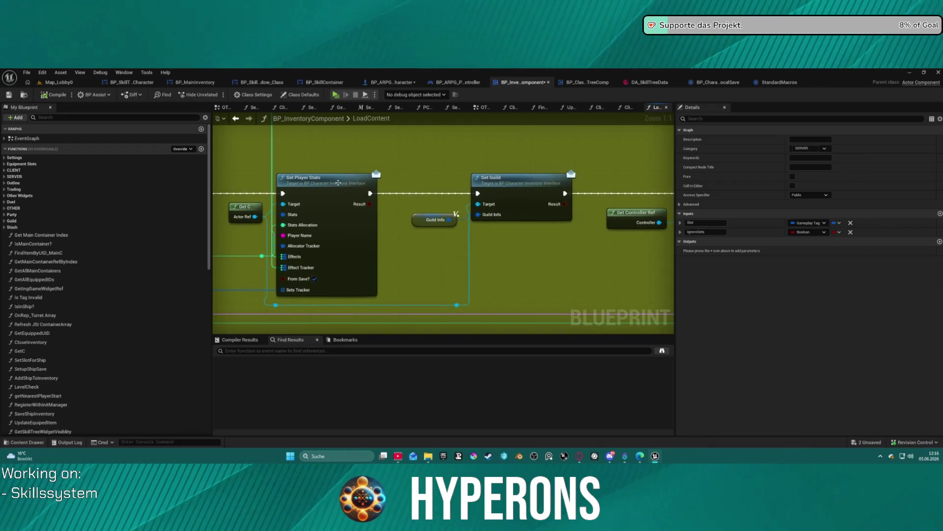
# Step: Add a breakpoint on Set Player Stats in LoadContent
pyautogui.rightClick(320, 214)
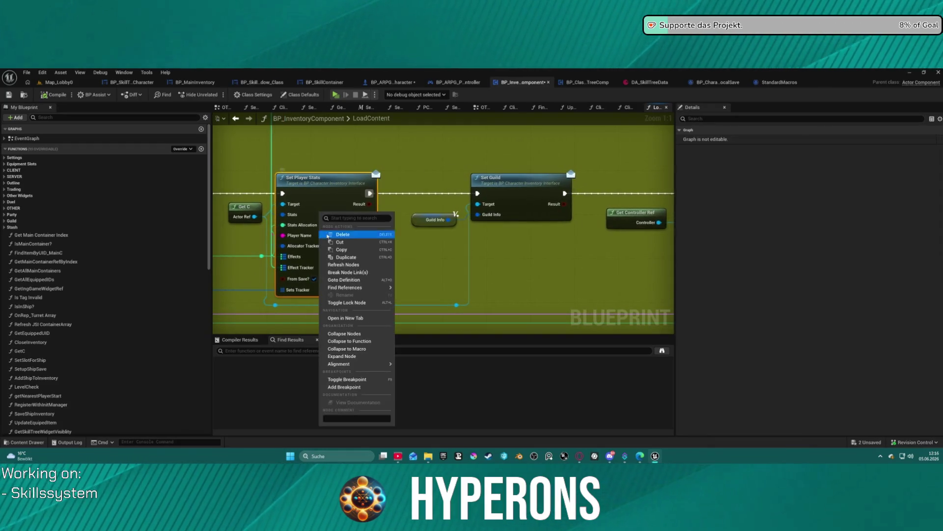
pyautogui.click(353, 387)
pyautogui.moveTo(541, 167)
pyautogui.mouseDown()
pyautogui.moveTo(654, 222)
pyautogui.moveTo(518, 236)
pyautogui.mouseUp()
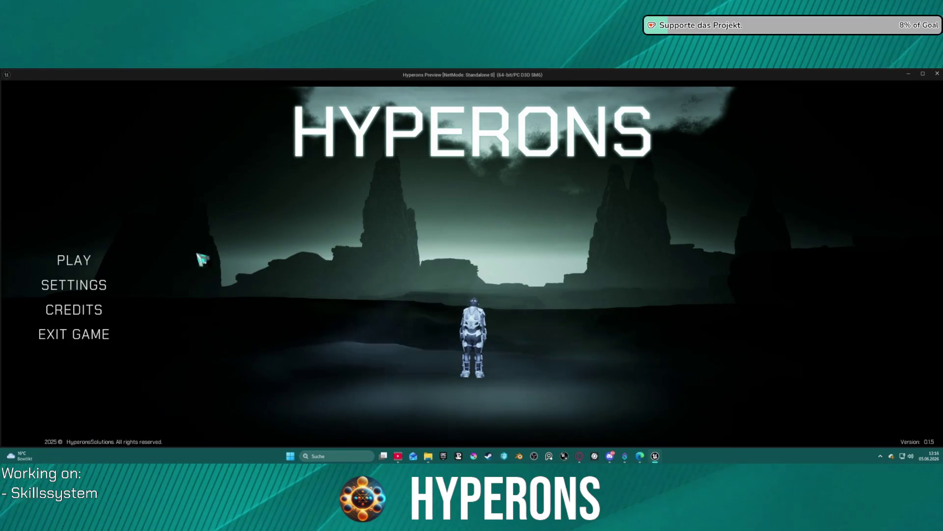
# Step: Pick the level 7 character from PLAY and start the game
pyautogui.click(81, 259)
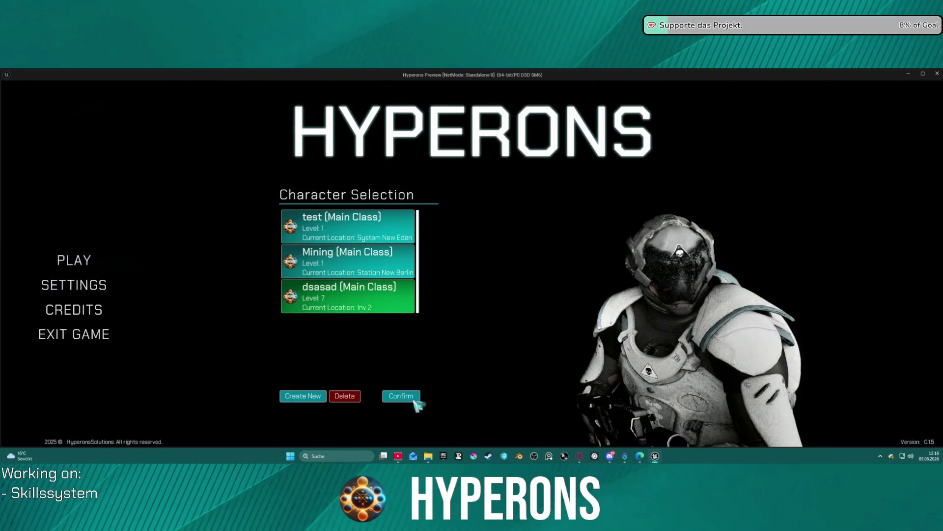
pyautogui.click(410, 398)
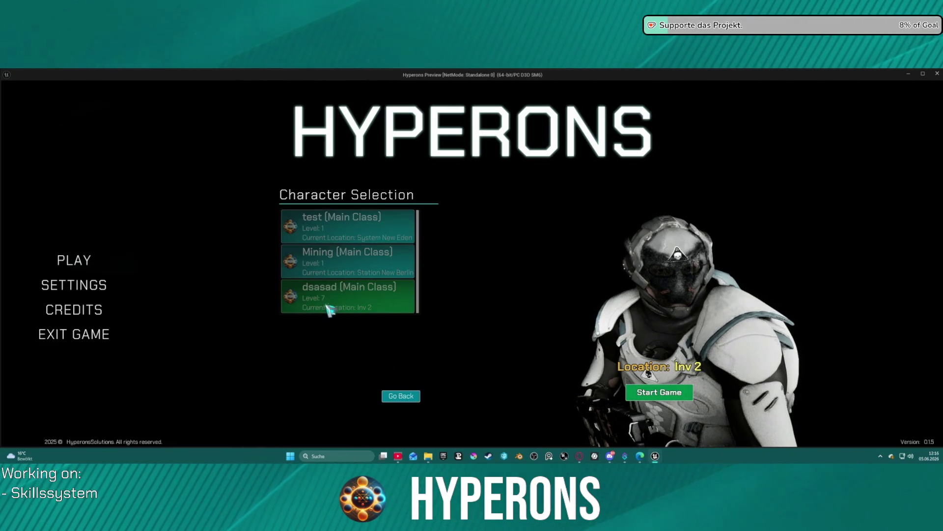
pyautogui.click(664, 393)
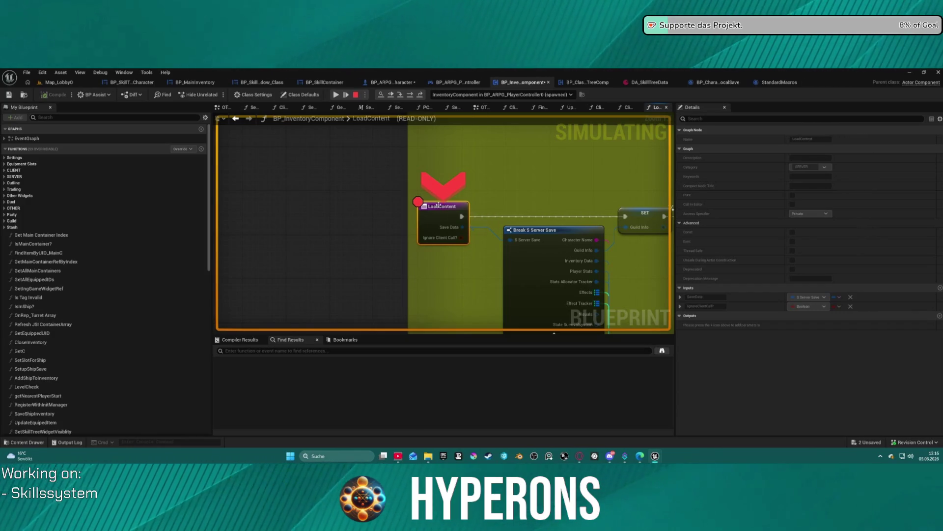
# Step: Remove the LoadContent breakpoint and advance execution to Set Player Stats
pyautogui.rightClick(439, 205)
pyautogui.click(470, 267)
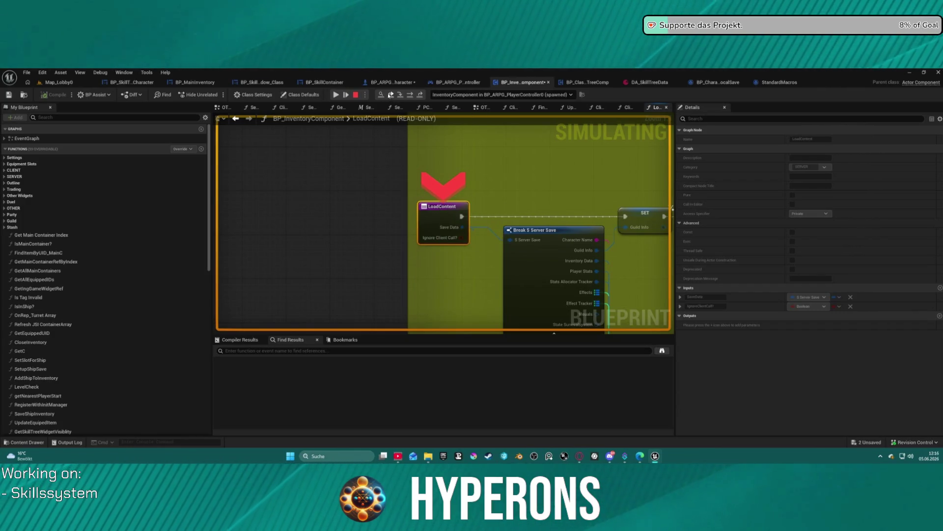
pyautogui.click(391, 95)
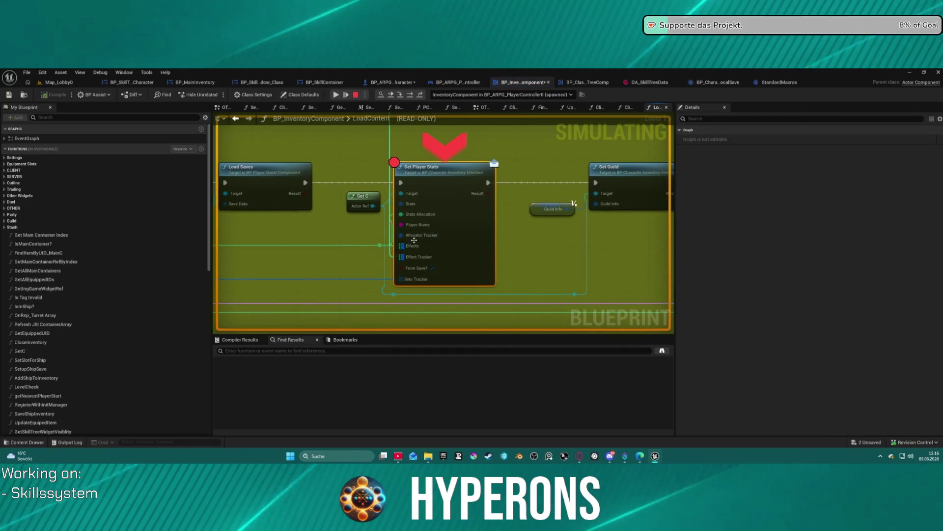
# Step: Step into GetC through Cast To BP_ShipMain and BP_ARPG_Character, then back out to Set Guild
pyautogui.click(400, 95)
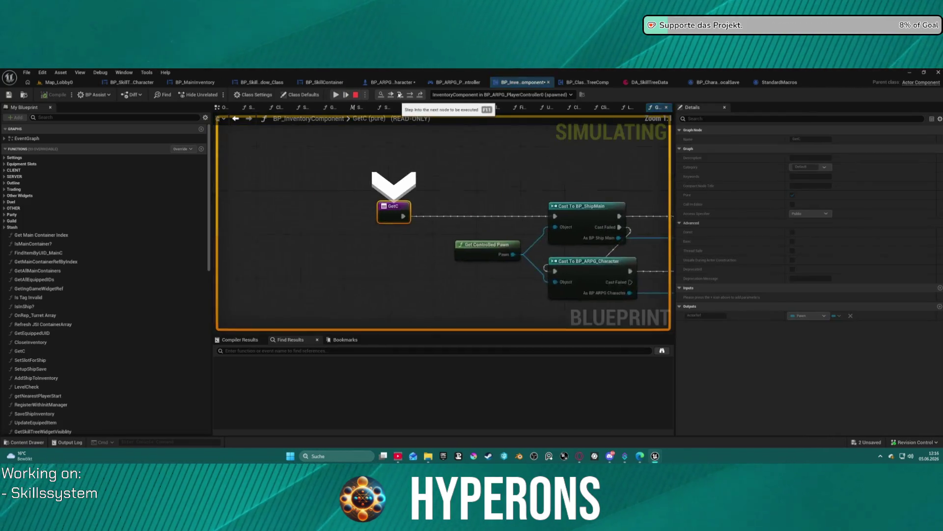
pyautogui.click(413, 95)
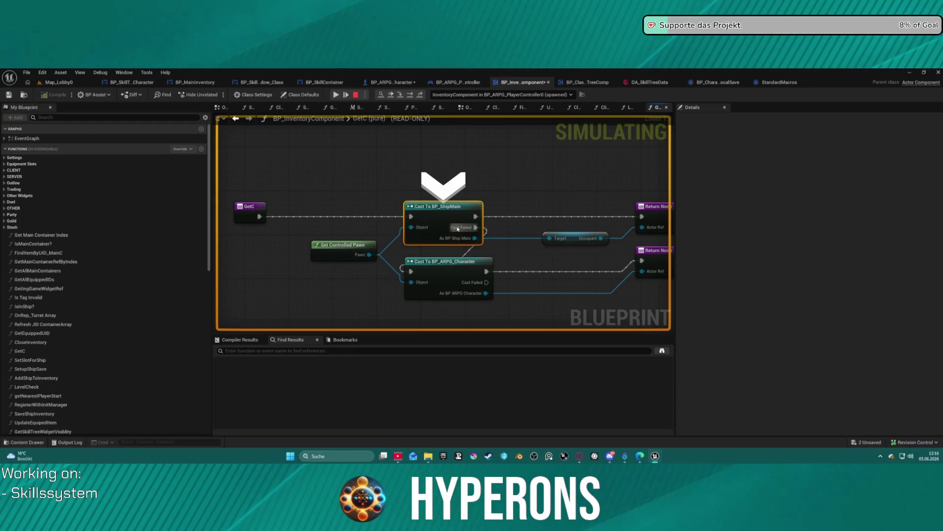
pyautogui.moveTo(467, 238)
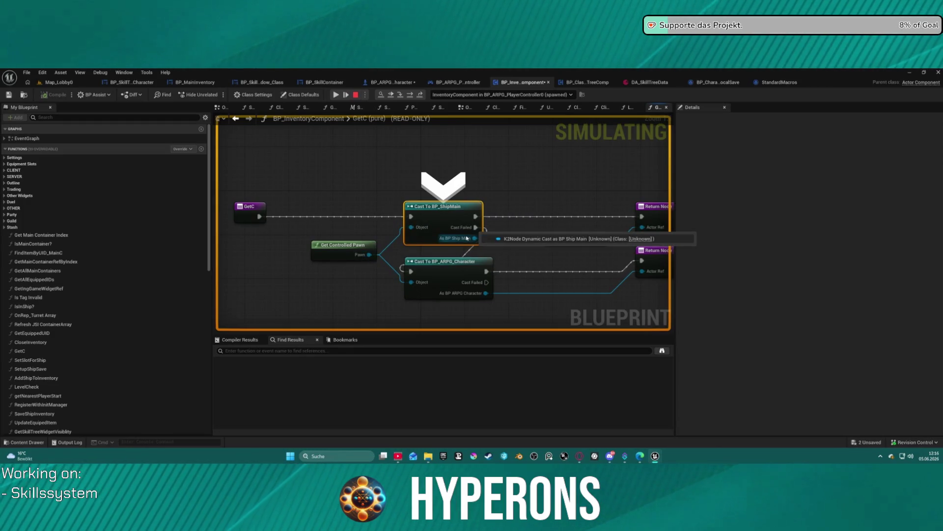
pyautogui.click(411, 95)
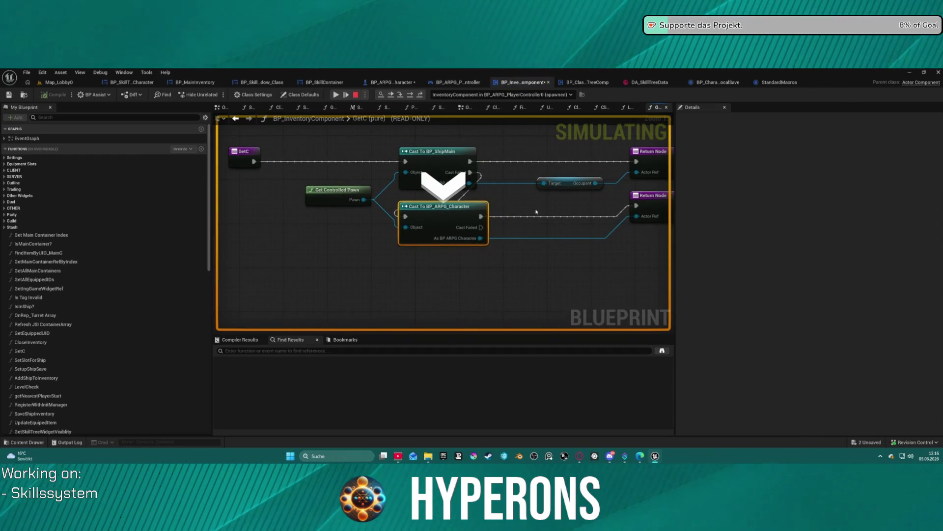
pyautogui.click(412, 96)
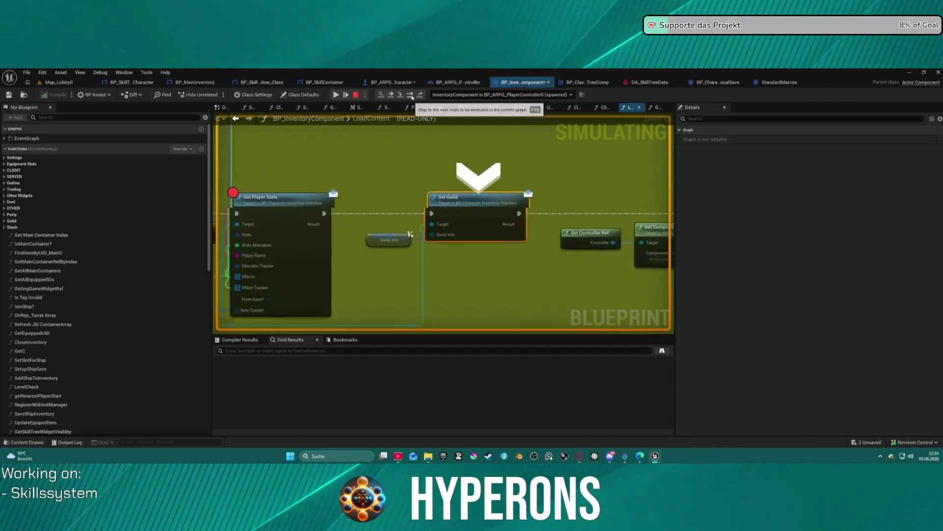
pyautogui.moveTo(336, 189)
pyautogui.mouseDown()
pyautogui.moveTo(451, 171)
pyautogui.moveTo(490, 154)
pyautogui.mouseUp()
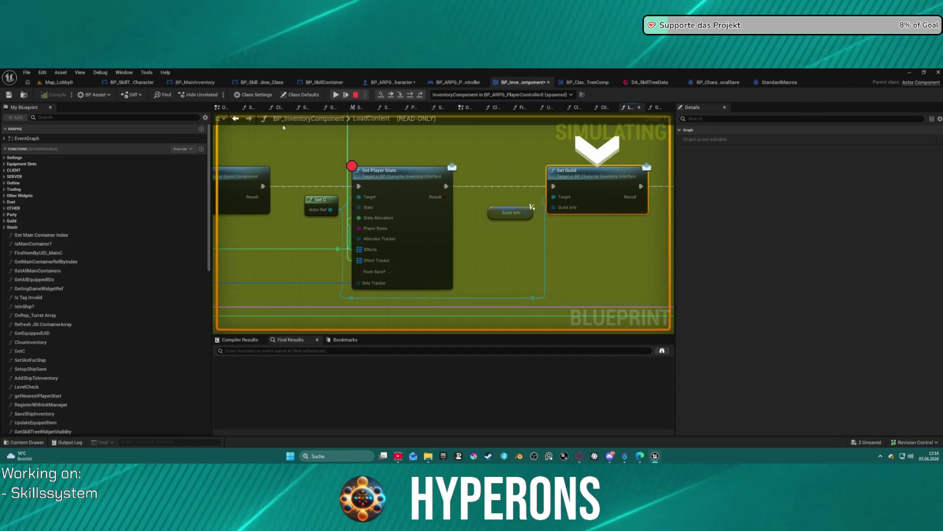
# Step: Review the GetC graph again and stop the simulation
pyautogui.click(236, 119)
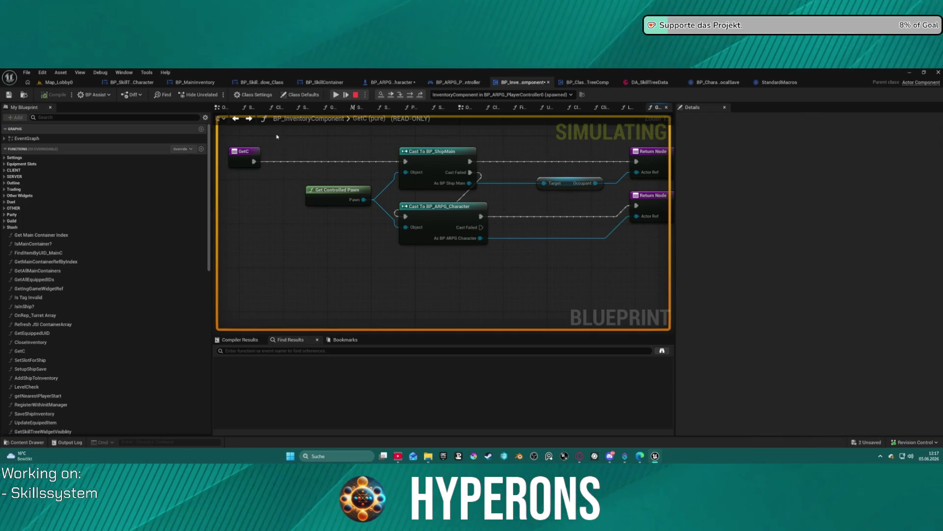
pyautogui.moveTo(452, 211); pyautogui.dragTo(390, 209)
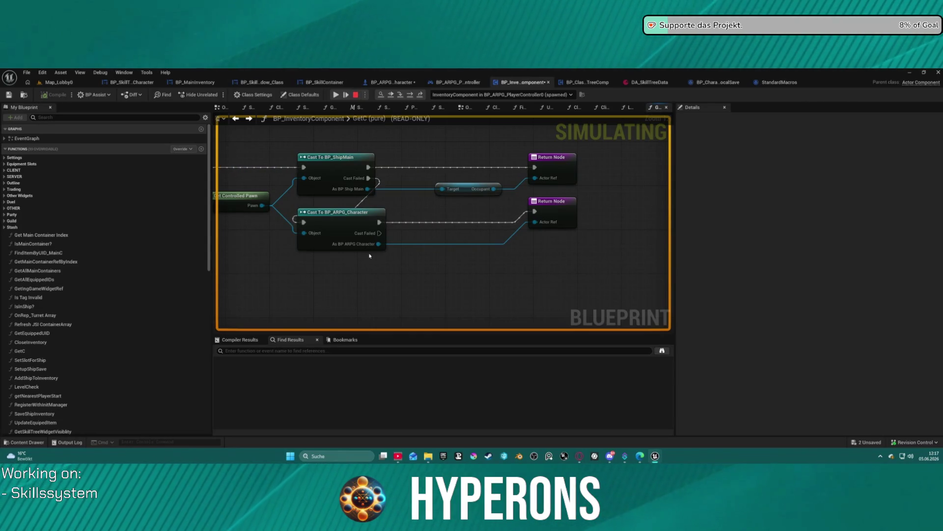
pyautogui.click(355, 94)
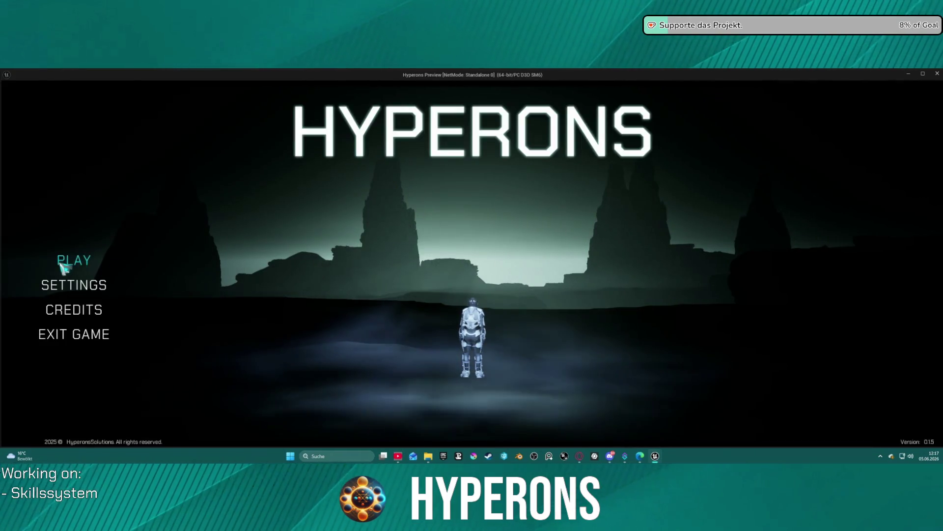
# Step: Select and confirm the level 7 character at location Inv 2, then start the game
pyautogui.click(69, 259)
pyautogui.click(376, 300)
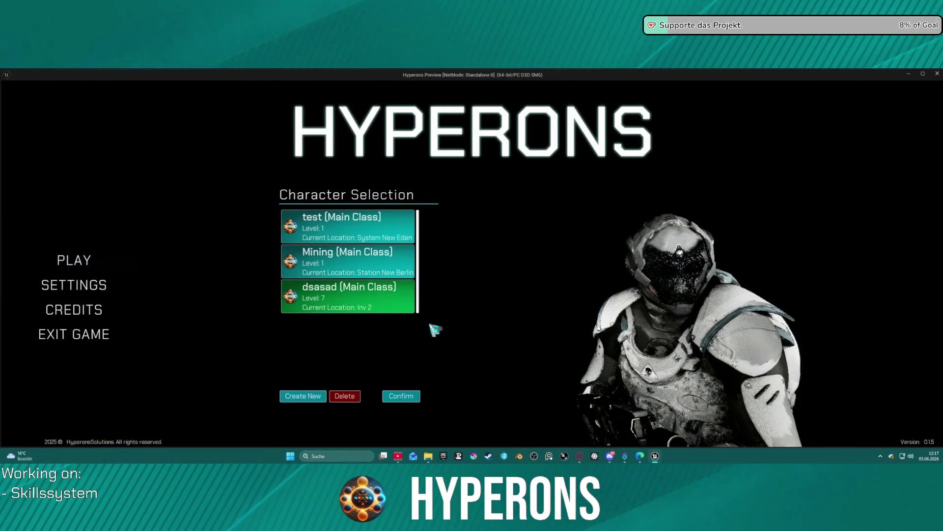
pyautogui.click(411, 396)
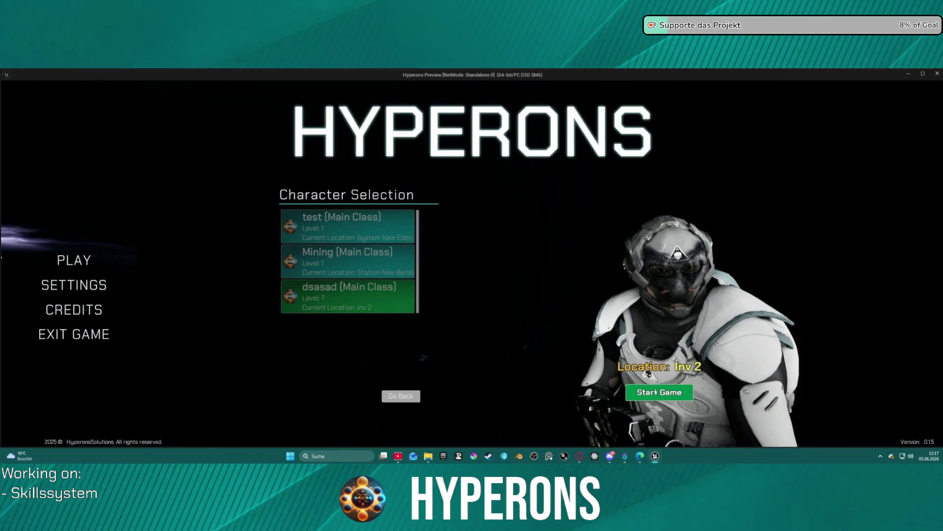
pyautogui.click(655, 391)
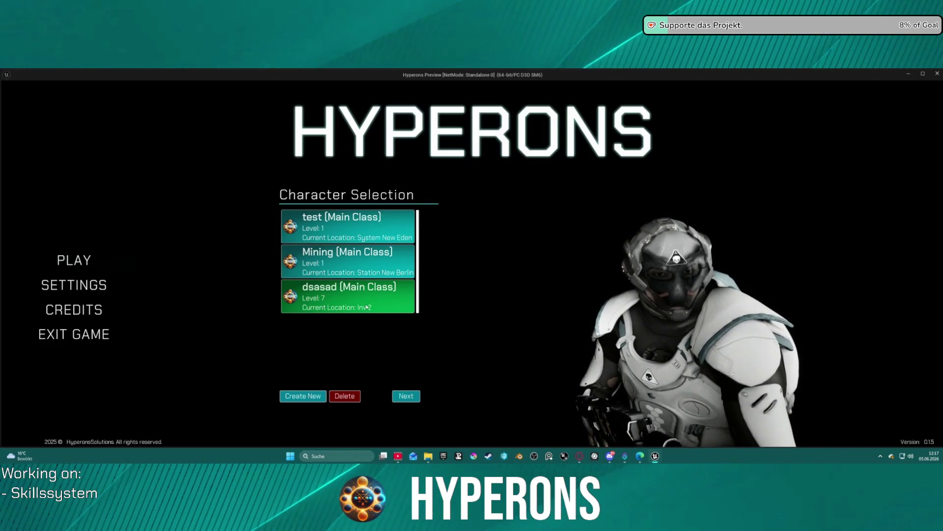
pyautogui.click(406, 396)
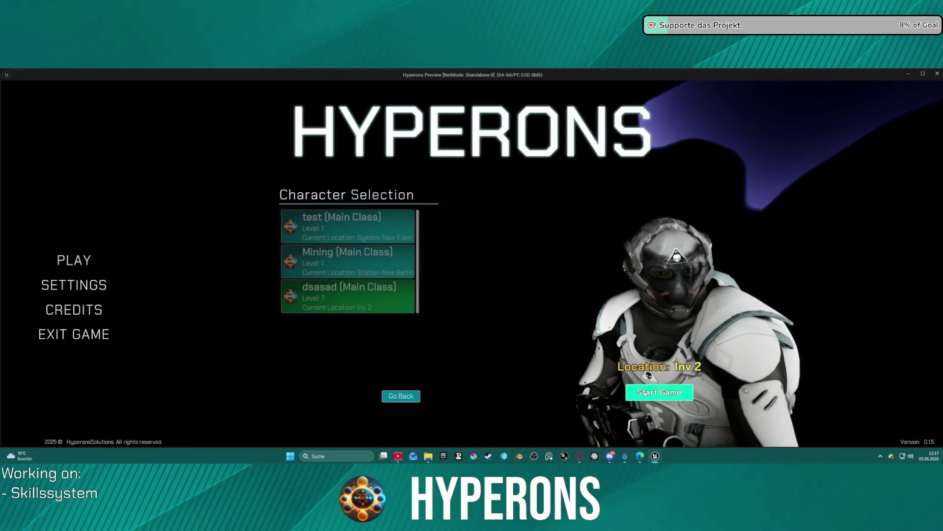
pyautogui.click(649, 392)
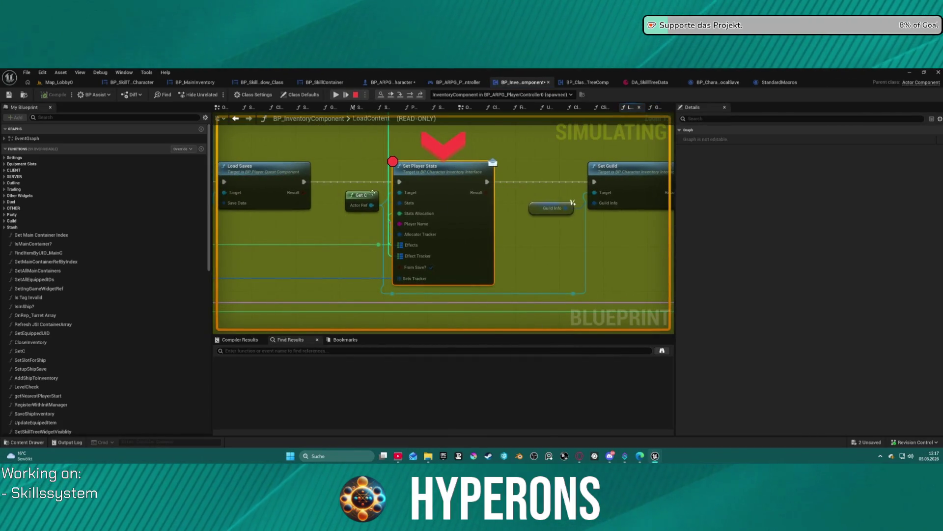
# Step: Check Get C's actor reference (Unknown) at Set Player Stats, then stop play
pyautogui.moveTo(370, 206)
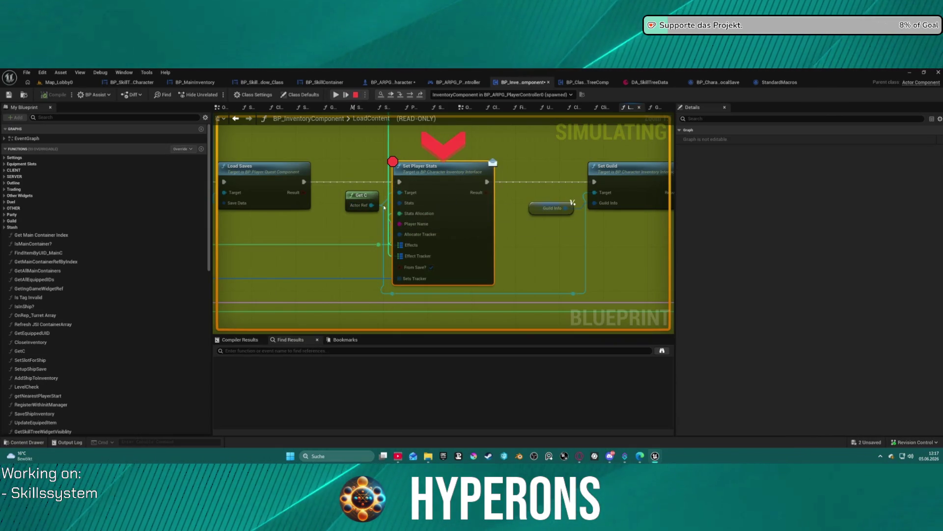
pyautogui.moveTo(409, 256)
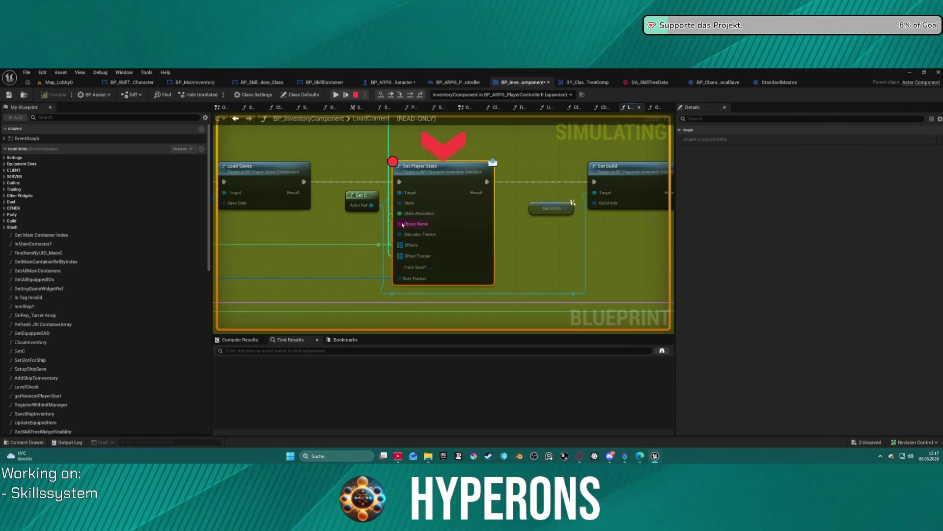
pyautogui.moveTo(412, 235)
pyautogui.moveTo(419, 219)
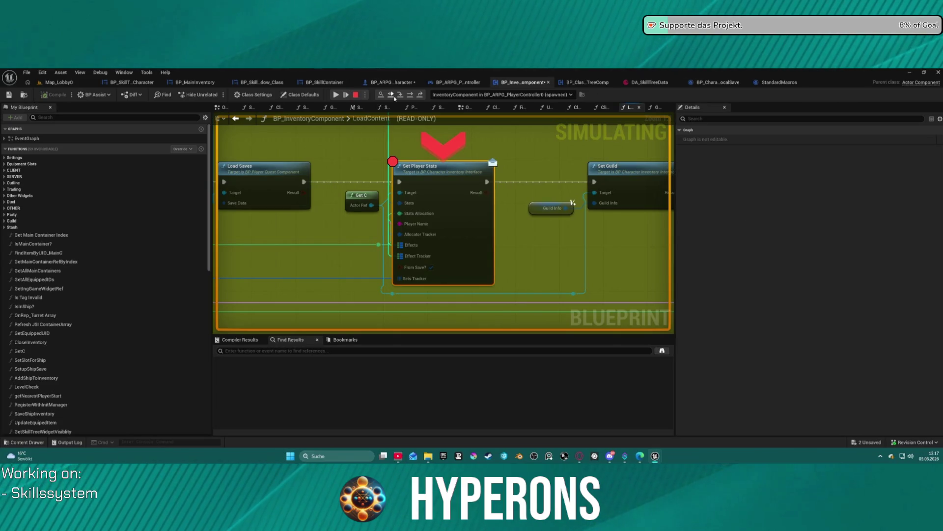
pyautogui.moveTo(369, 204)
pyautogui.mouseDown()
pyautogui.moveTo(535, 185)
pyautogui.moveTo(416, 182)
pyautogui.mouseUp()
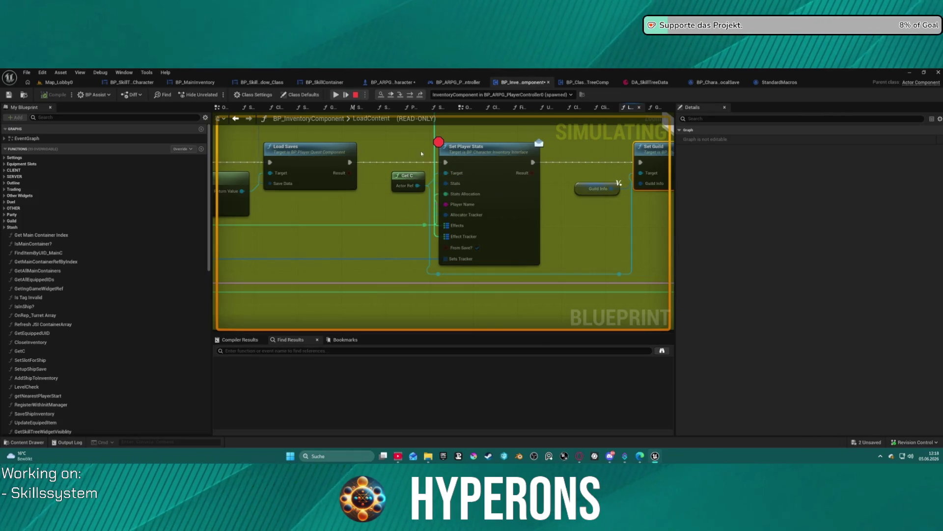
pyautogui.click(354, 96)
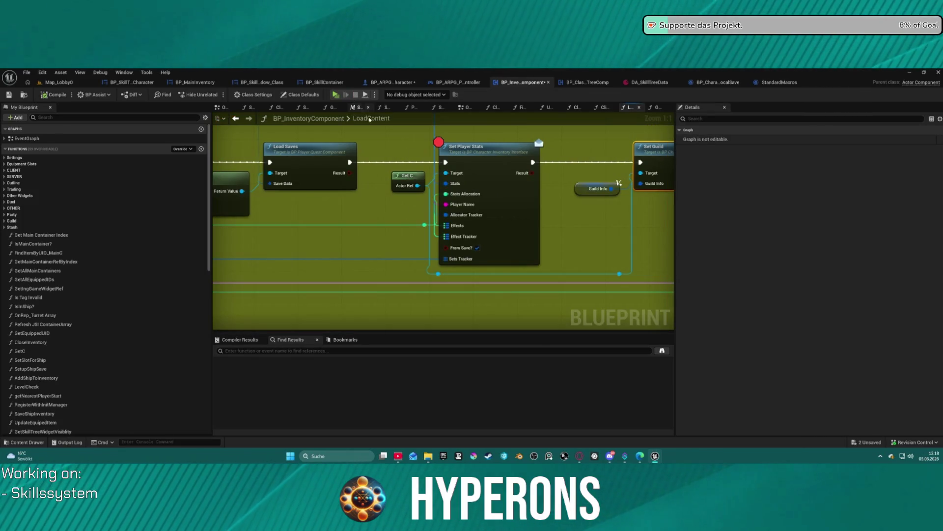
# Step: Open Get C, confirm GetControlledPawn calls Get Controlled Pawn Ref, and return to GetC
pyautogui.doubleClick(404, 177)
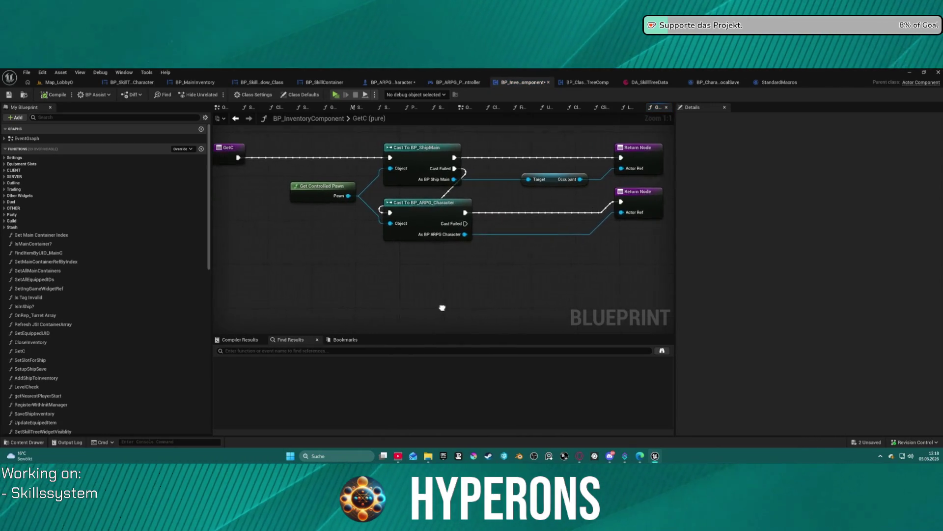
pyautogui.doubleClick(346, 193)
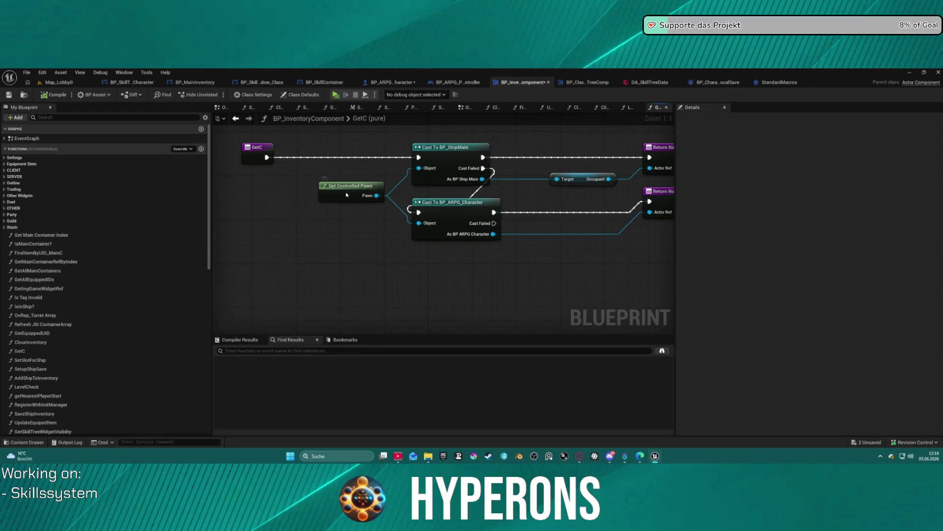
pyautogui.moveTo(409, 212); pyautogui.dragTo(474, 211)
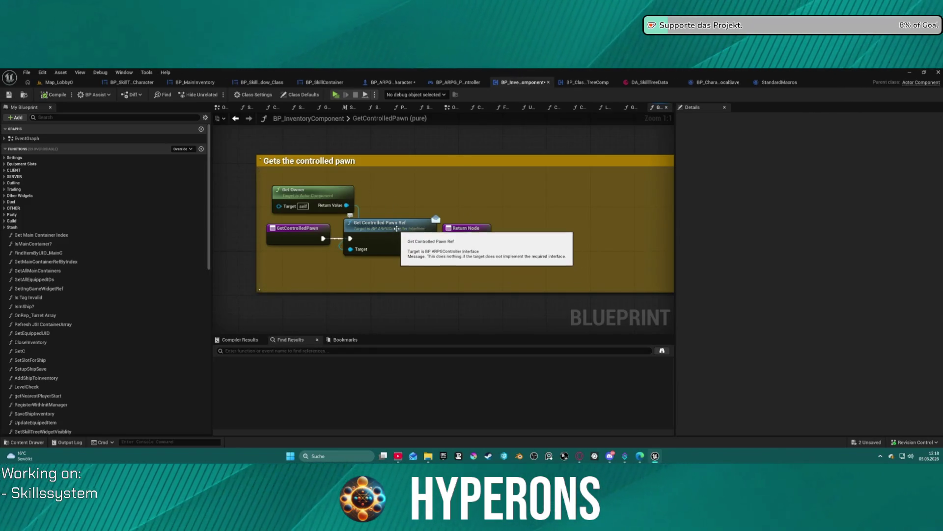
pyautogui.click(236, 118)
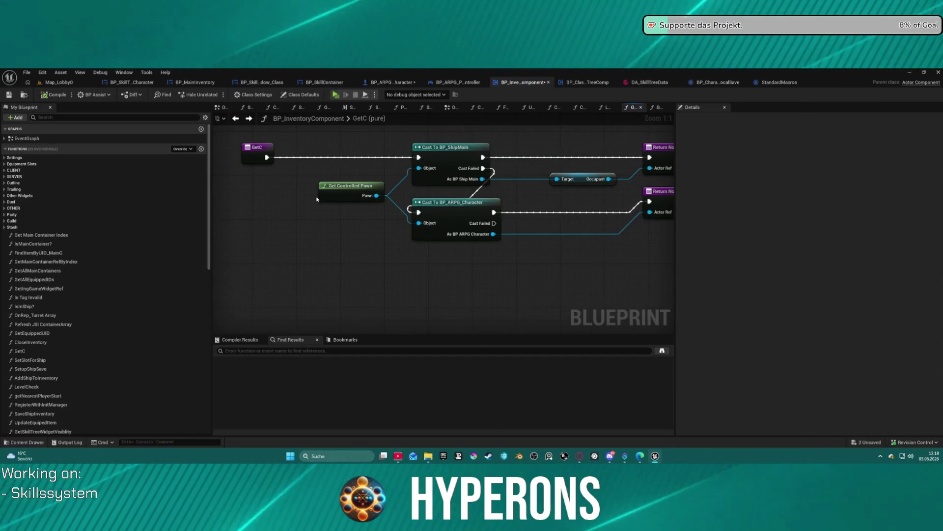
pyautogui.rightClick(329, 216)
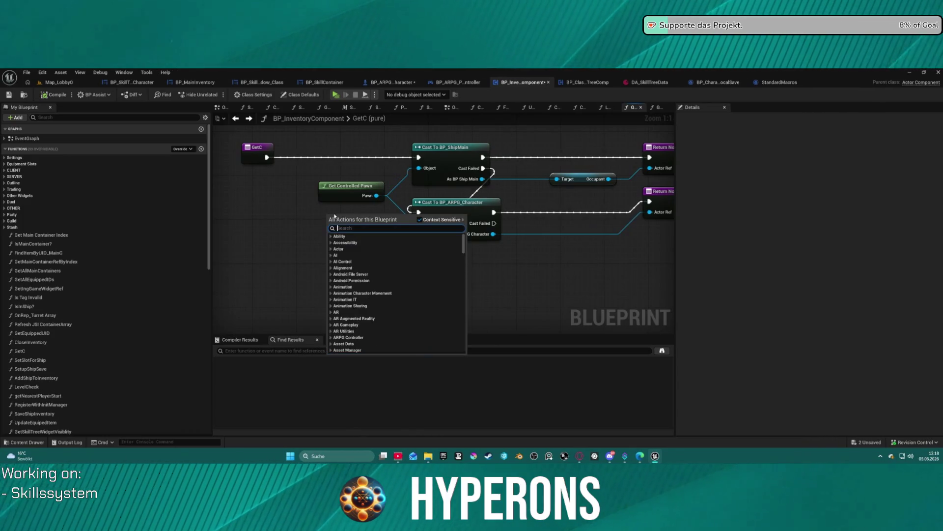
# Step: Add a Get Controlled Pawn node to the GetC graph
pyautogui.write('controllen')
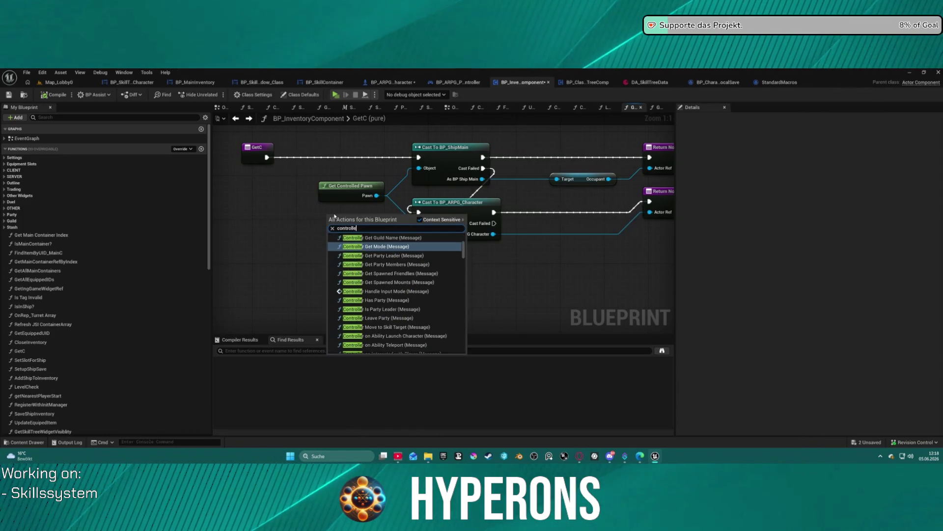
pyautogui.press('BackSpace')
pyautogui.write('d paw')
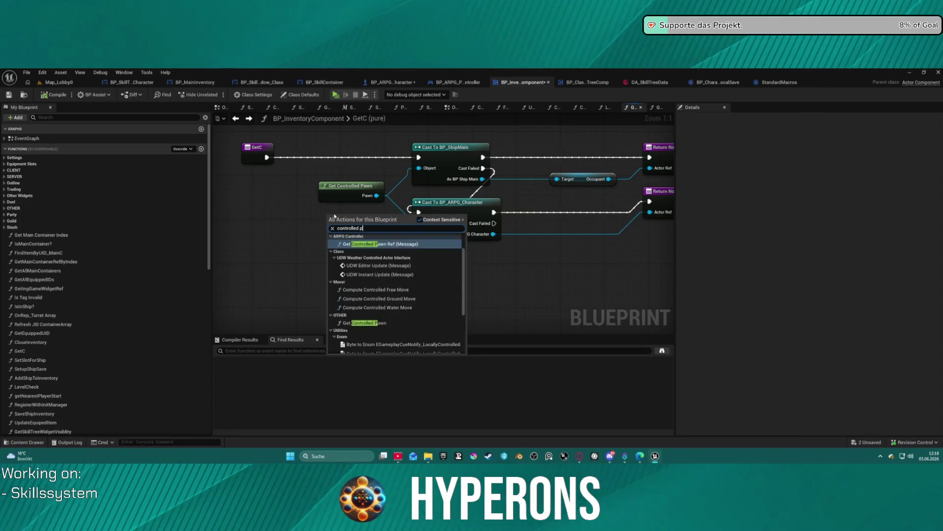
pyautogui.press('Return')
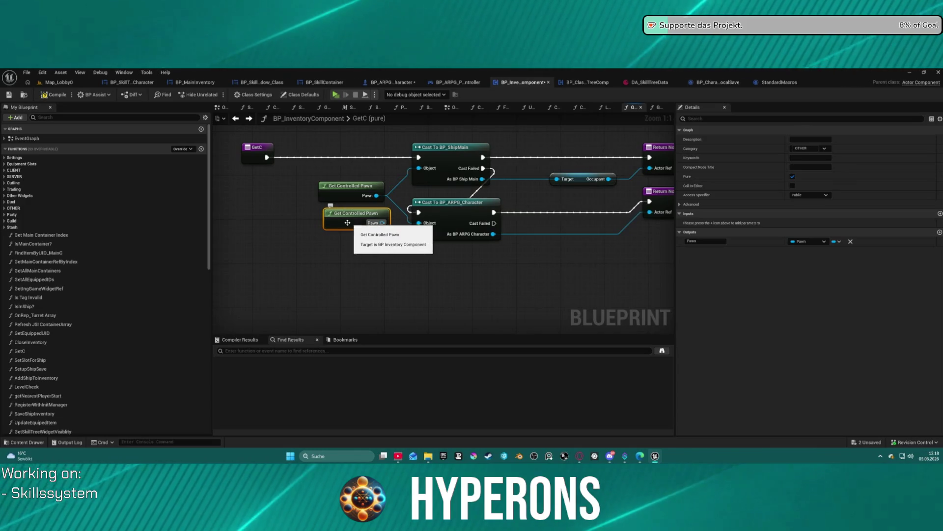
# Step: Search 'controlled pawn' again without adding it, then inspect the GetControlledPawn function and return to GetC
pyautogui.rightClick(341, 259)
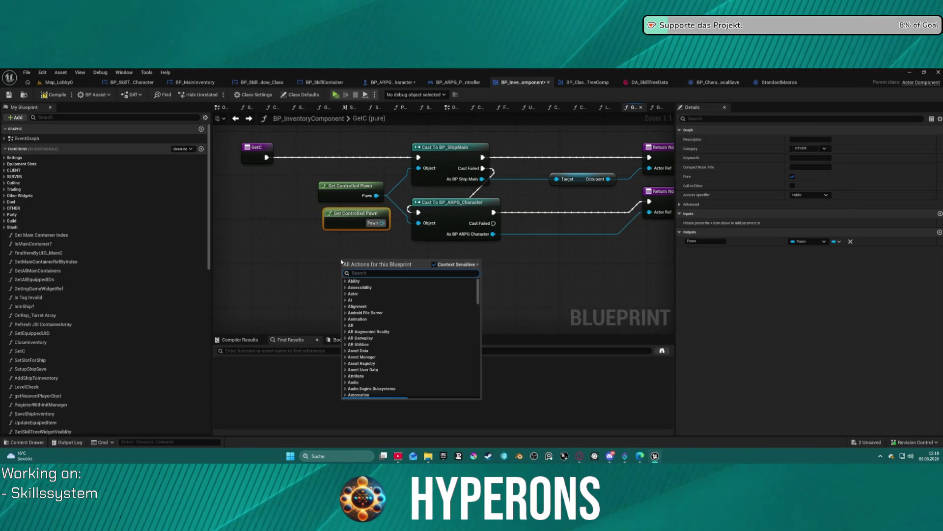
pyautogui.write('controlle')
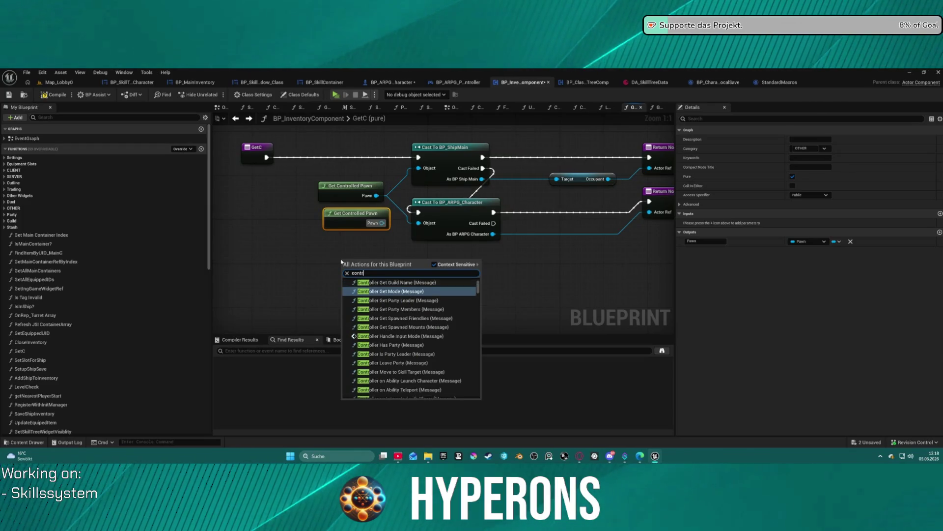
pyautogui.write('d')
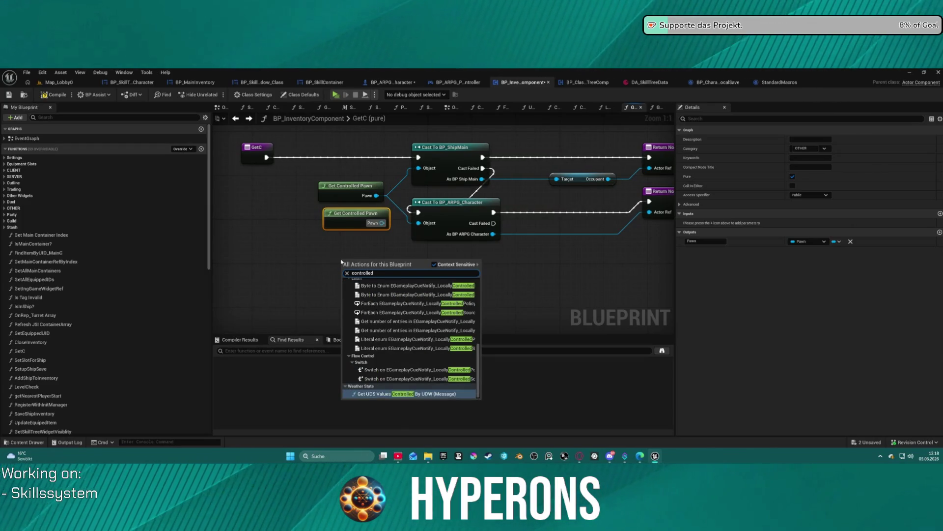
pyautogui.write(' paw')
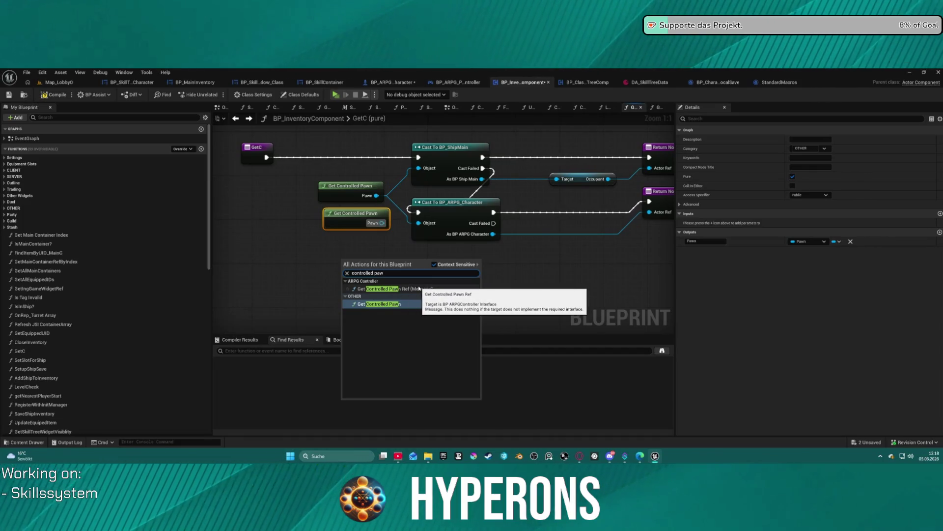
pyautogui.click(390, 251)
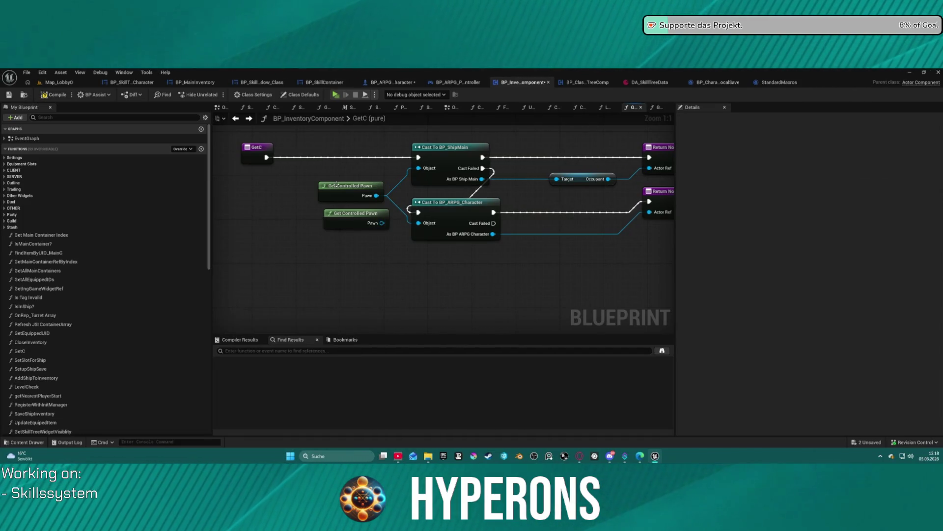
pyautogui.doubleClick(337, 185)
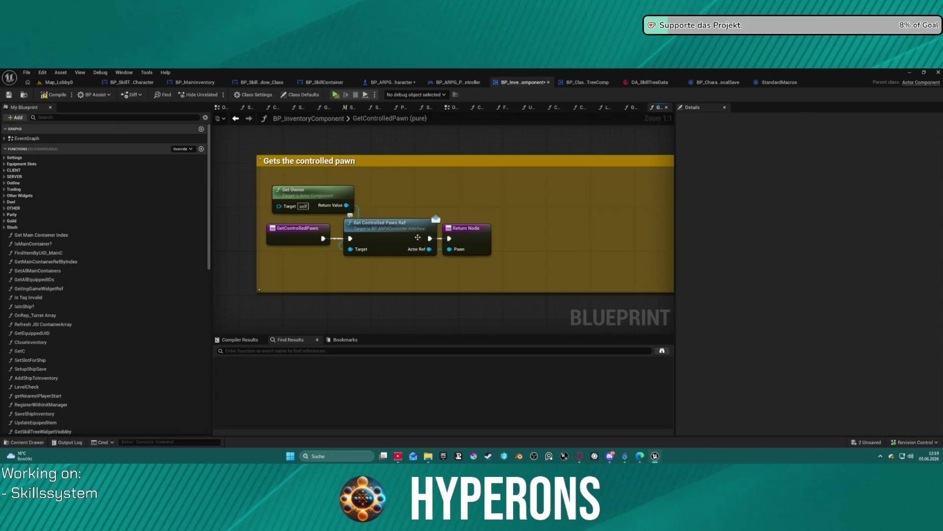
pyautogui.click(235, 121)
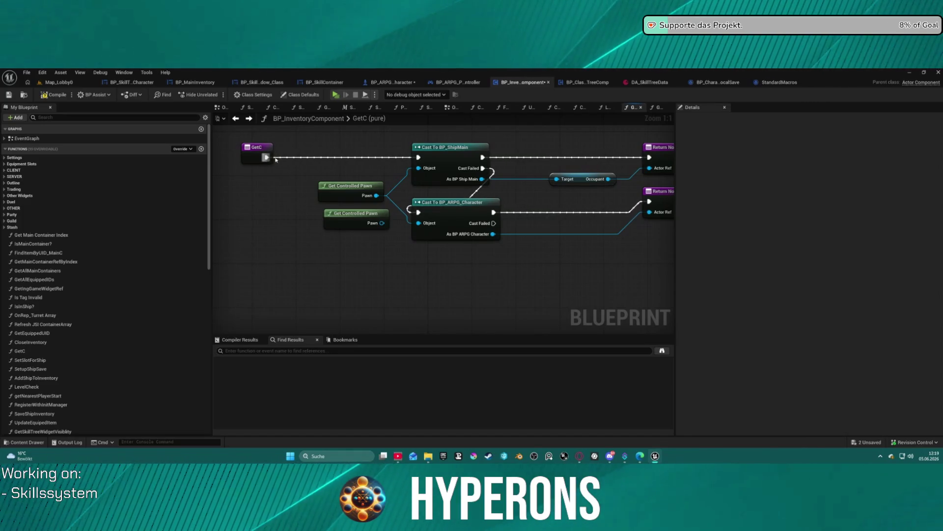
# Step: Feed the character cast's Object input from a new Get Player Pawn node, placed to the left and rewired
pyautogui.moveTo(419, 222); pyautogui.dragTo(344, 281)
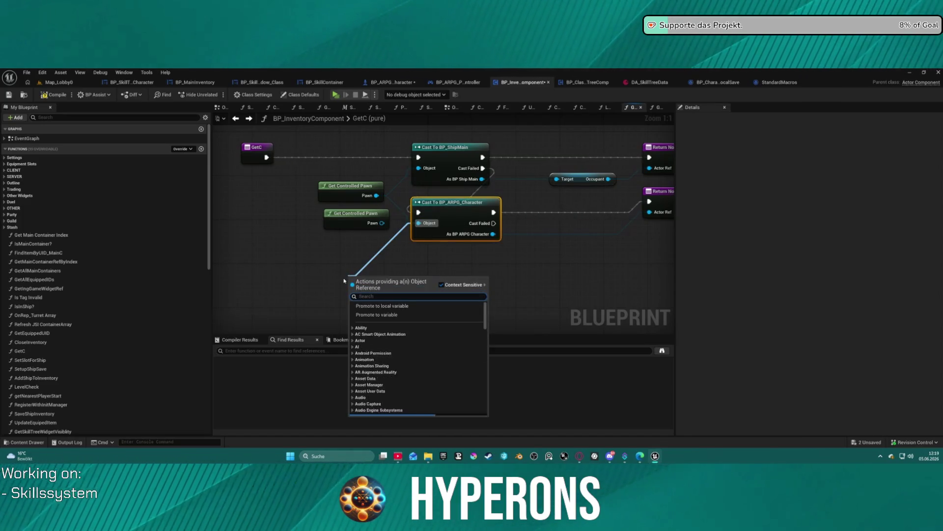
pyautogui.write('pawn')
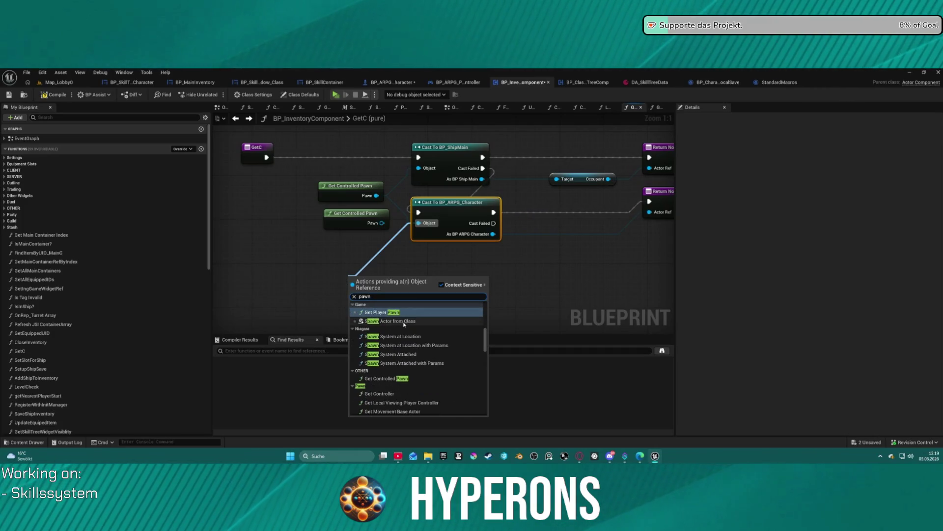
pyautogui.click(393, 313)
pyautogui.moveTo(315, 274); pyautogui.dragTo(289, 240)
pyautogui.moveTo(377, 196)
pyautogui.mouseDown()
pyautogui.moveTo(398, 189)
pyautogui.moveTo(344, 251)
pyautogui.mouseUp()
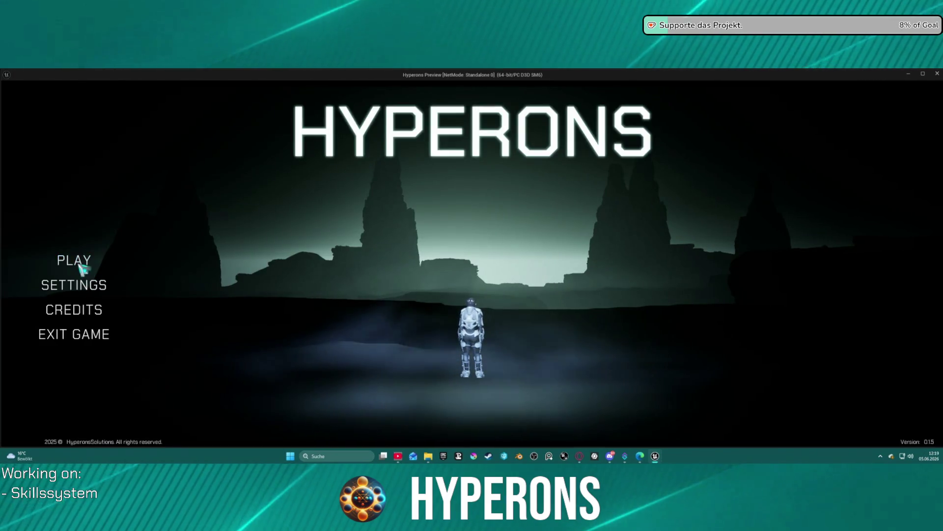
# Step: From the preview's main menu, select and confirm the level 7 character, then start the game
pyautogui.click(76, 263)
pyautogui.click(372, 296)
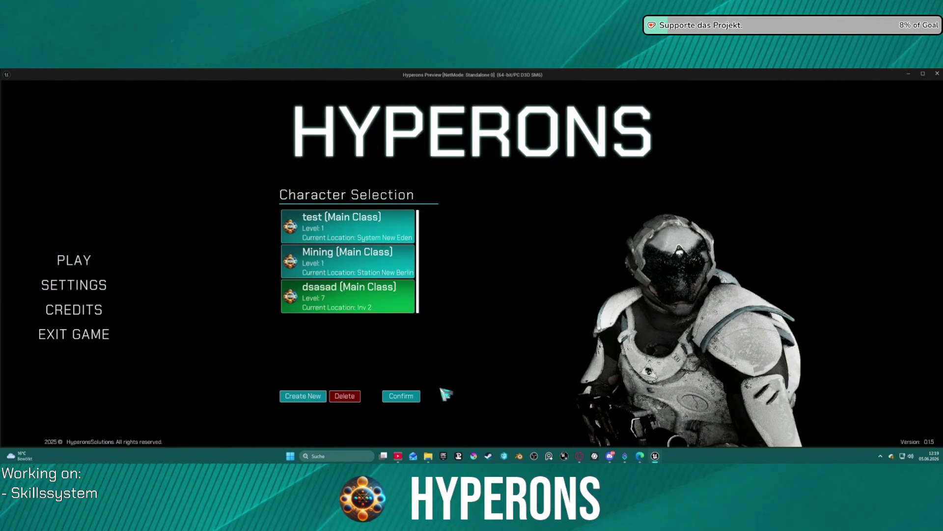
pyautogui.click(401, 396)
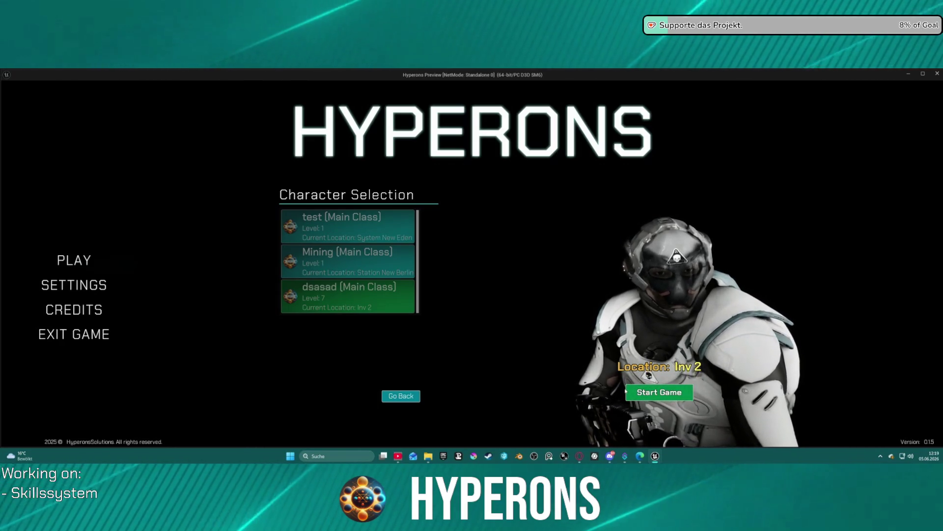
pyautogui.click(652, 398)
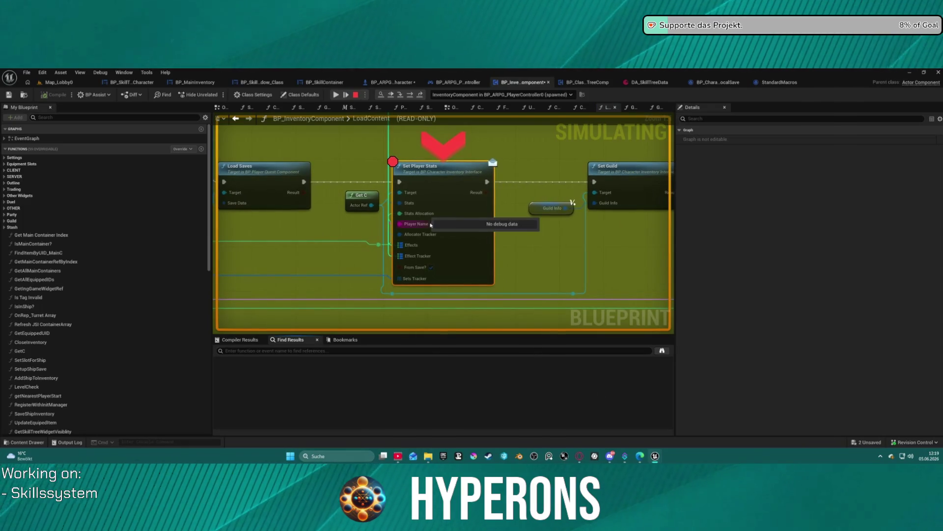
# Step: Step execution to the next node and bring the Set Player Stats breakpoint back into view
pyautogui.moveTo(376, 208)
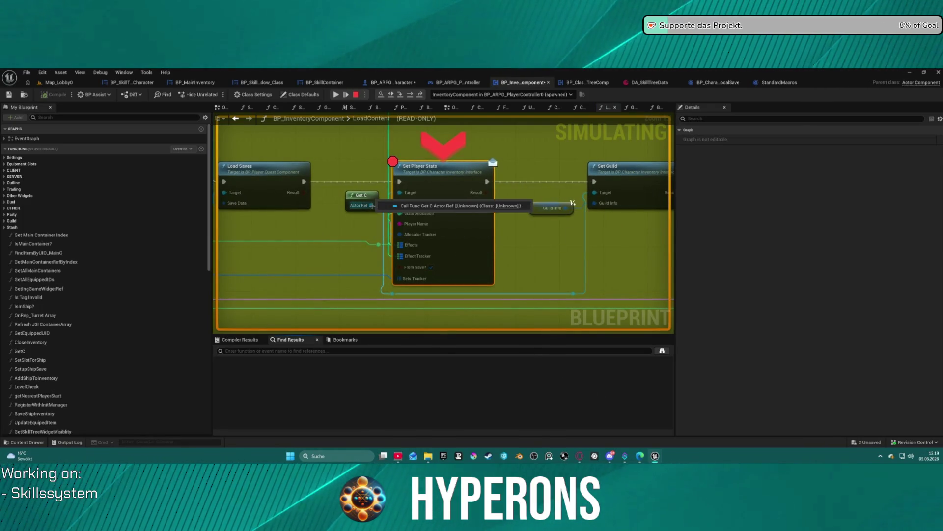
pyautogui.doubleClick(390, 122)
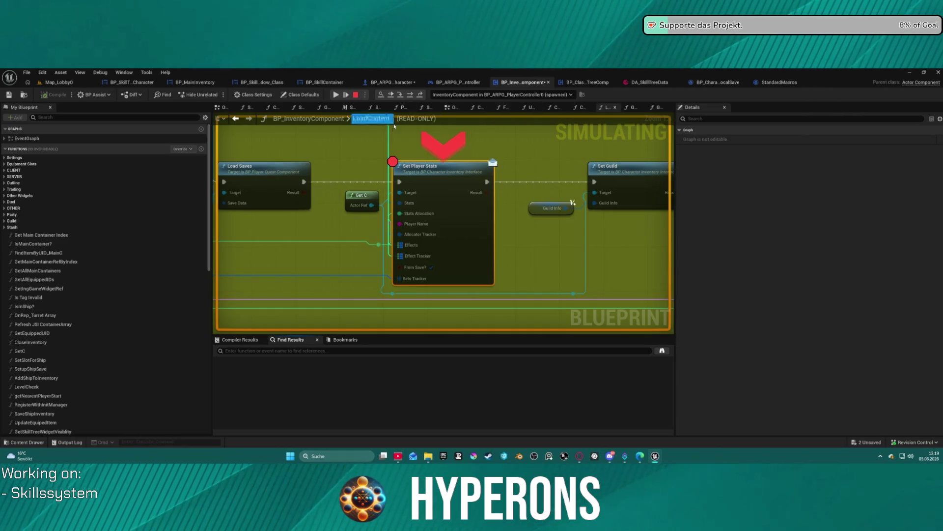
pyautogui.click(409, 95)
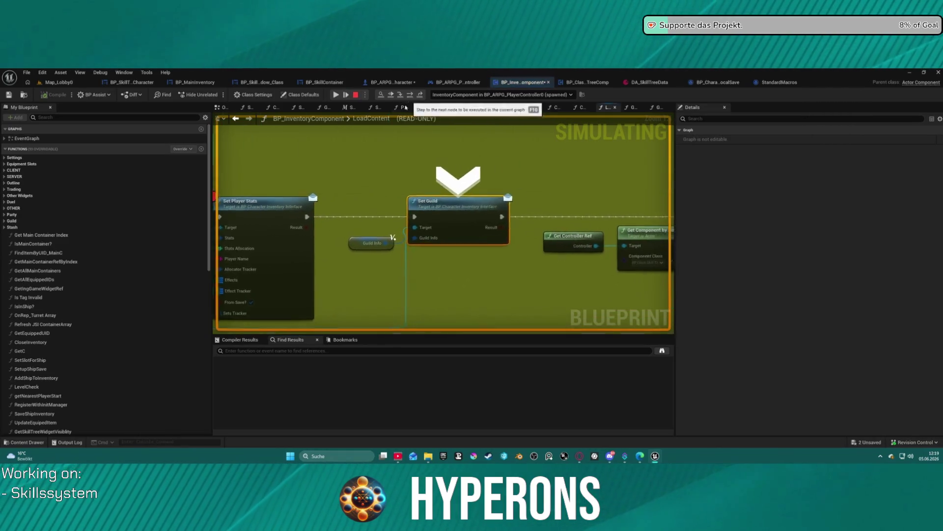
pyautogui.moveTo(257, 238); pyautogui.dragTo(453, 188)
pyautogui.moveTo(420, 196)
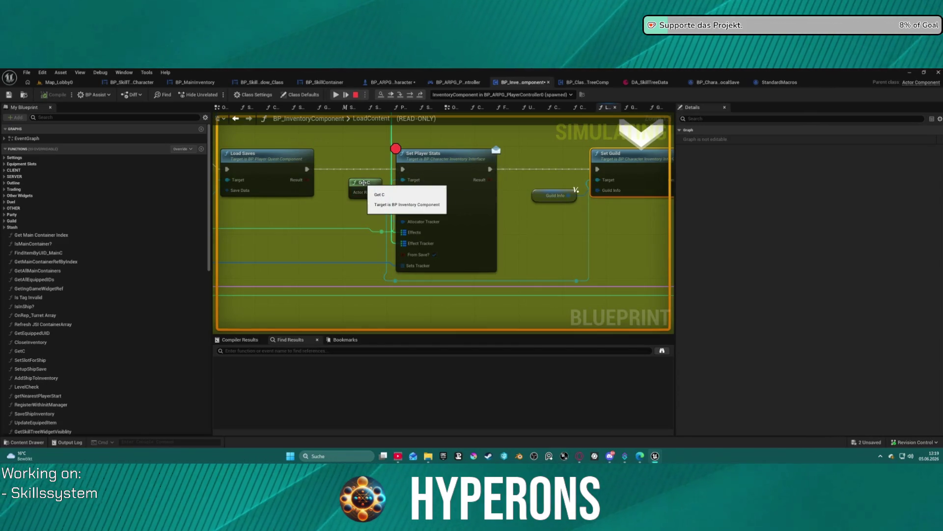
# Step: Open GetC, add a breakpoint on Cast To BP_ShipMain, then stop and relaunch a standalone preview
pyautogui.click(362, 183)
pyautogui.doubleClick(362, 183)
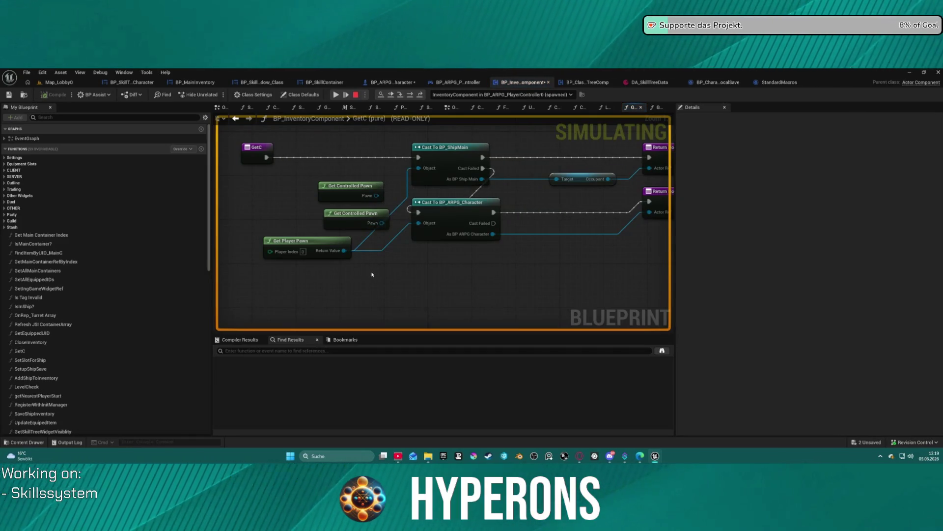
pyautogui.moveTo(323, 275); pyautogui.dragTo(287, 291)
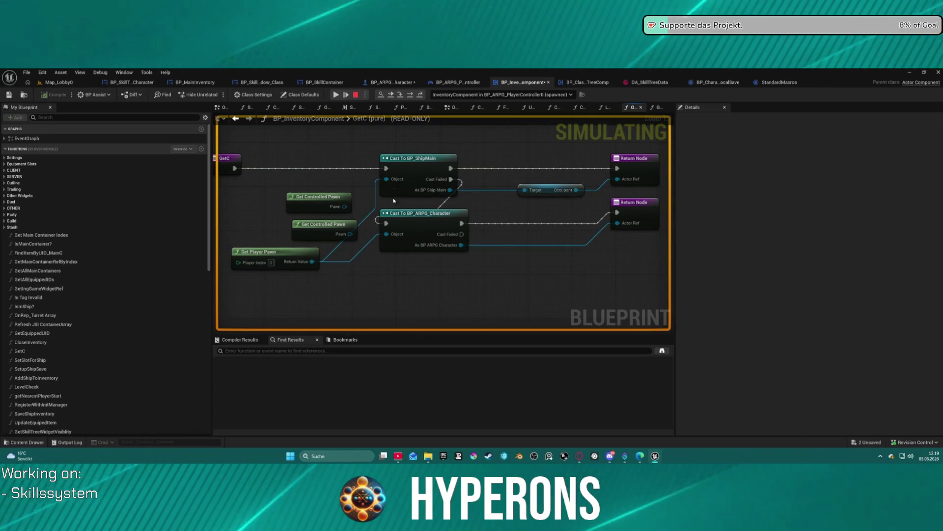
pyautogui.rightClick(396, 166)
pyautogui.click(425, 225)
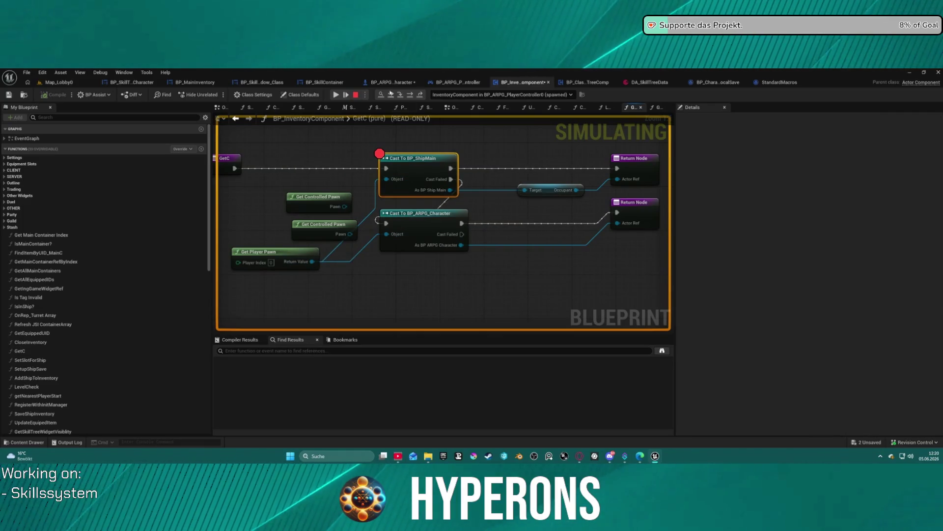
pyautogui.click(357, 94)
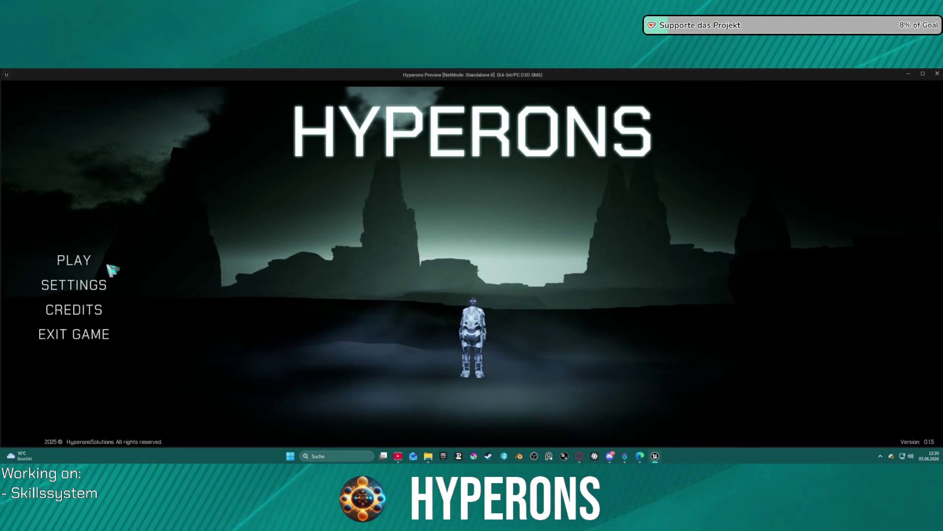
pyautogui.click(93, 260)
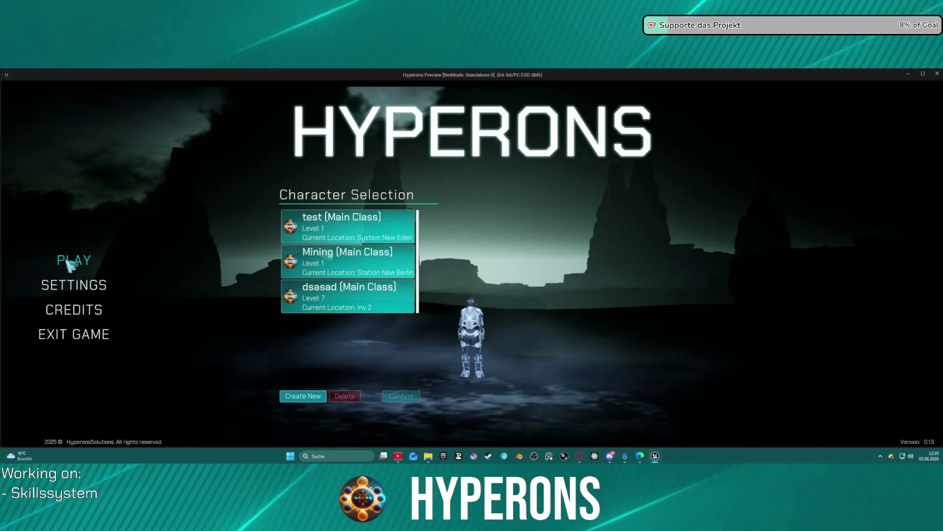
# Step: Start the game with the dsasad character and stop the simulation once it pauses at the breakpoint
pyautogui.click(366, 295)
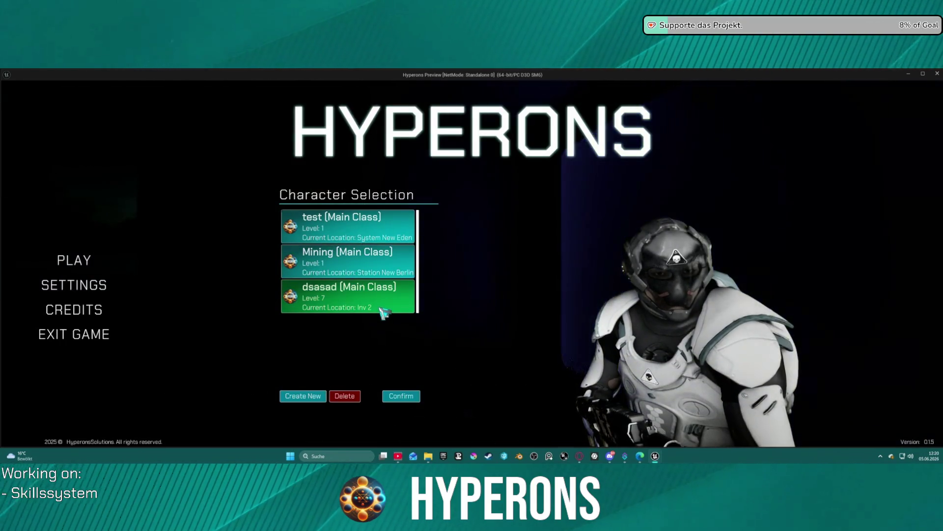
pyautogui.doubleClick(381, 306)
pyautogui.click(639, 396)
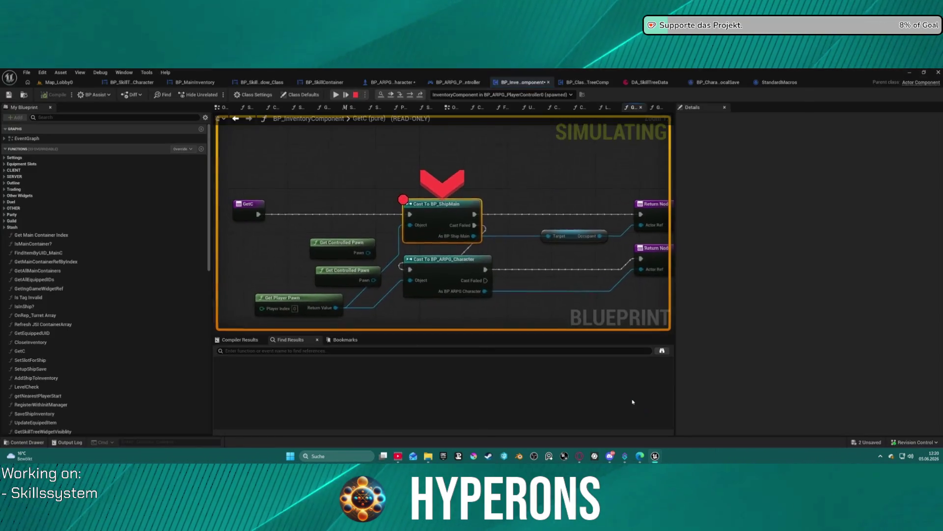
pyautogui.moveTo(418, 230)
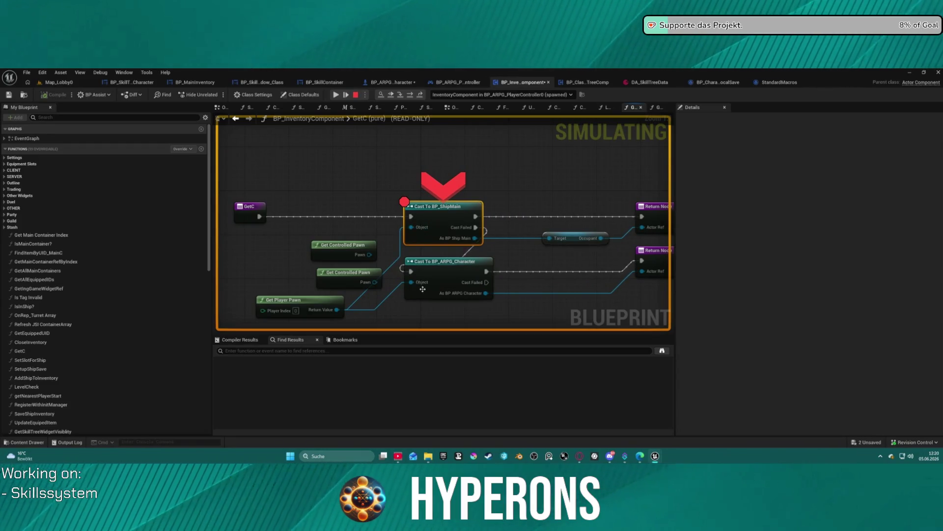
pyautogui.moveTo(337, 310)
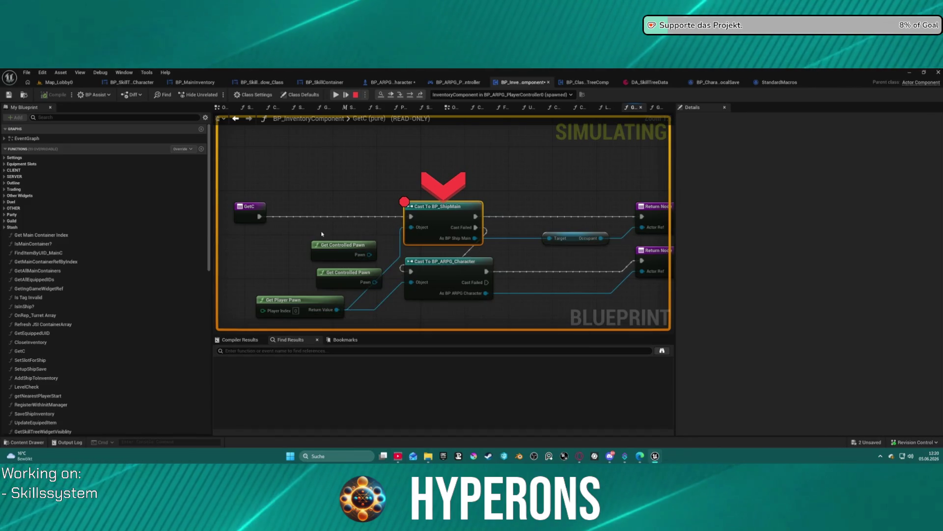
pyautogui.scroll(-1, 344, 196)
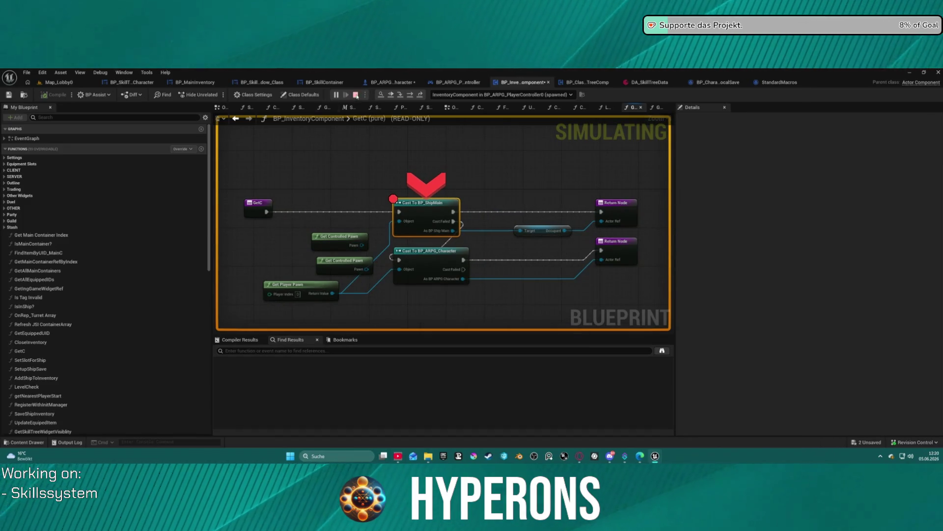
pyautogui.click(356, 94)
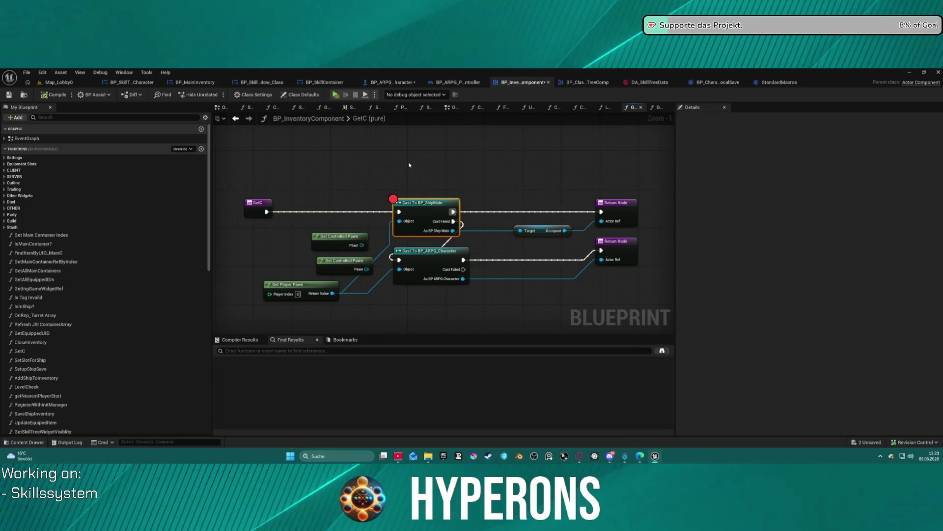
# Step: Wire Get Controlled Pawn's Pawn output into Cast To BP_ShipMain's Object input
pyautogui.moveTo(351, 240)
pyautogui.mouseDown()
pyautogui.moveTo(335, 229)
pyautogui.moveTo(401, 224)
pyautogui.mouseUp()
pyautogui.moveTo(399, 270); pyautogui.dragTo(358, 269)
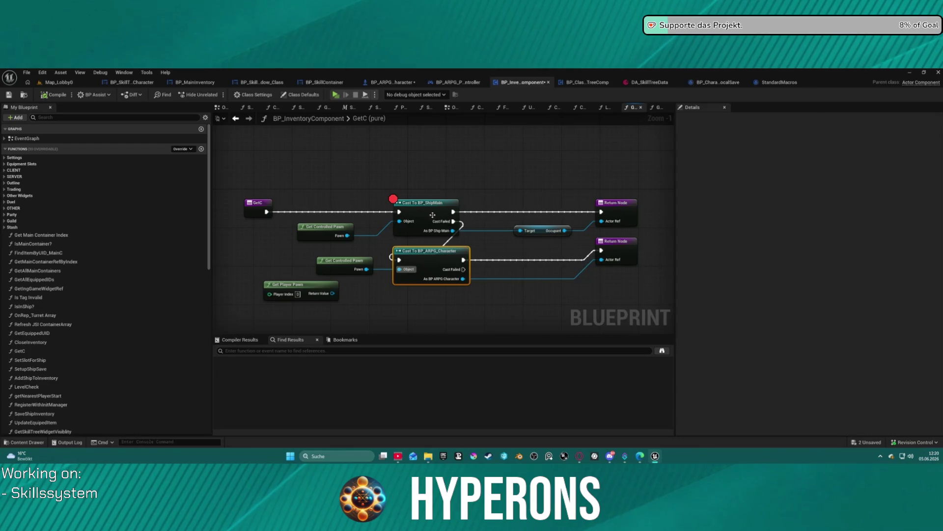
pyautogui.rightClick(419, 205)
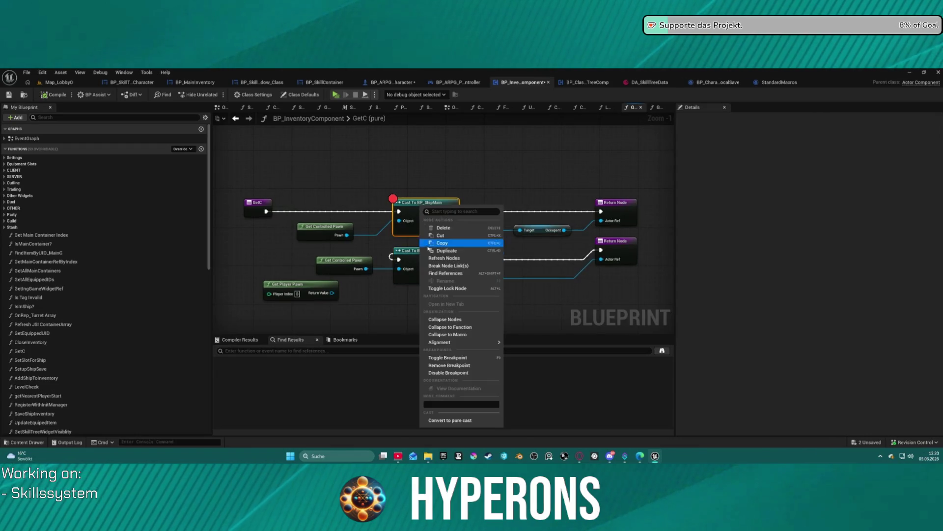
# Step: Remove the Cast To BP_ShipMain breakpoint and go back two graphs to LoadContent
pyautogui.click(456, 365)
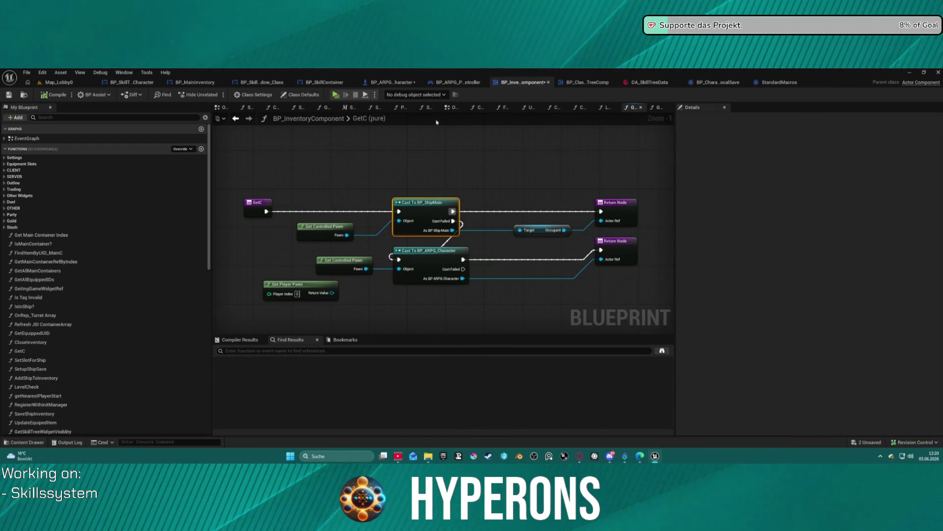
pyautogui.click(237, 118)
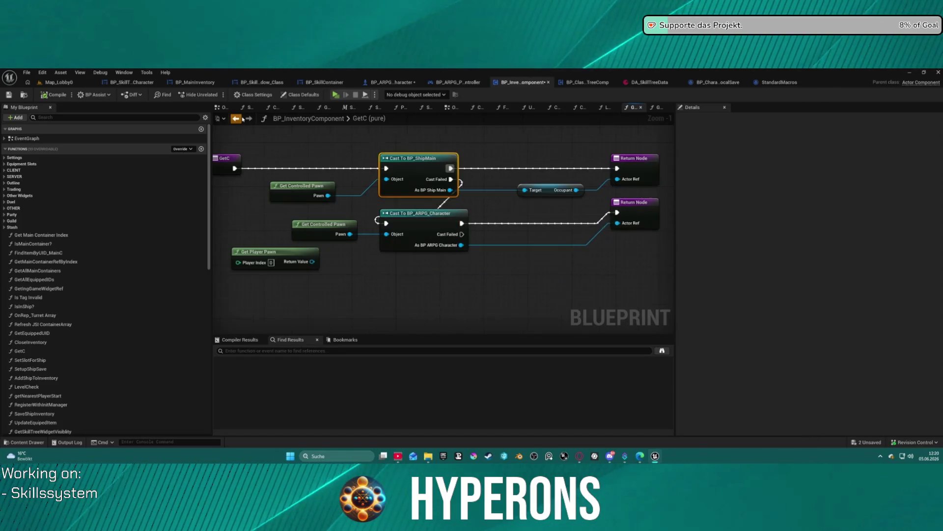
pyautogui.click(242, 119)
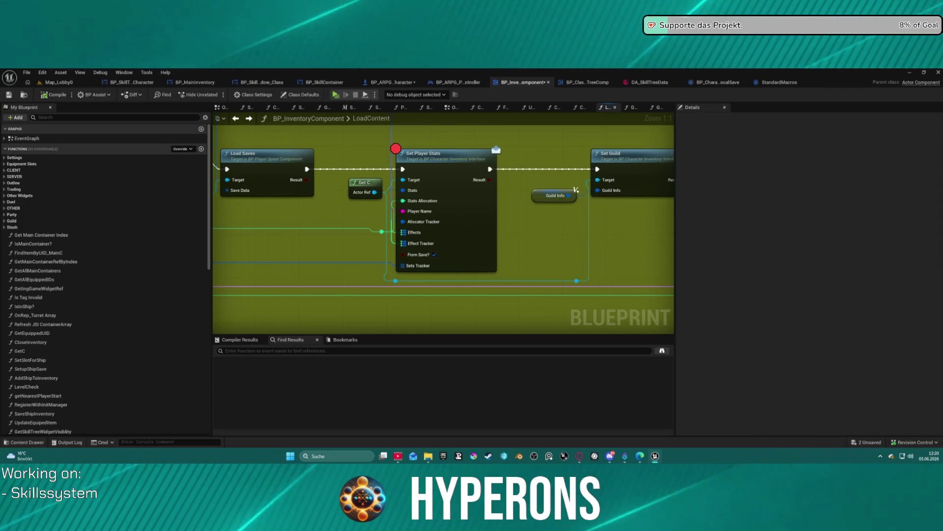
# Step: Pan across LoadContent to the CLIENT Load Game call and jump to its event definition
pyautogui.scroll(-13, 576, 192)
pyautogui.scroll(10, 515, 168)
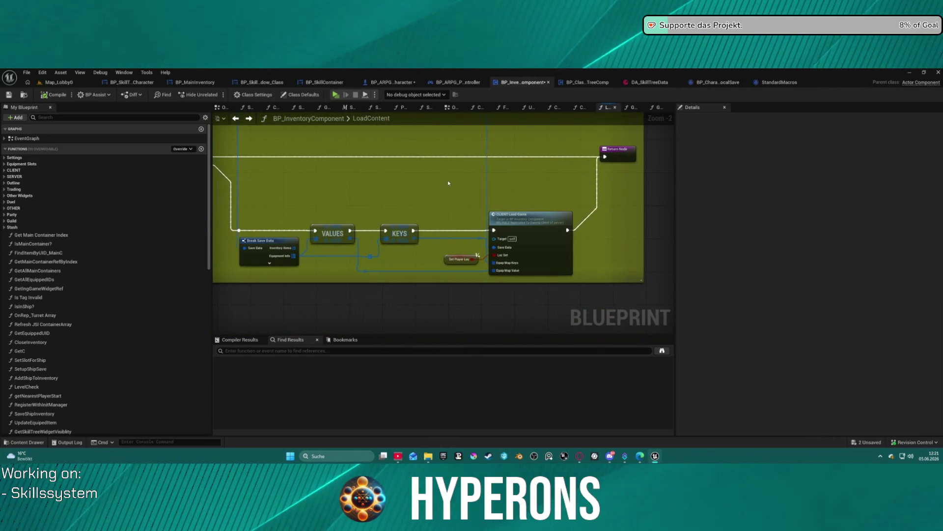
pyautogui.moveTo(440, 181); pyautogui.dragTo(640, 183)
pyautogui.moveTo(222, 138); pyautogui.dragTo(378, 137)
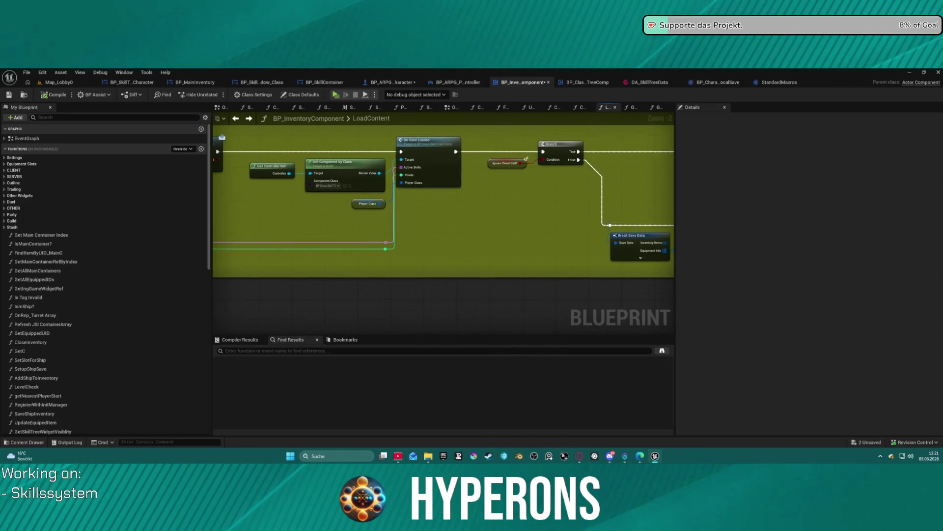
pyautogui.moveTo(295, 196); pyautogui.dragTo(614, 216)
pyautogui.moveTo(491, 236)
pyautogui.mouseDown()
pyautogui.moveTo(339, 238)
pyautogui.moveTo(223, 180)
pyautogui.mouseUp()
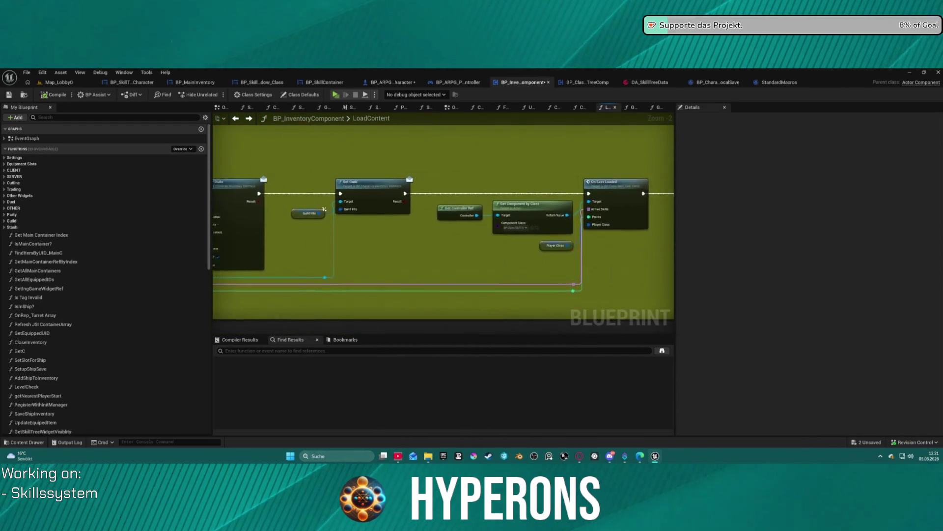
pyautogui.moveTo(617, 217); pyautogui.dragTo(295, 207)
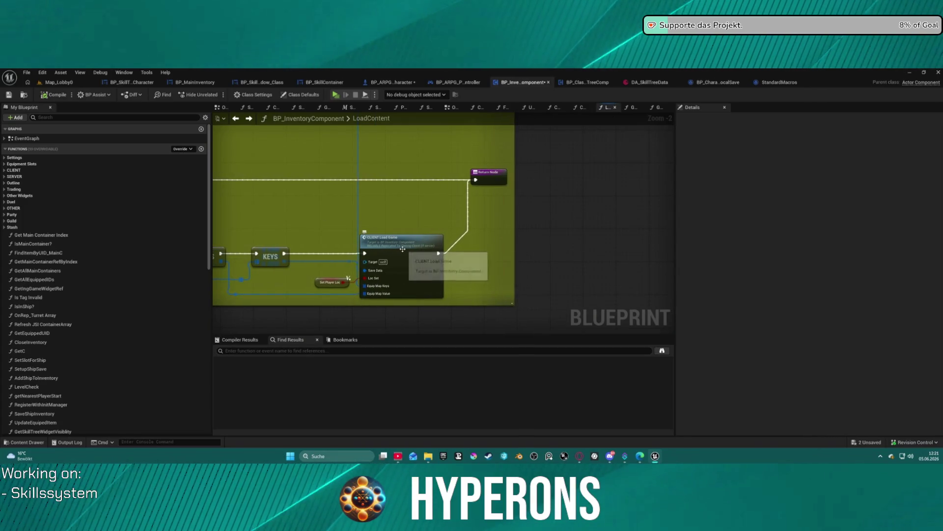
pyautogui.moveTo(402, 249)
pyautogui.mouseDown()
pyautogui.moveTo(624, 243)
pyautogui.moveTo(325, 220)
pyautogui.mouseUp()
pyautogui.doubleClick(374, 245)
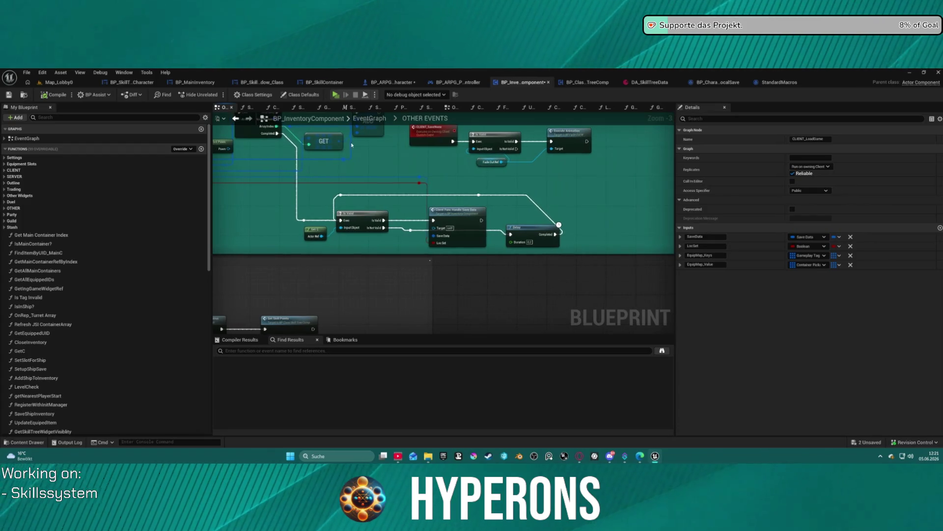
# Step: Look inside the ClientFunc_HandleSaveData function, then return to the EventGraph
pyautogui.doubleClick(466, 224)
pyautogui.scroll(-5, 465, 222)
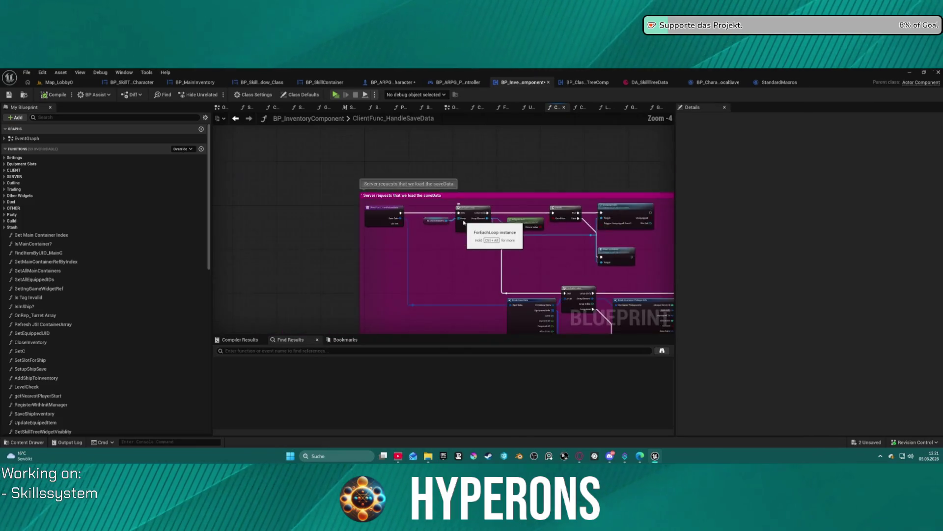
pyautogui.click(235, 118)
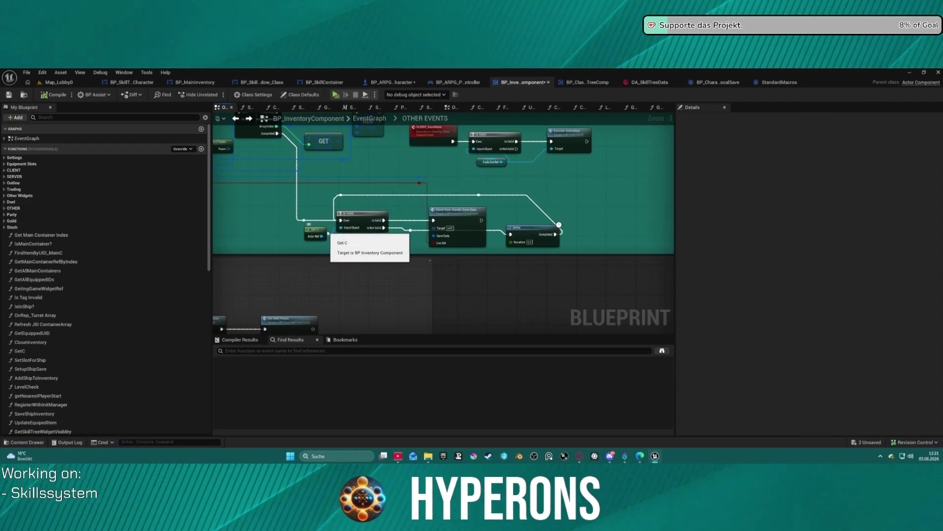
# Step: Move and align the Delay node after the save-data handler, then return to LoadContent
pyautogui.moveTo(539, 229)
pyautogui.mouseDown()
pyautogui.moveTo(559, 180)
pyautogui.moveTo(548, 212)
pyautogui.mouseUp()
pyautogui.moveTo(538, 223); pyautogui.dragTo(530, 220)
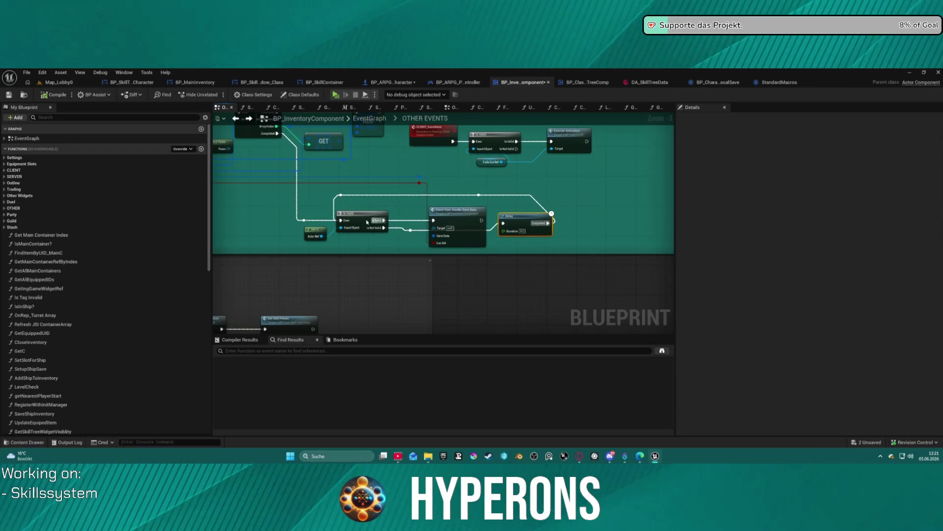
pyautogui.moveTo(311, 231)
pyautogui.mouseDown()
pyautogui.moveTo(462, 219)
pyautogui.moveTo(487, 228)
pyautogui.mouseUp()
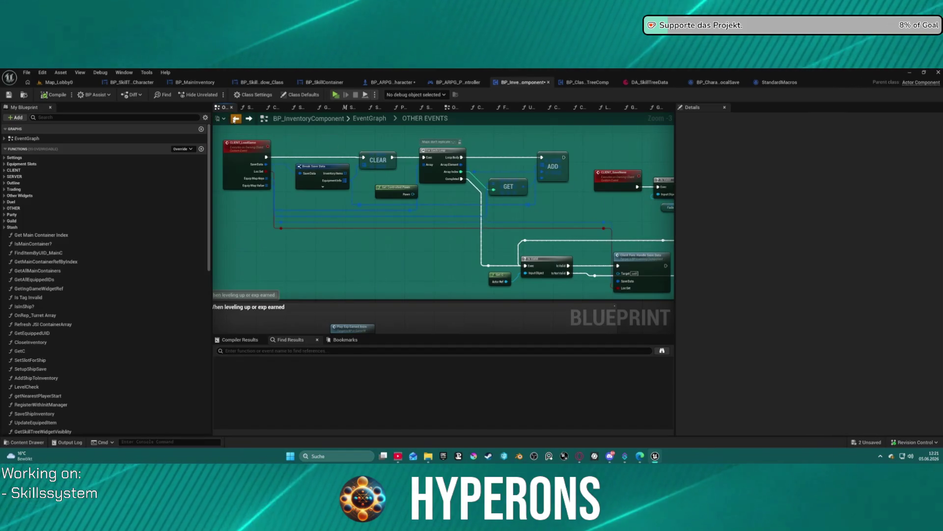
pyautogui.click(235, 119)
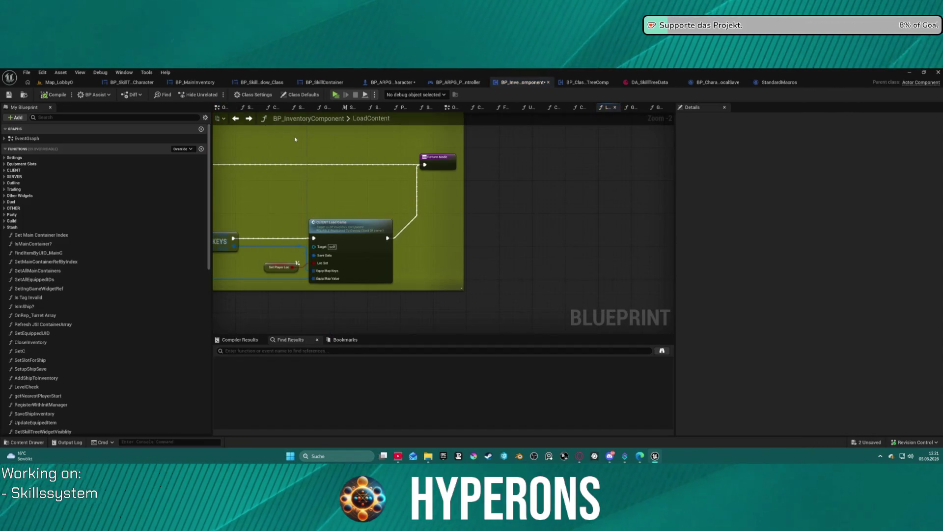
# Step: Bring the Sequence, Branch and Is Valid nodes into view and open Is Valid's context menu
pyautogui.click(234, 120)
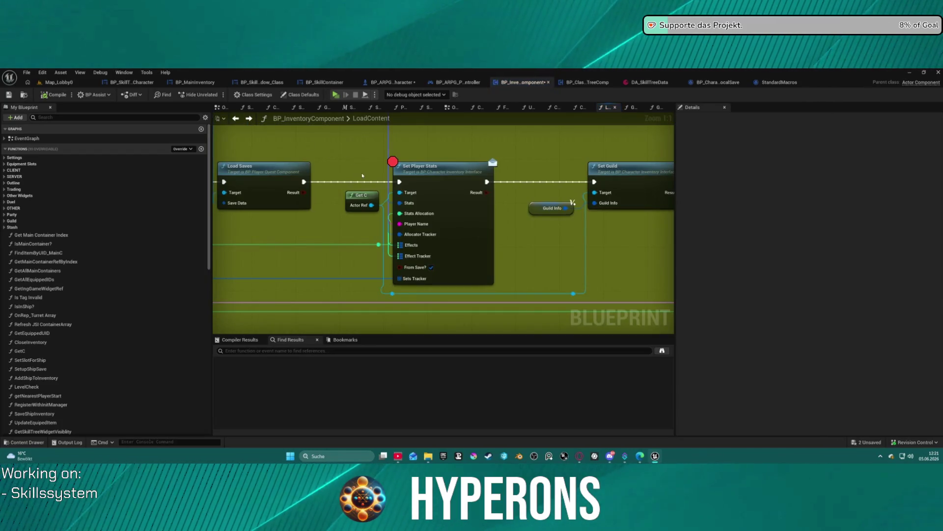
pyautogui.scroll(-2, 247, 188)
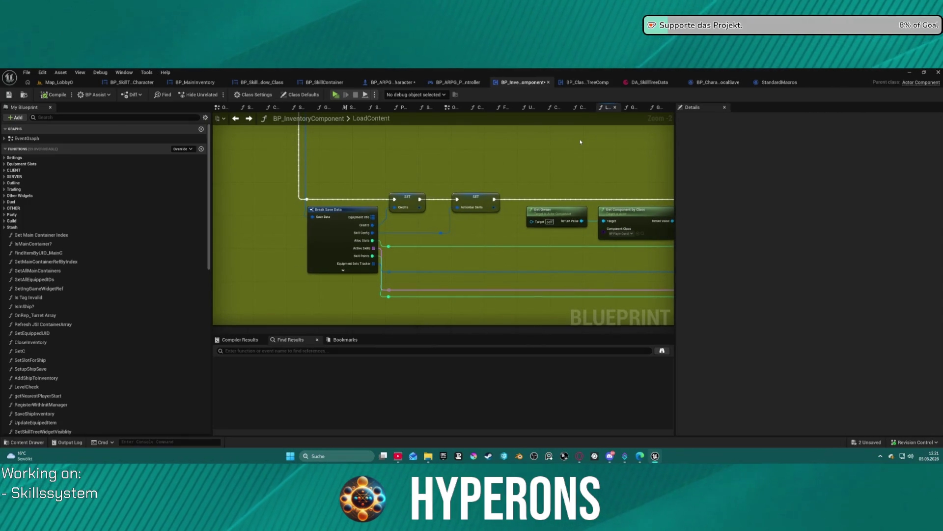
pyautogui.scroll(-5, 481, 253)
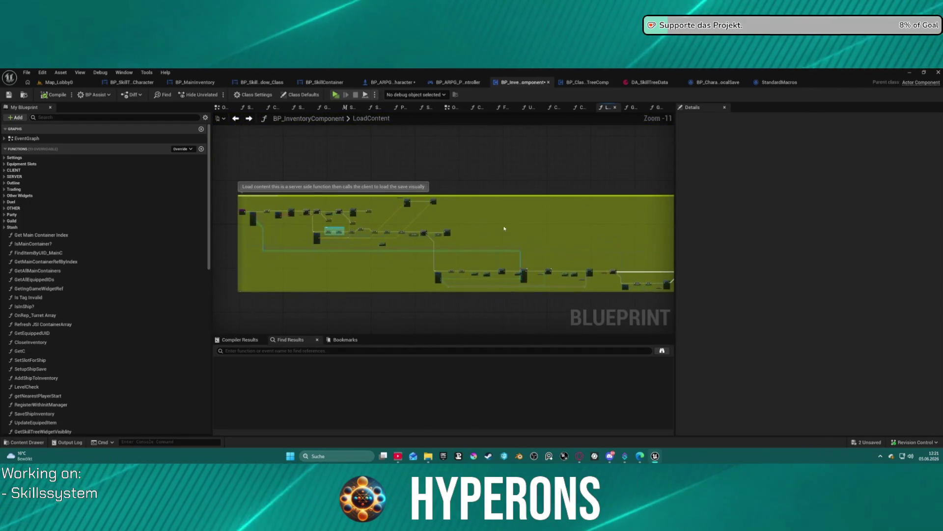
pyautogui.scroll(2, 475, 217)
pyautogui.scroll(5, 446, 236)
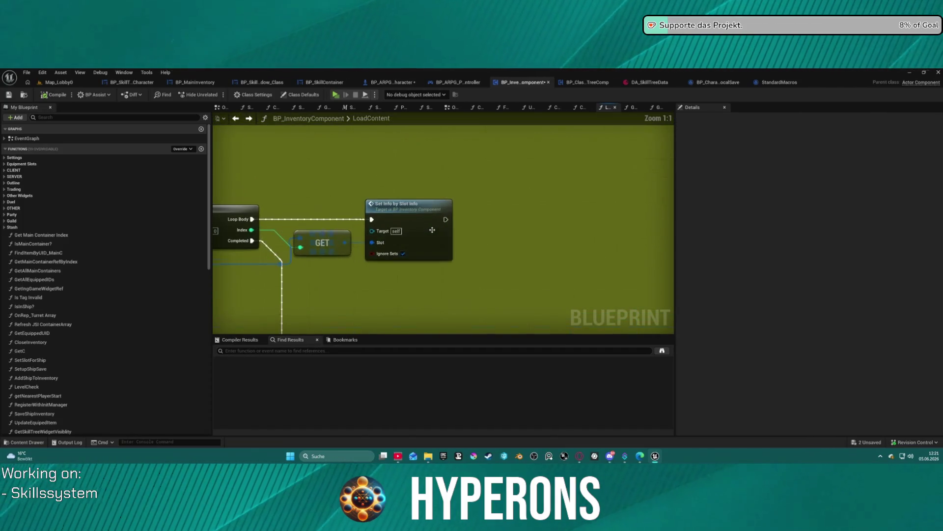
pyautogui.scroll(-3, 443, 224)
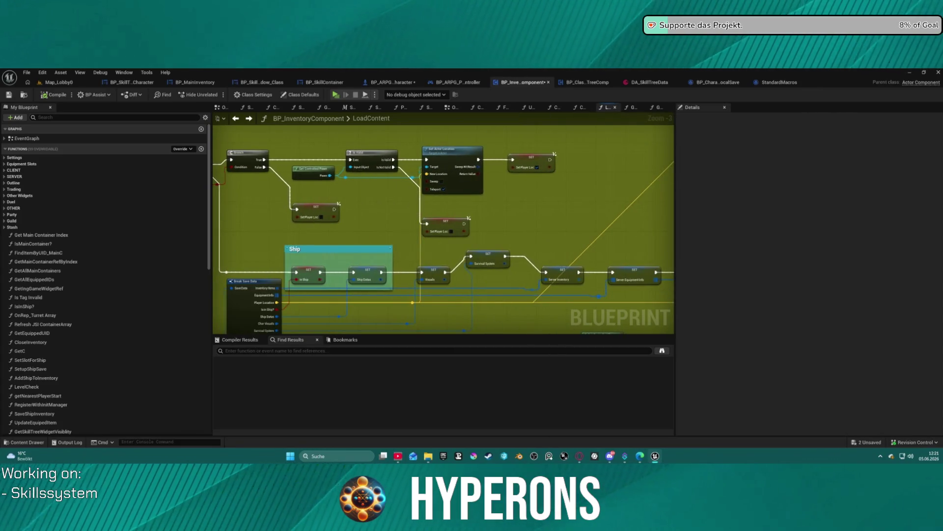
pyautogui.scroll(3, 453, 206)
pyautogui.moveTo(384, 177)
pyautogui.mouseDown()
pyautogui.moveTo(434, 242)
pyautogui.moveTo(619, 229)
pyautogui.moveTo(476, 213)
pyautogui.moveTo(429, 178)
pyautogui.mouseUp()
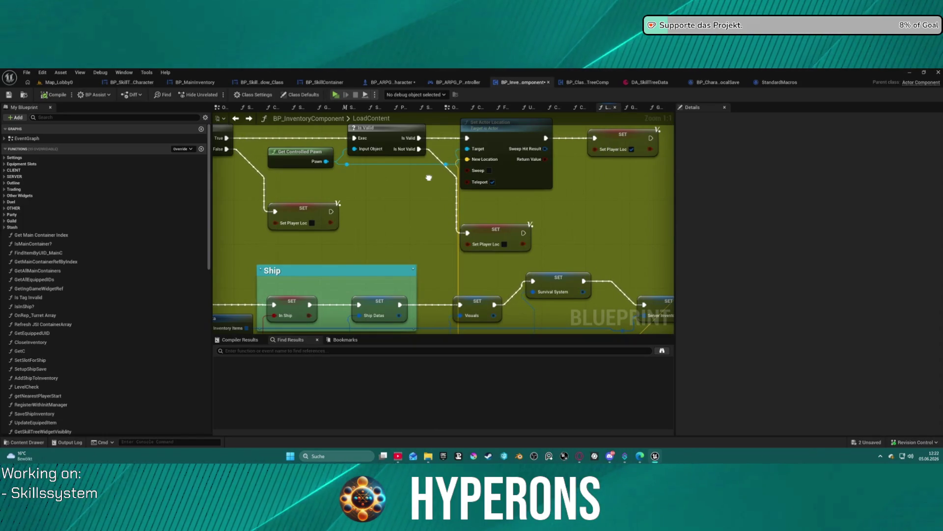
pyautogui.moveTo(429, 178); pyautogui.dragTo(438, 212)
pyautogui.rightClick(396, 173)
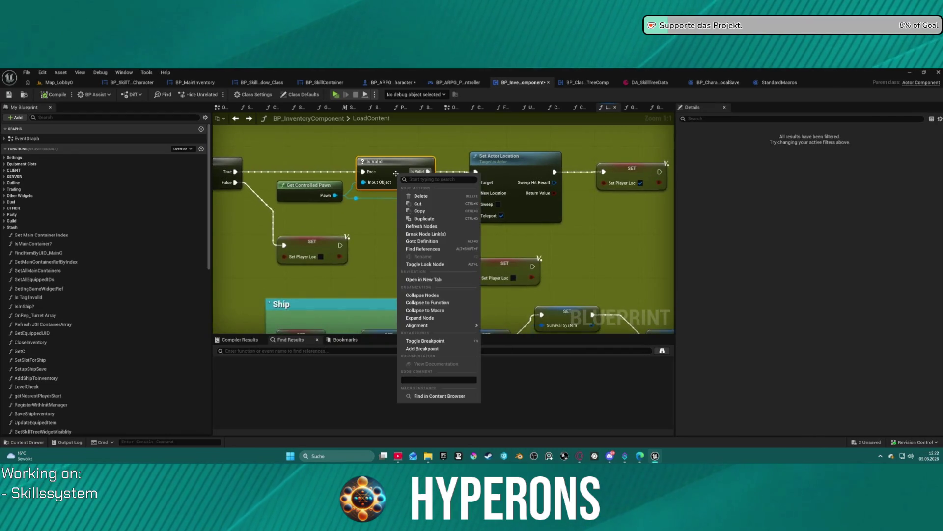
# Step: Add a breakpoint to LoadContent's Is Valid node
pyautogui.click(378, 174)
pyautogui.rightClick(378, 173)
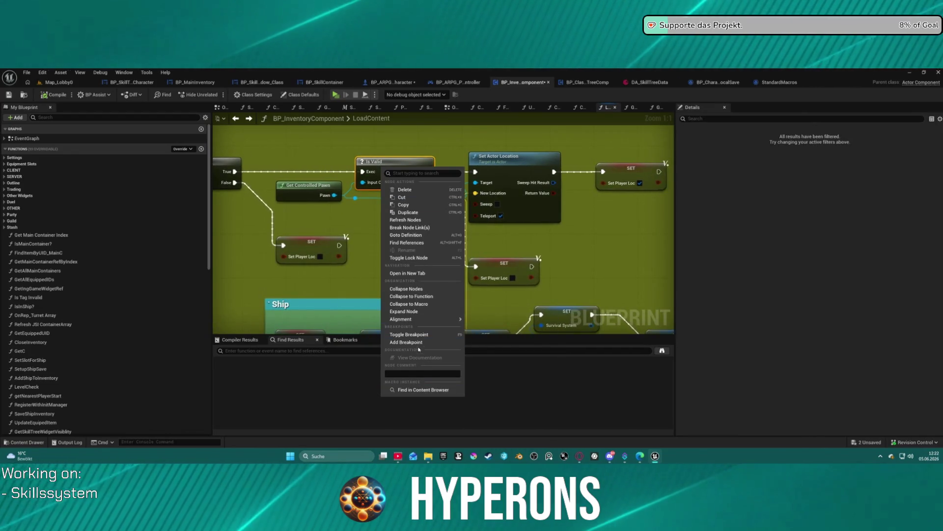
pyautogui.click(421, 338)
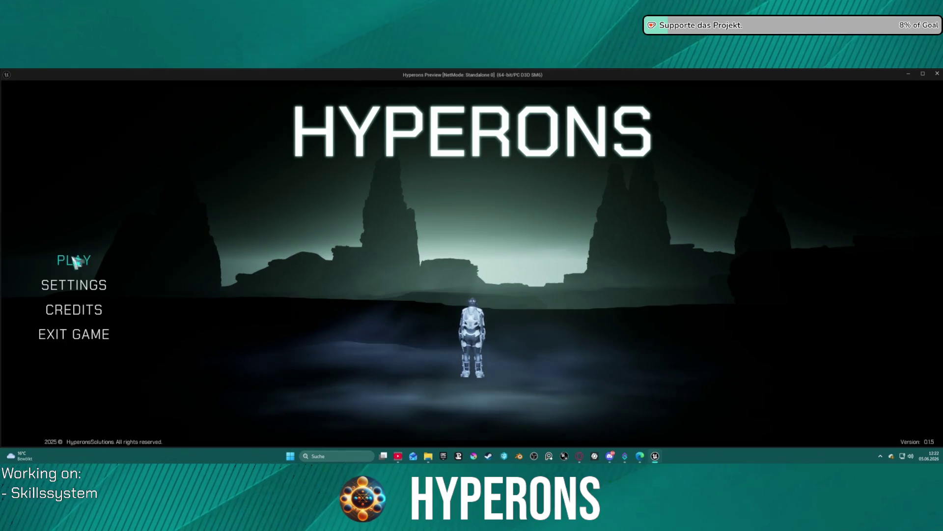
# Step: Launch the standalone preview and start the game with the dsasad character at Inv 2
pyautogui.click(74, 260)
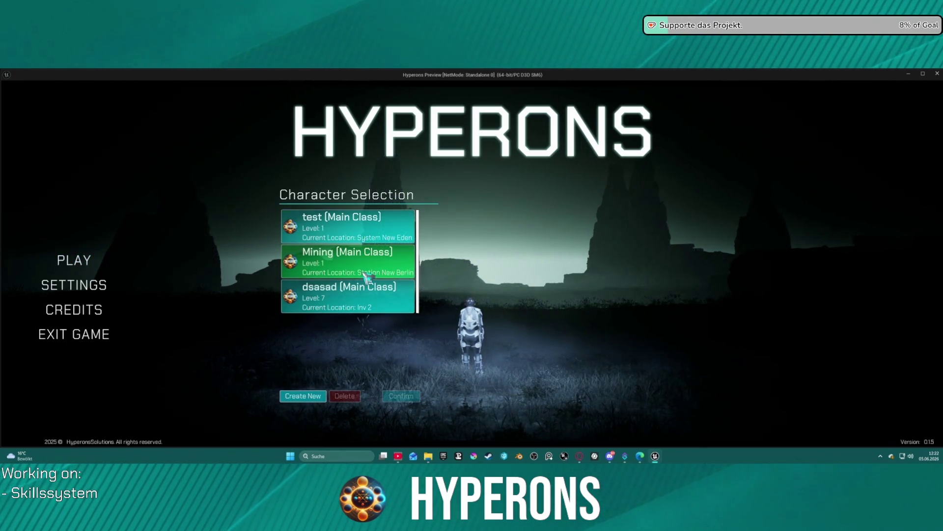
pyautogui.doubleClick(372, 297)
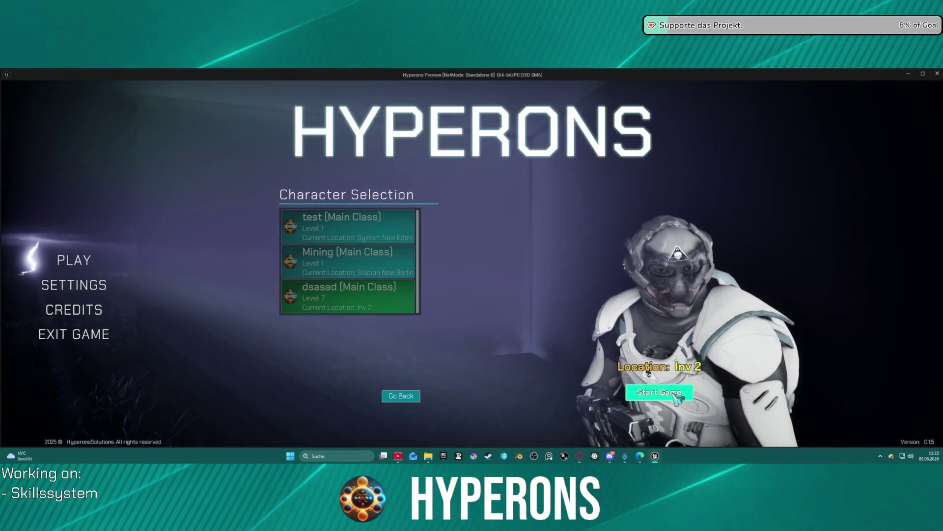
pyautogui.click(677, 397)
pyautogui.moveTo(421, 237)
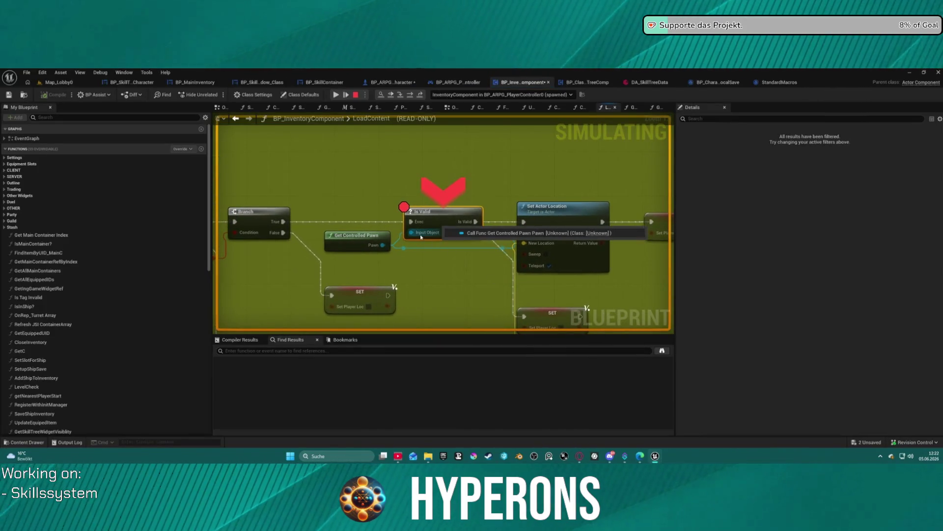
# Step: Step over execution from Is Valid through the SET nodes and ForLoop to Set Info by Slot Info
pyautogui.click(411, 95)
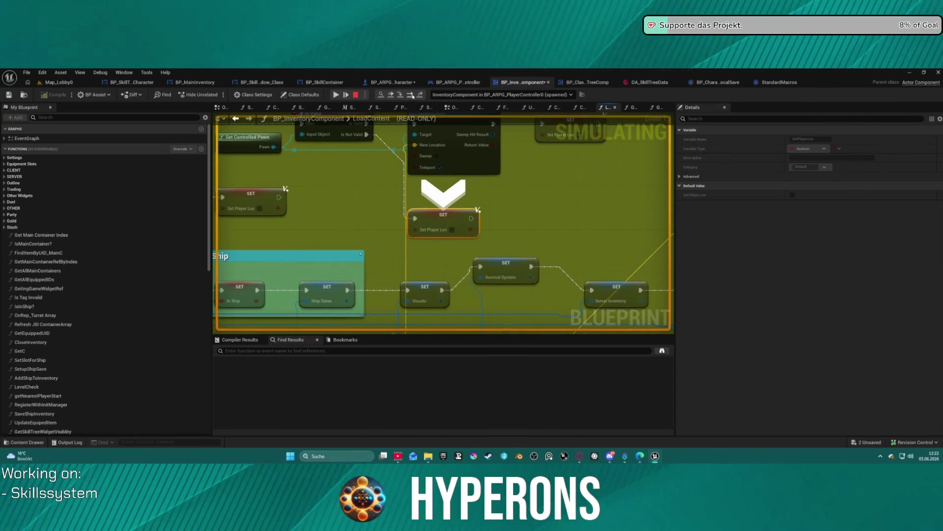
pyautogui.click(411, 96)
pyautogui.click(411, 95)
pyautogui.click(411, 95)
pyautogui.click(411, 96)
pyautogui.click(412, 95)
pyautogui.click(411, 95)
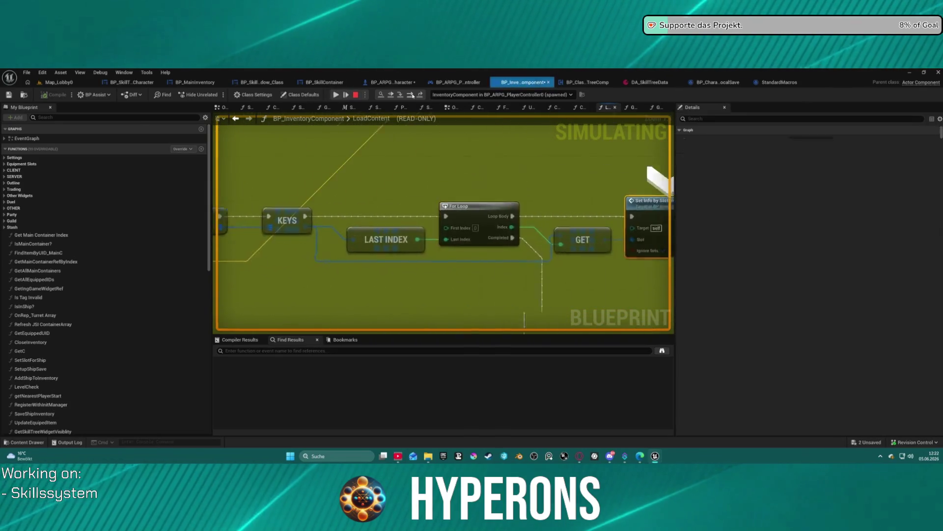
pyautogui.click(412, 95)
pyautogui.click(411, 96)
pyautogui.click(412, 96)
pyautogui.click(411, 96)
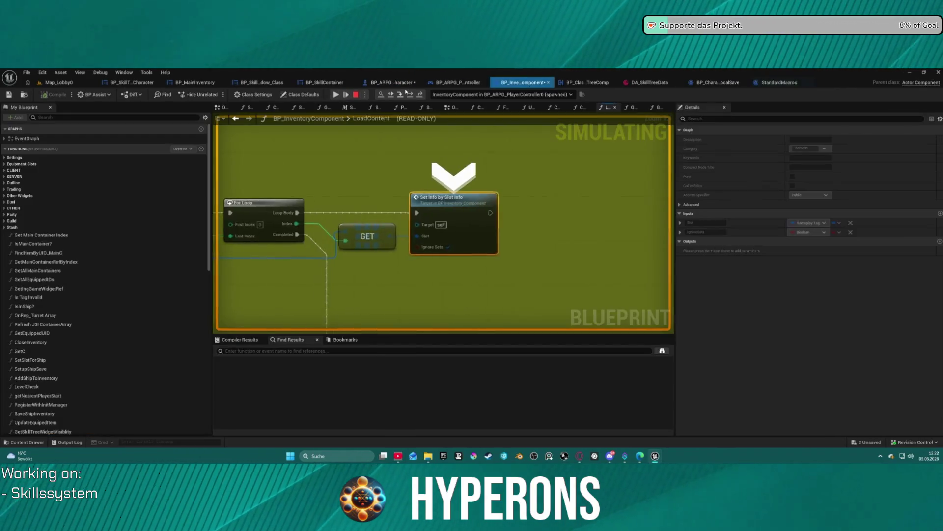
# Step: Zoom in and inspect pin values across the LoadContent nodes
pyautogui.scroll(-6, 453, 189)
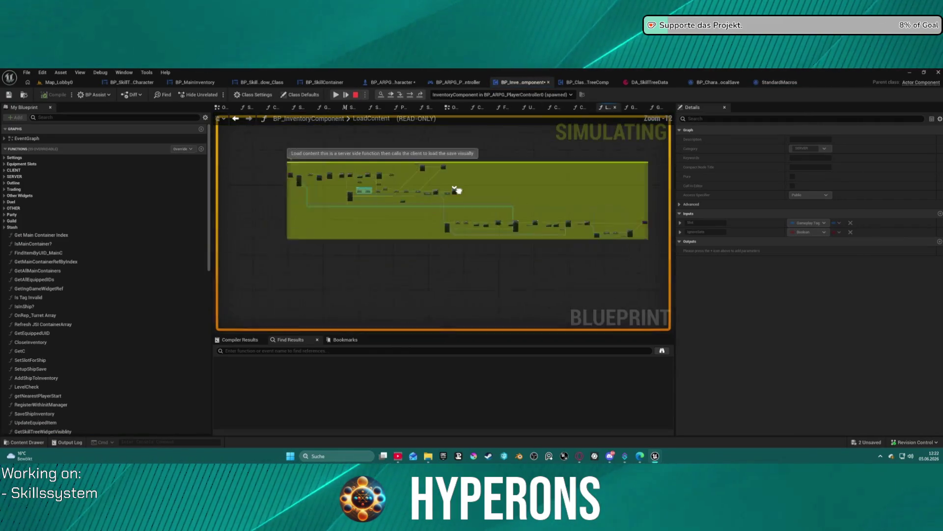
pyautogui.moveTo(608, 186)
pyautogui.scroll(6, 433, 217)
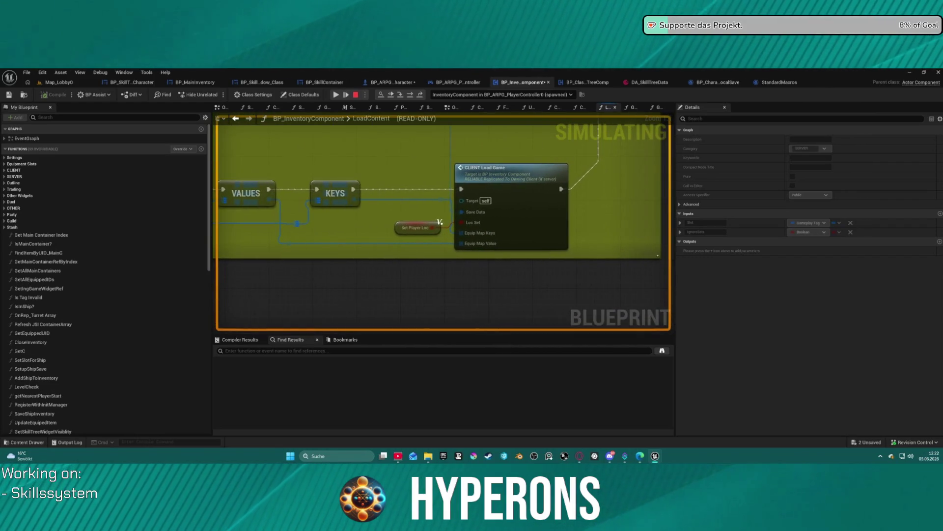
pyautogui.moveTo(437, 226)
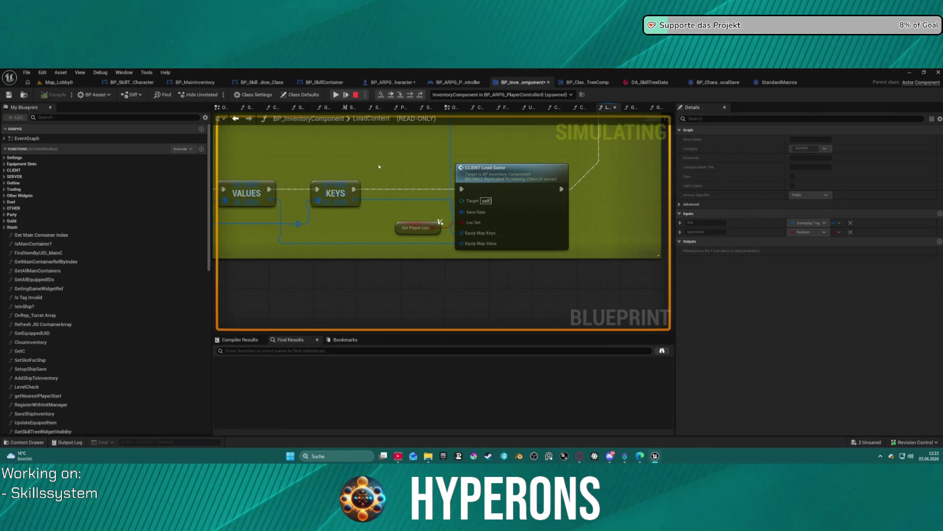
pyautogui.scroll(-1, 370, 166)
pyautogui.moveTo(370, 165)
pyautogui.mouseDown()
pyautogui.moveTo(353, 248)
pyautogui.moveTo(418, 188)
pyautogui.moveTo(598, 206)
pyautogui.moveTo(552, 134)
pyautogui.moveTo(469, 159)
pyautogui.moveTo(502, 163)
pyautogui.mouseUp()
pyautogui.moveTo(563, 194)
pyautogui.mouseDown()
pyautogui.moveTo(657, 193)
pyautogui.moveTo(639, 123)
pyautogui.moveTo(565, 59)
pyautogui.mouseUp()
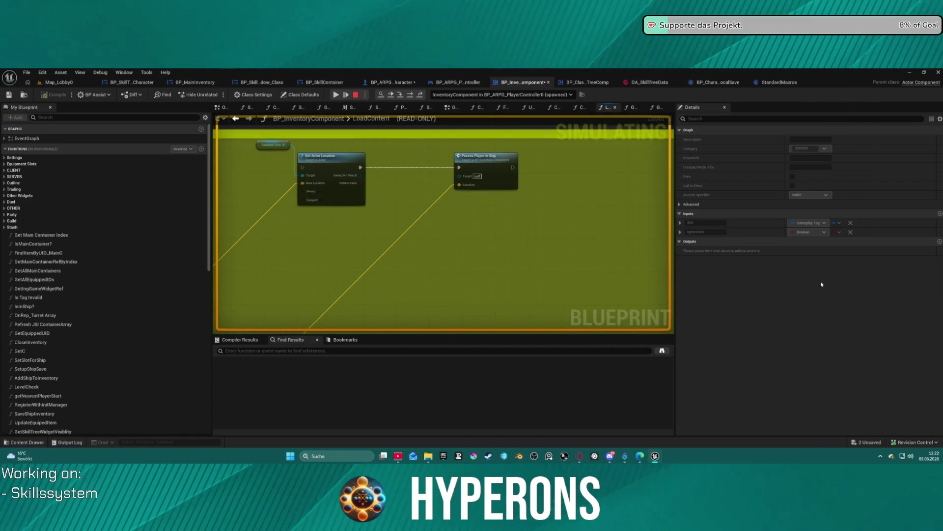
pyautogui.moveTo(379, 261)
pyautogui.mouseDown()
pyautogui.moveTo(496, 146)
pyautogui.moveTo(398, 139)
pyautogui.moveTo(373, 147)
pyautogui.moveTo(552, 141)
pyautogui.moveTo(502, 169)
pyautogui.moveTo(465, 248)
pyautogui.mouseUp()
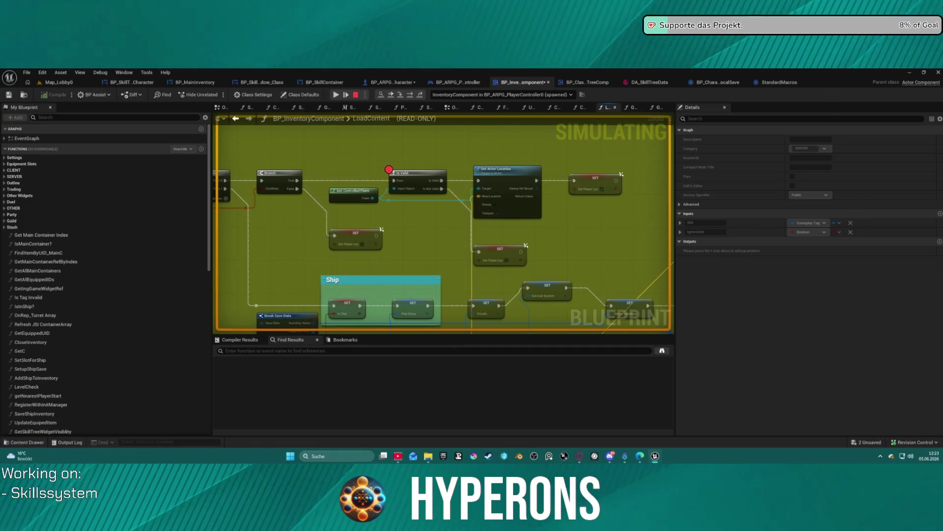
pyautogui.moveTo(464, 248)
pyautogui.mouseDown()
pyautogui.moveTo(495, 109)
pyautogui.moveTo(485, 171)
pyautogui.moveTo(496, 211)
pyautogui.moveTo(476, 227)
pyautogui.moveTo(464, 220)
pyautogui.mouseUp()
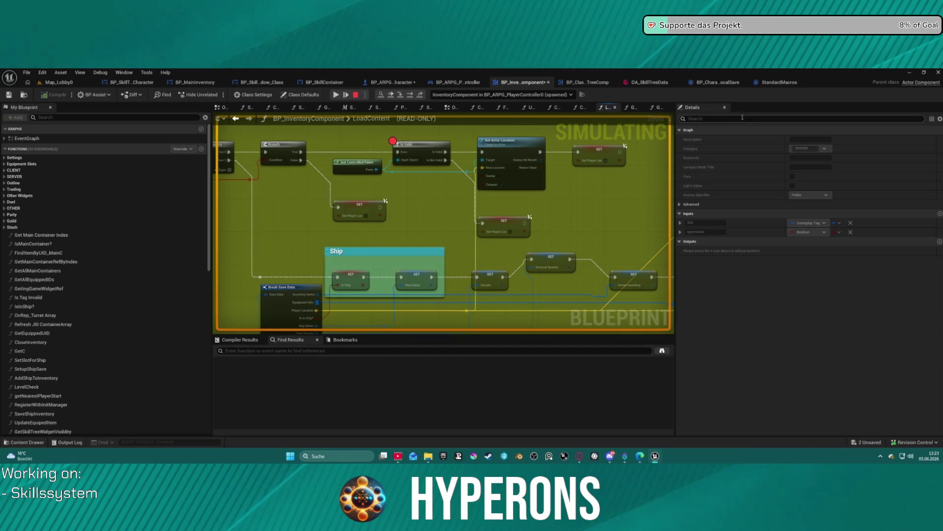
pyautogui.moveTo(391, 221)
pyautogui.mouseDown()
pyautogui.moveTo(494, 164)
pyautogui.moveTo(477, 239)
pyautogui.moveTo(509, 207)
pyautogui.mouseUp()
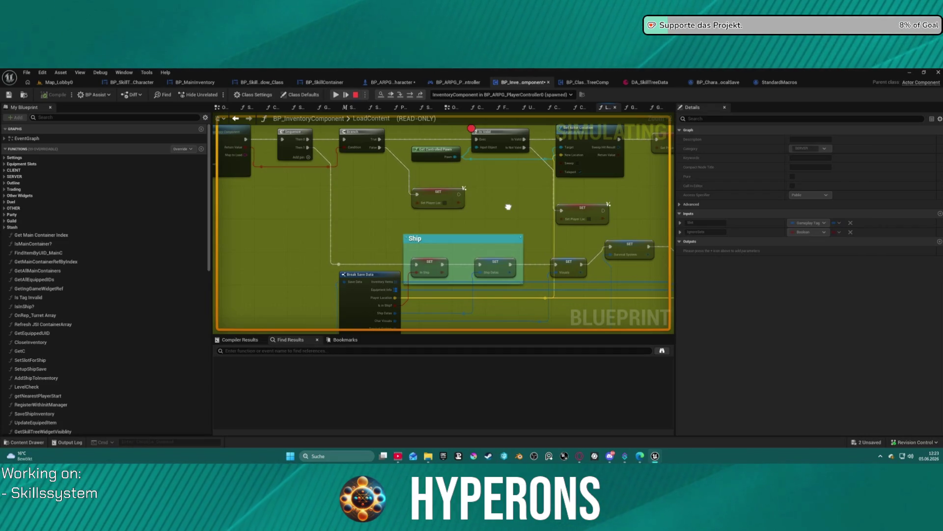
pyautogui.moveTo(508, 207)
pyautogui.mouseDown()
pyautogui.moveTo(689, 226)
pyautogui.moveTo(682, 227)
pyautogui.moveTo(913, 236)
pyautogui.moveTo(565, 193)
pyautogui.moveTo(496, 151)
pyautogui.mouseUp()
pyautogui.moveTo(634, 295)
pyautogui.mouseDown()
pyautogui.moveTo(566, 246)
pyautogui.moveTo(368, 225)
pyautogui.moveTo(270, 240)
pyautogui.mouseUp()
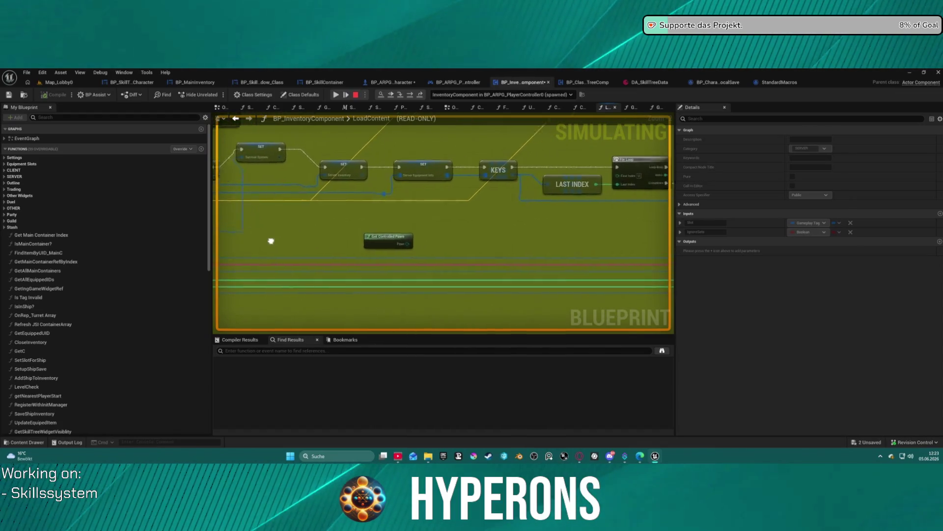
# Step: Bring the Set Player Stats breakpoint into view and step execution three times past it
pyautogui.scroll(-5, 299, 172)
pyautogui.scroll(3, 308, 229)
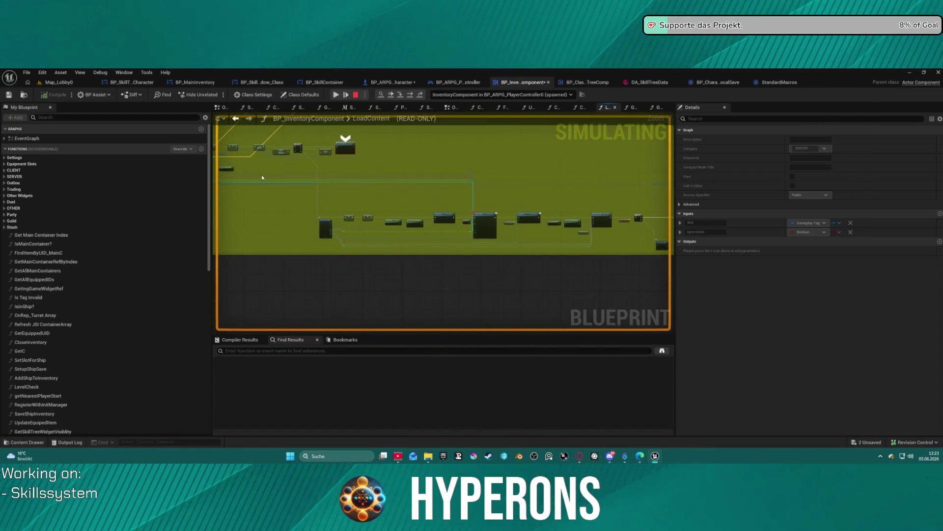
pyautogui.moveTo(530, 229); pyautogui.dragTo(371, 193)
pyautogui.moveTo(453, 264)
pyautogui.mouseDown()
pyautogui.moveTo(500, 244)
pyautogui.moveTo(565, 247)
pyautogui.moveTo(468, 241)
pyautogui.mouseUp()
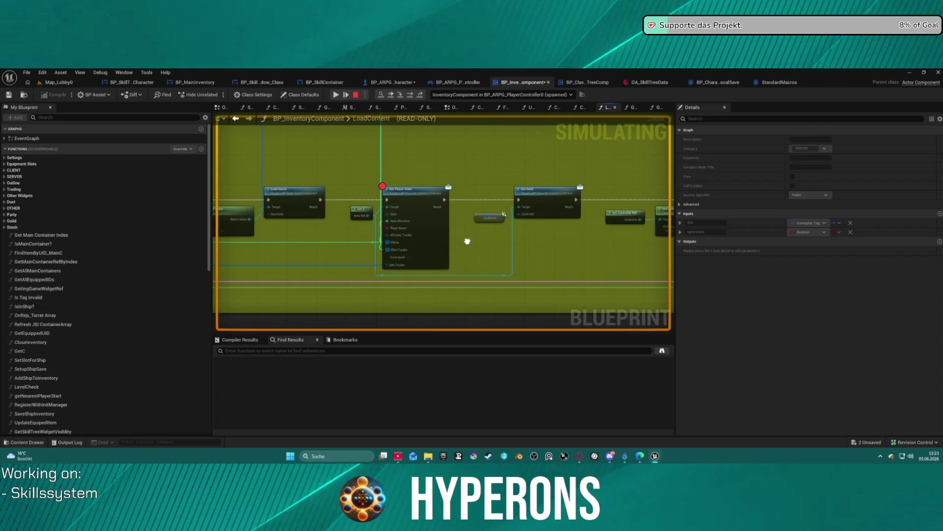
pyautogui.moveTo(467, 241); pyautogui.dragTo(460, 235)
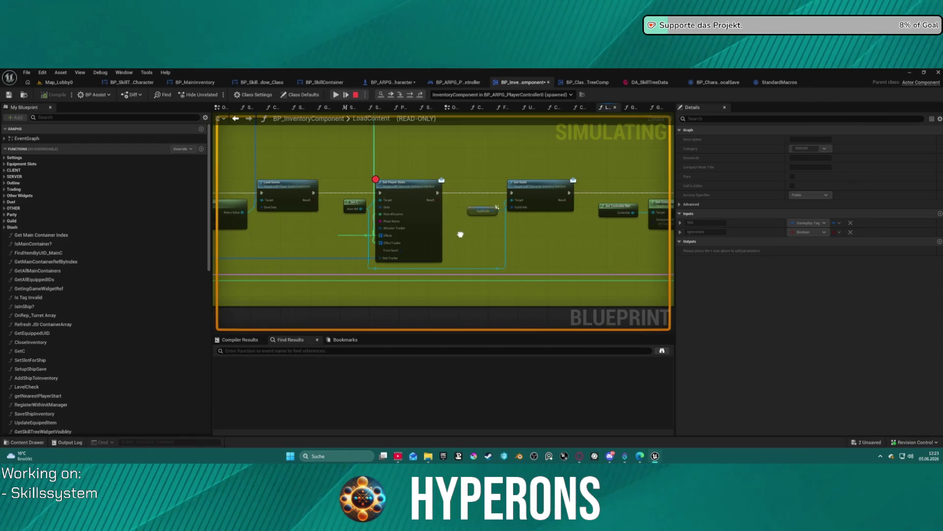
pyautogui.press('F10')
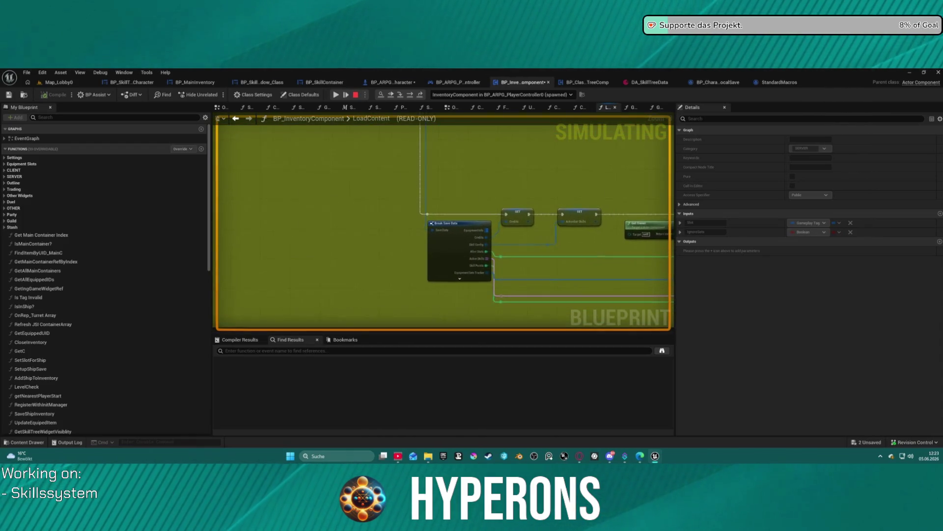
pyautogui.press('F10')
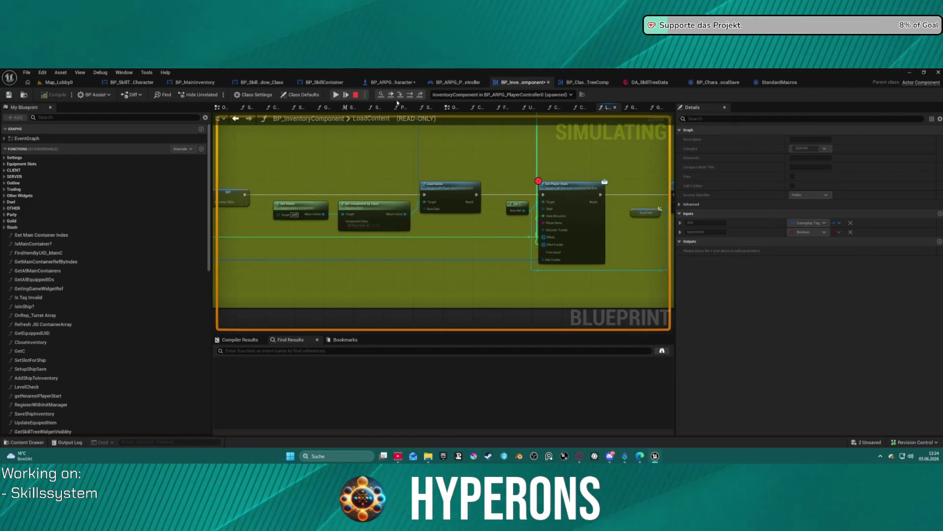
pyautogui.press('F10')
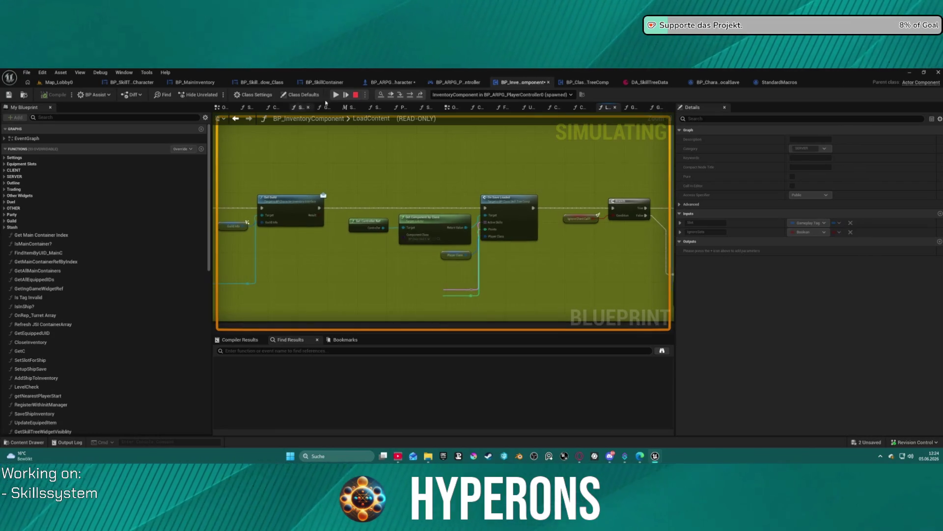
# Step: Resume the paused game and end the play session
pyautogui.press('F8')
pyautogui.press('Escape')
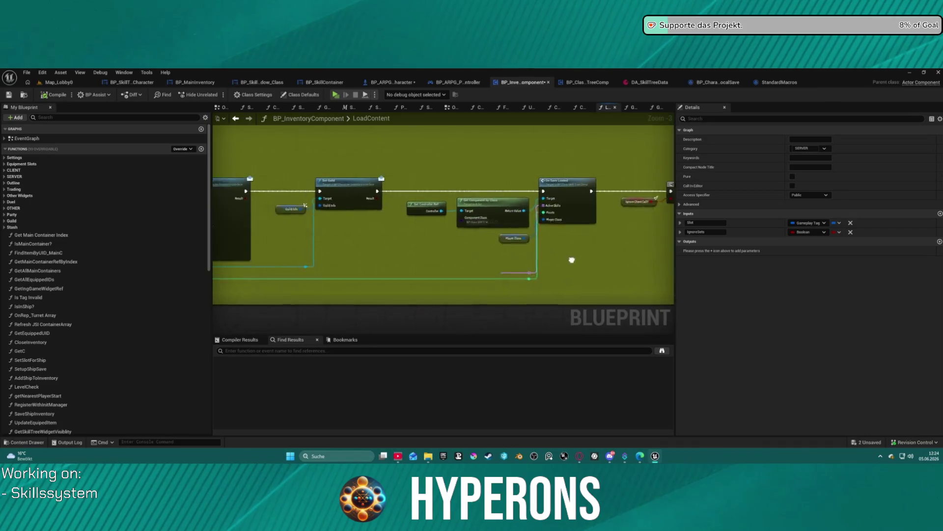
pyautogui.moveTo(399, 240)
pyautogui.mouseDown()
pyautogui.moveTo(341, 232)
pyautogui.moveTo(372, 231)
pyautogui.moveTo(349, 229)
pyautogui.mouseUp()
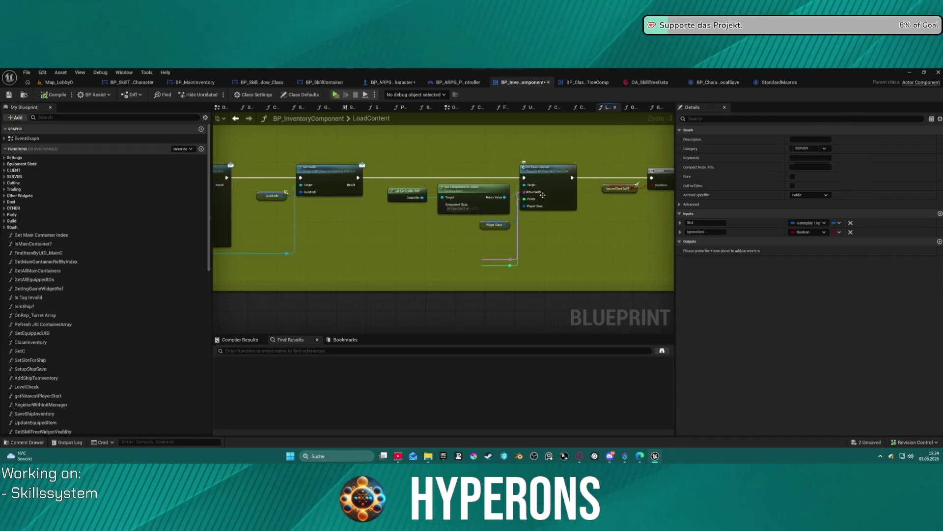
# Step: Breakpoint On Save Loaded and relaunch the standalone preview to Character Selection
pyautogui.rightClick(546, 182)
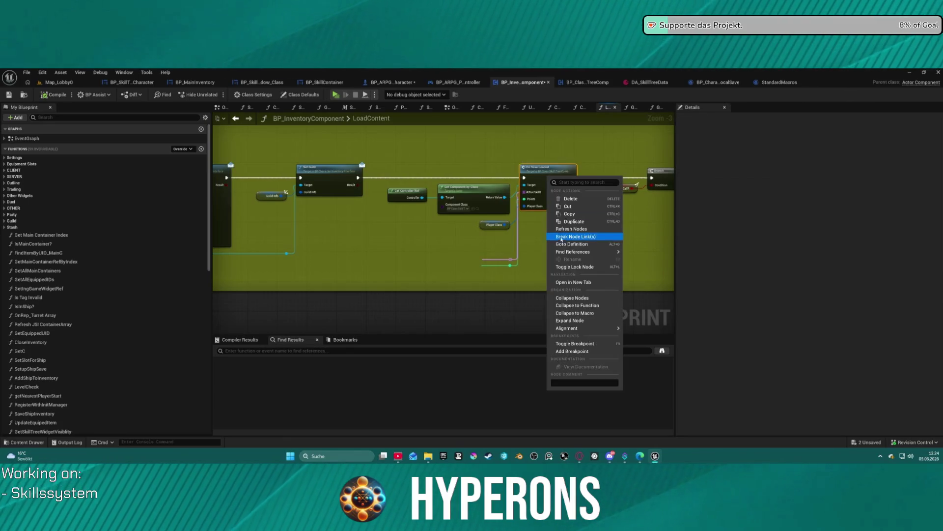
pyautogui.click(572, 351)
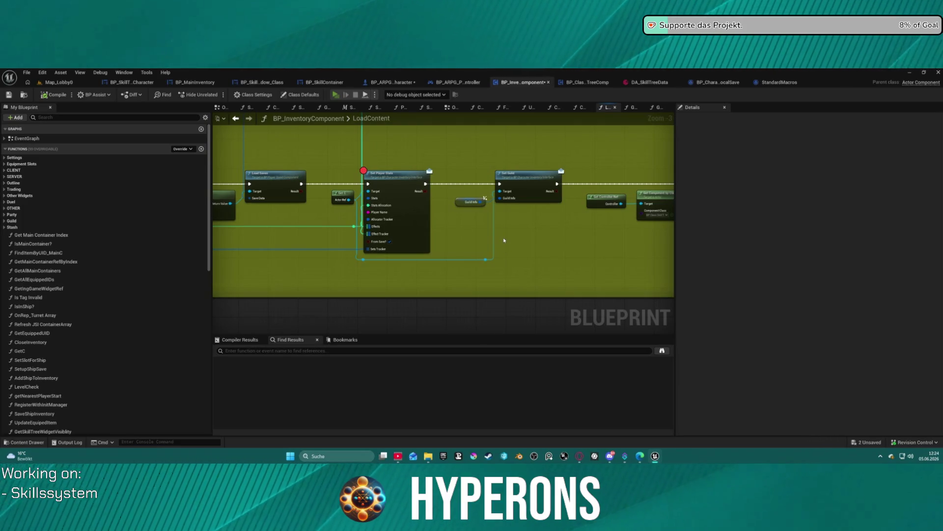
pyautogui.hotkey('alt', 'p')
pyautogui.click(66, 260)
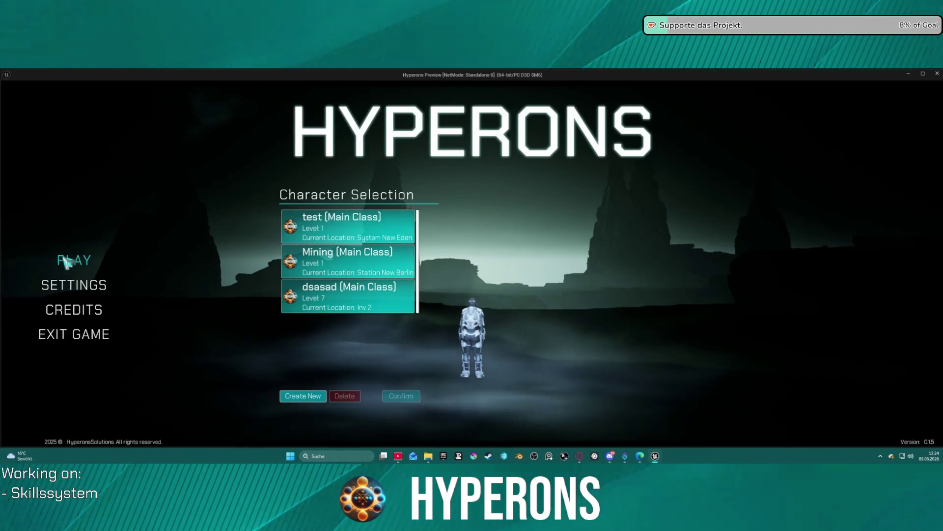
# Step: Select the dsasad character at Inv 2 and start the game
pyautogui.click(356, 298)
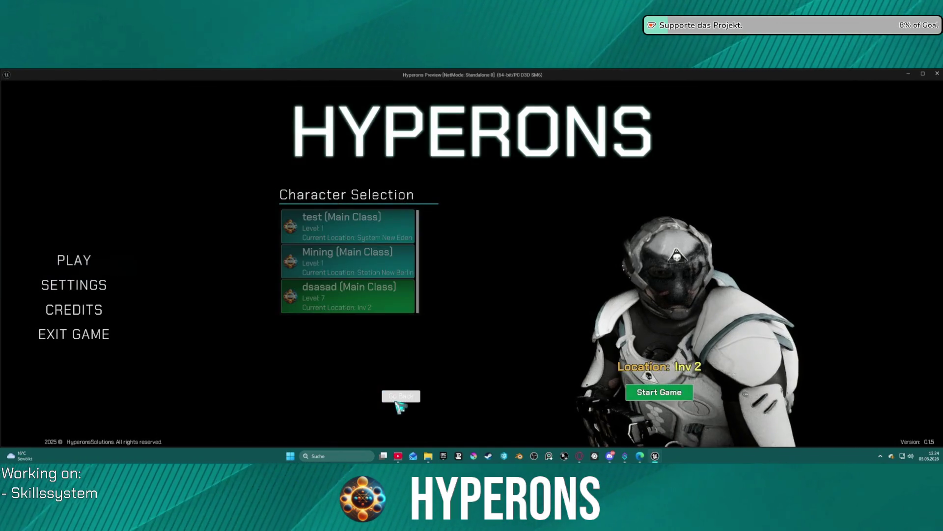
pyautogui.click(415, 397)
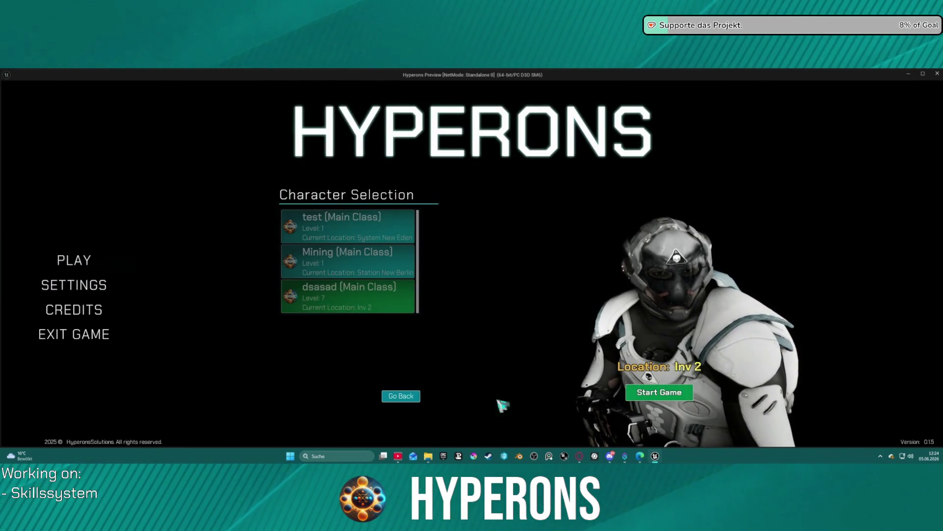
pyautogui.click(678, 391)
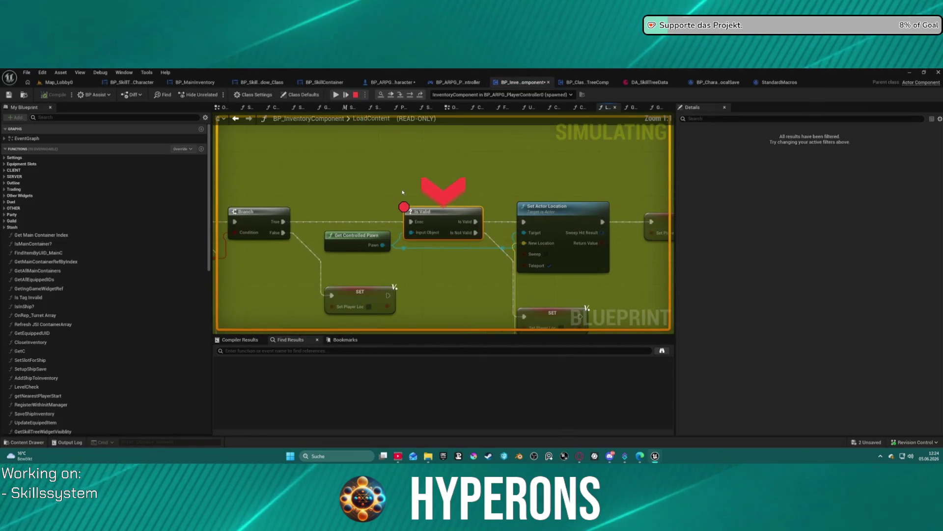
pyautogui.rightClick(427, 222)
pyautogui.click(457, 291)
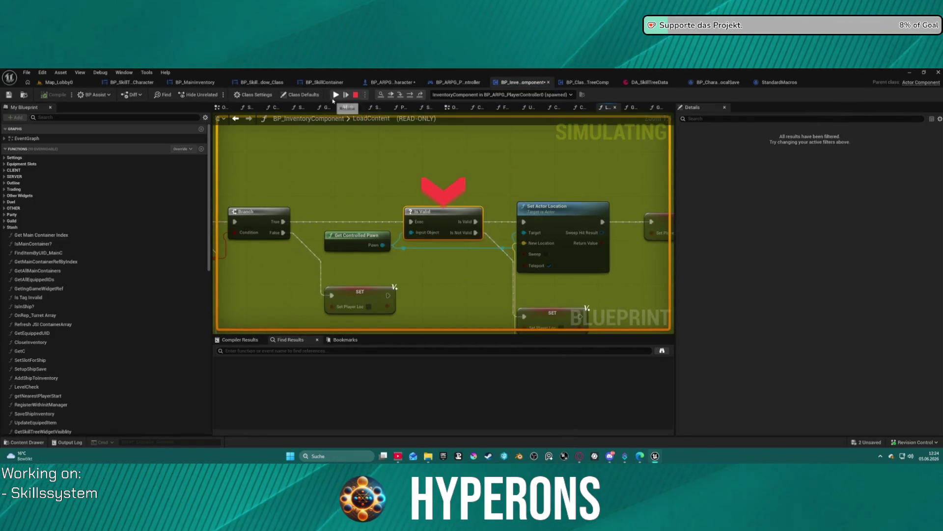
# Step: Resume to the next breakpoint, step past Set Player Stats onto On Save Loaded, and check the controller value
pyautogui.click(335, 94)
pyautogui.click(411, 95)
pyautogui.click(411, 95)
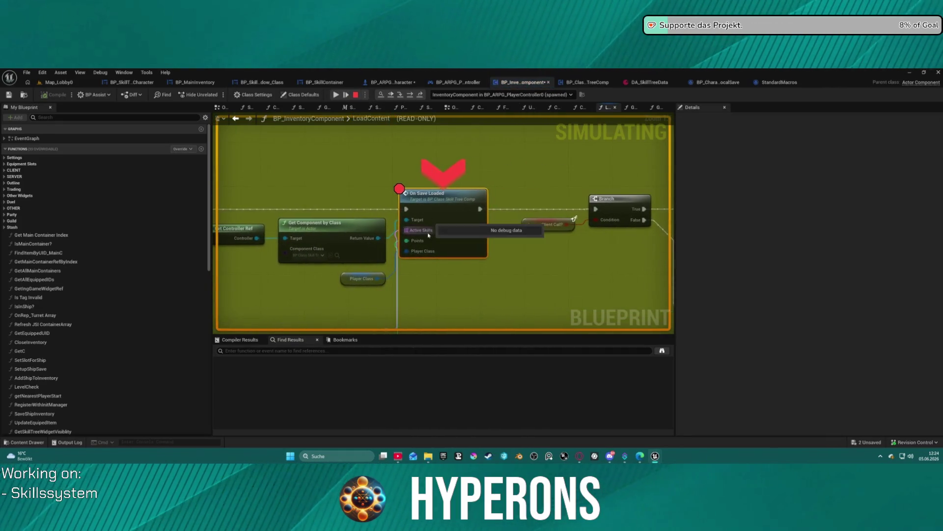
pyautogui.moveTo(364, 239)
pyautogui.moveTo(349, 224)
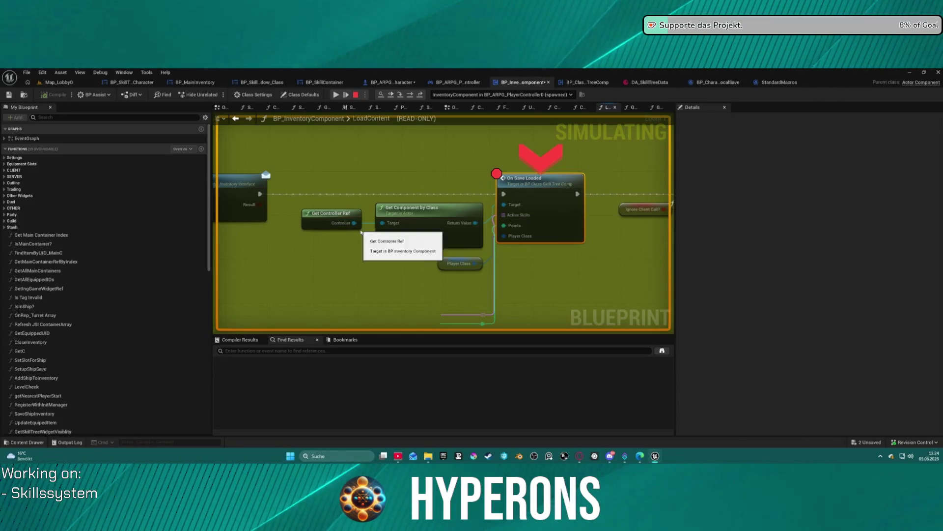
pyautogui.click(365, 231)
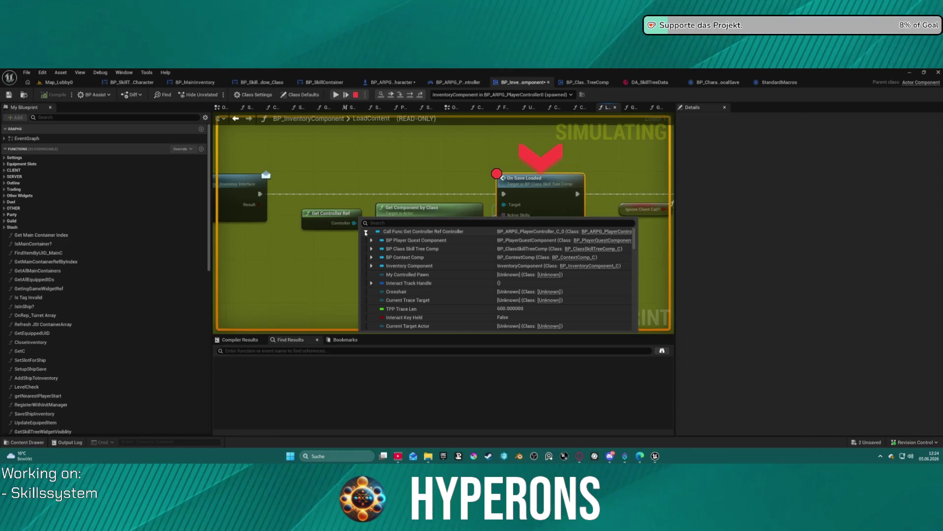
pyautogui.click(365, 231)
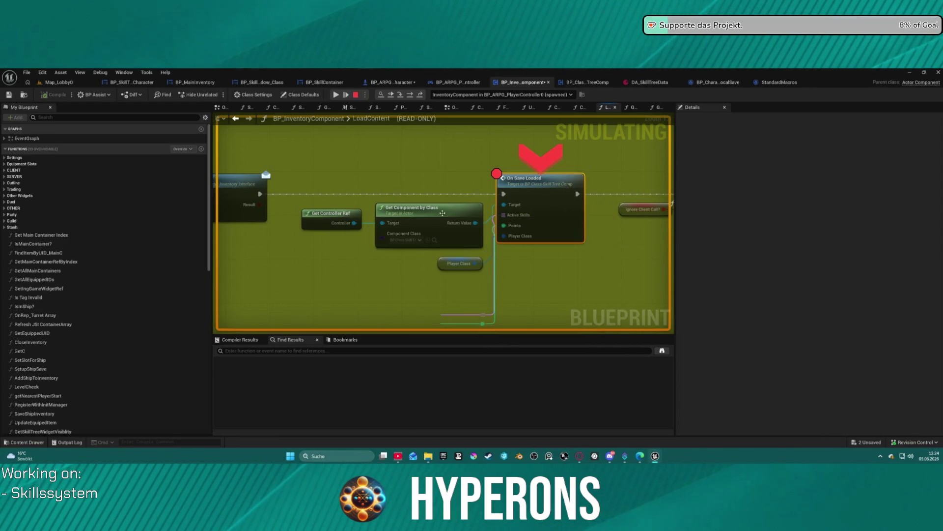
# Step: Inspect the controller debug value (BP_ARPG_PlayerController_C_0) near the Branch node, then stop play
pyautogui.moveTo(486, 222)
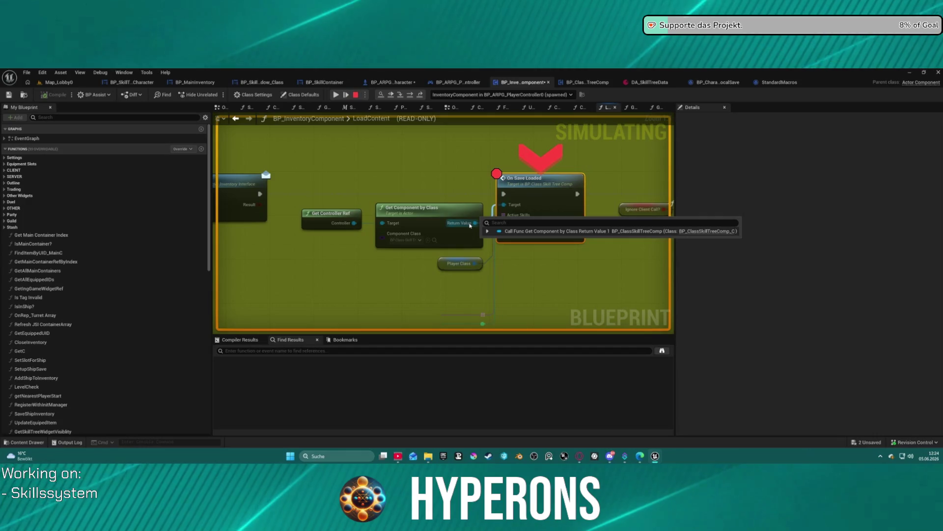
pyautogui.moveTo(614, 256)
pyautogui.mouseDown()
pyautogui.moveTo(475, 247)
pyautogui.moveTo(537, 217)
pyautogui.moveTo(597, 223)
pyautogui.mouseUp()
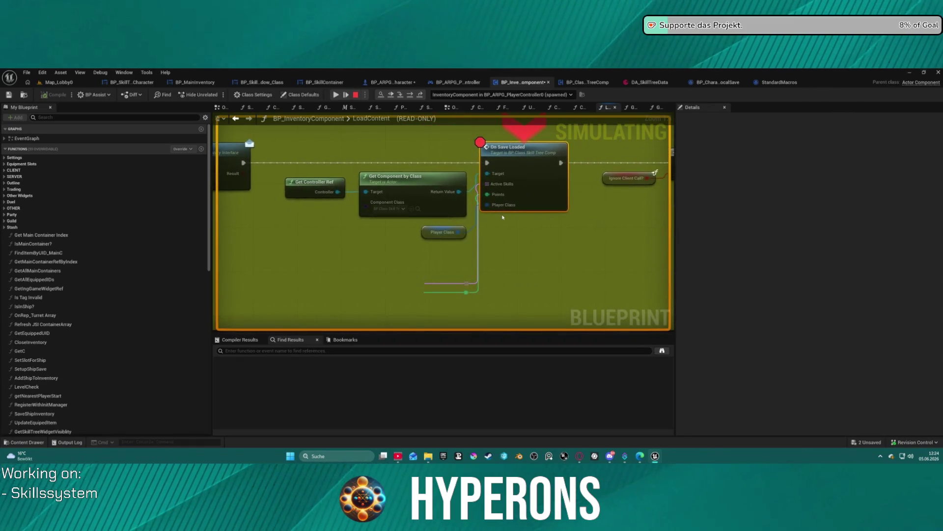
pyautogui.moveTo(455, 191)
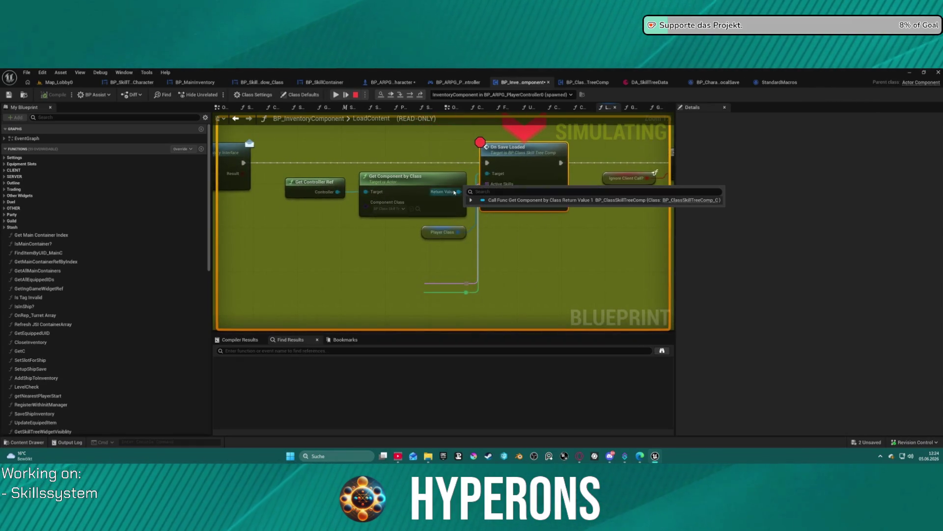
pyautogui.moveTo(307, 192)
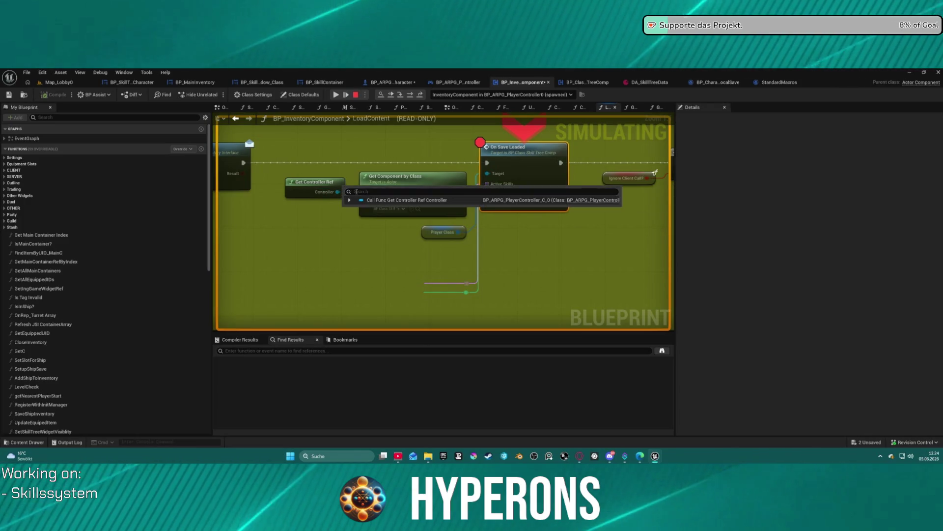
pyautogui.click(349, 200)
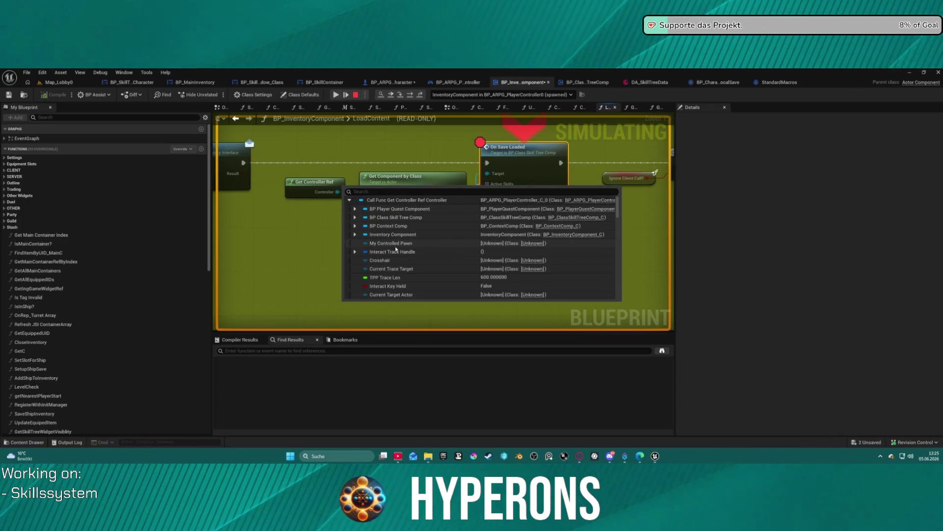
pyautogui.scroll(-5, 396, 249)
pyautogui.scroll(-5, 396, 249)
pyautogui.scroll(-3, 395, 249)
pyautogui.scroll(-6, 395, 250)
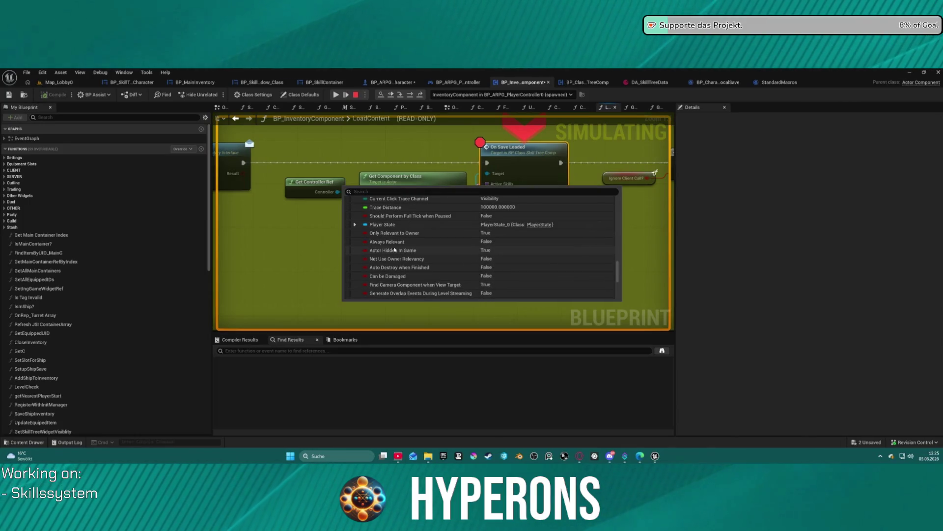
pyautogui.scroll(-5, 394, 250)
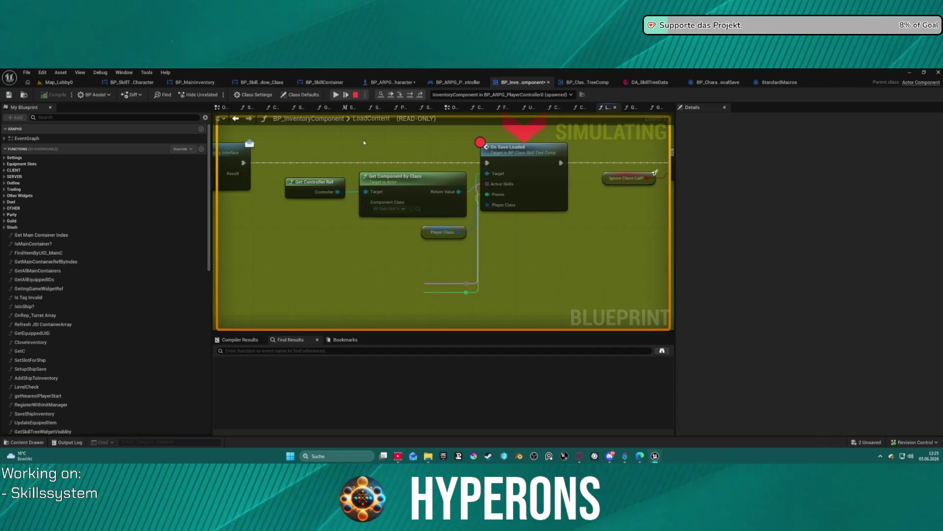
pyautogui.click(359, 95)
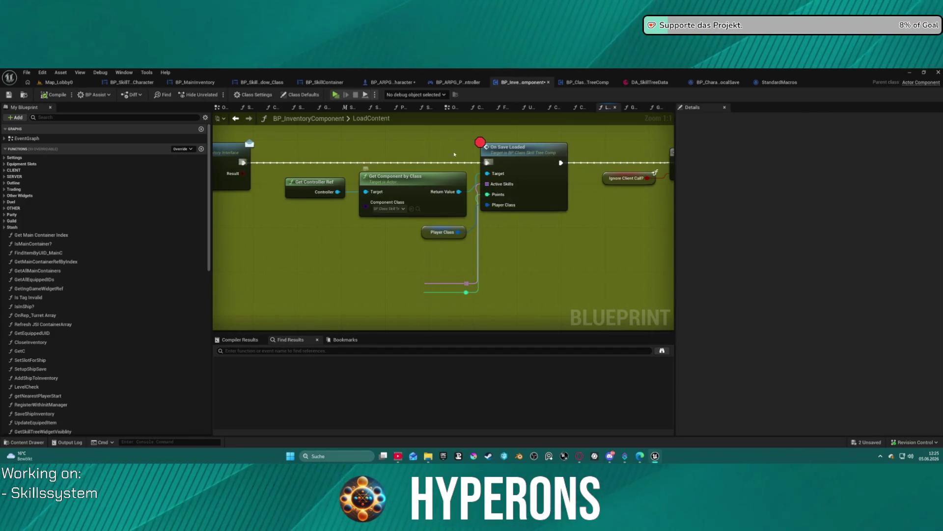
# Step: Move Get Player State further right in LoadContent, then relaunch the preview to character selection
pyautogui.scroll(-4, 526, 228)
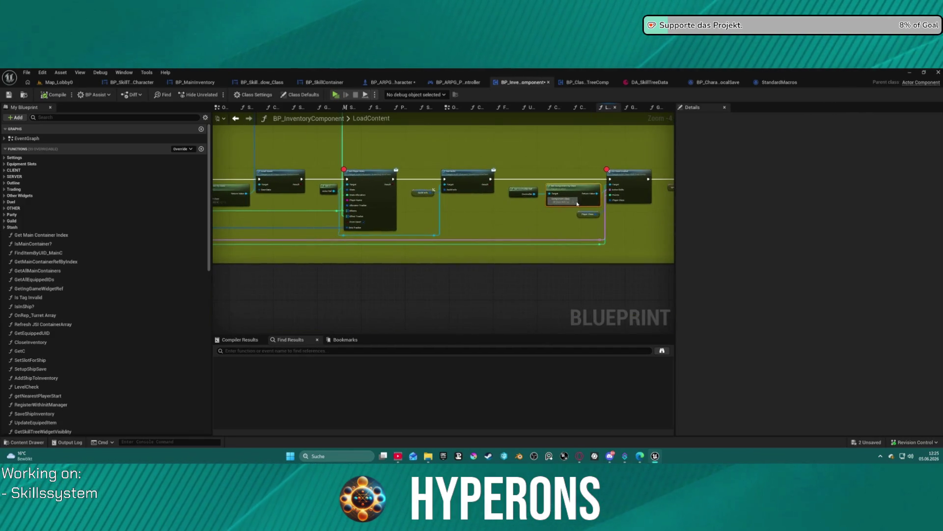
pyautogui.click(302, 183)
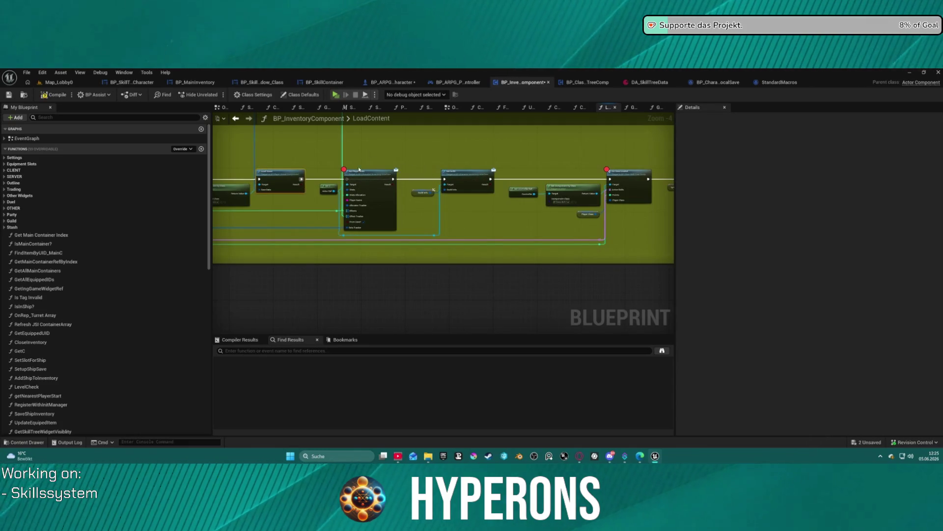
pyautogui.moveTo(370, 180)
pyautogui.mouseDown()
pyautogui.moveTo(427, 211)
pyautogui.moveTo(633, 211)
pyautogui.moveTo(651, 136)
pyautogui.moveTo(623, 121)
pyautogui.moveTo(641, 158)
pyautogui.mouseUp()
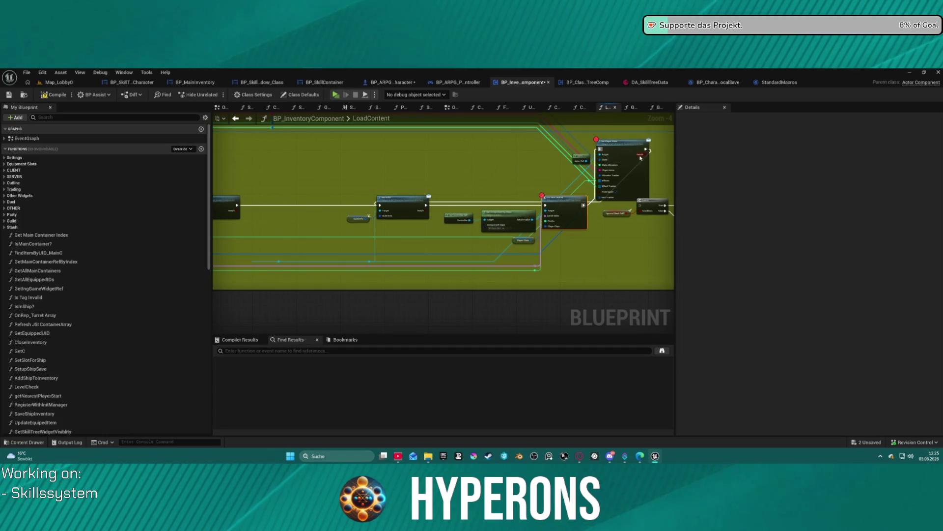
pyautogui.click(639, 149)
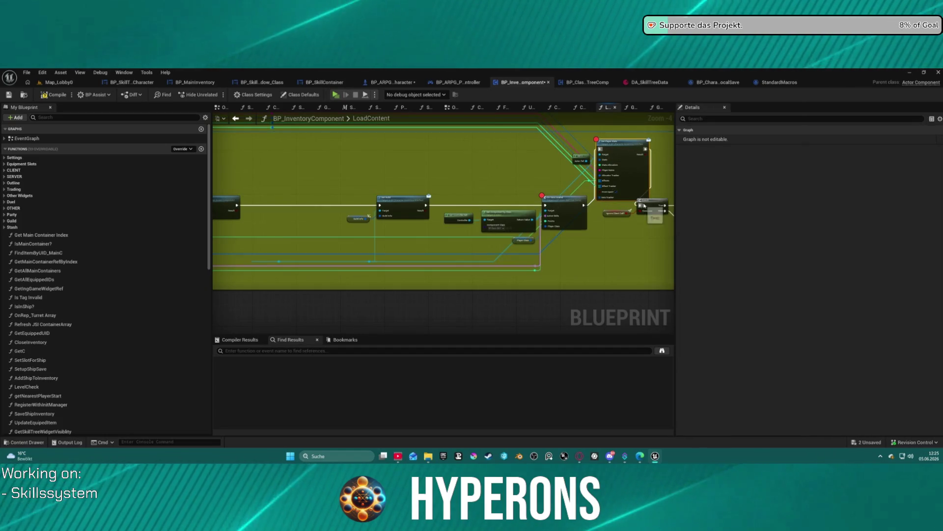
pyautogui.moveTo(634, 148); pyautogui.dragTo(620, 150)
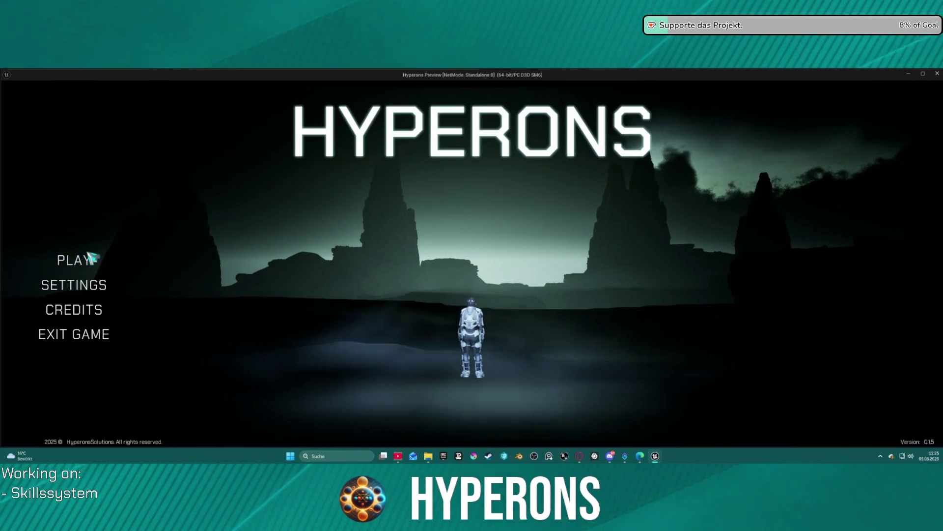
pyautogui.click(74, 258)
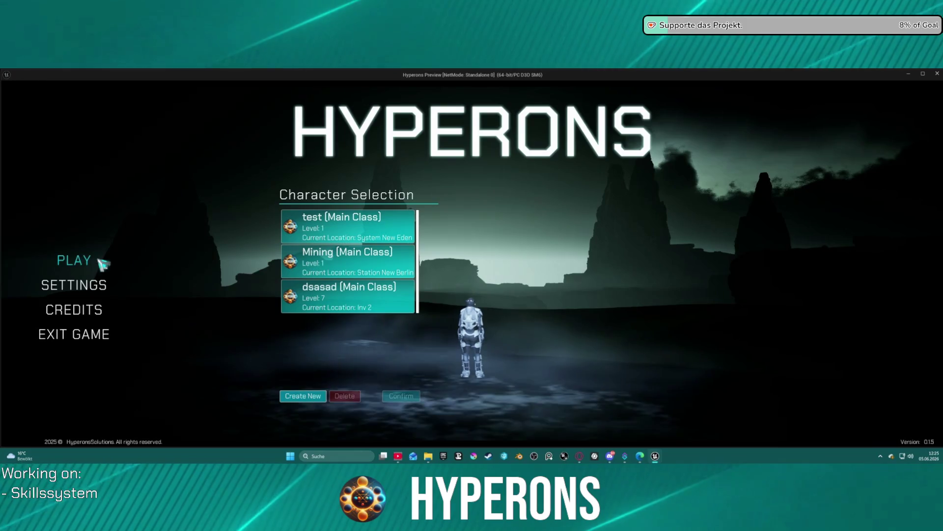
# Step: Start the game with dsasad and remove the On Save Loaded breakpoint
pyautogui.click(376, 308)
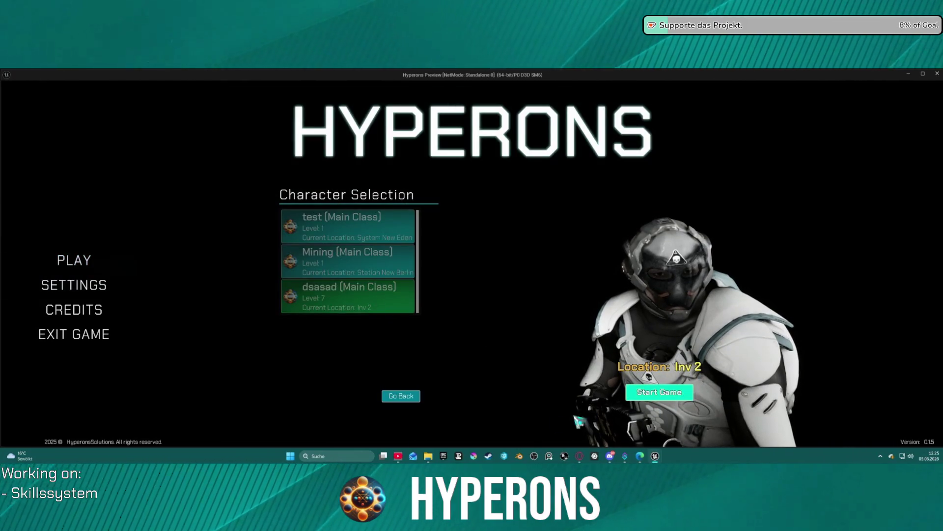
pyautogui.click(663, 391)
pyautogui.rightClick(443, 242)
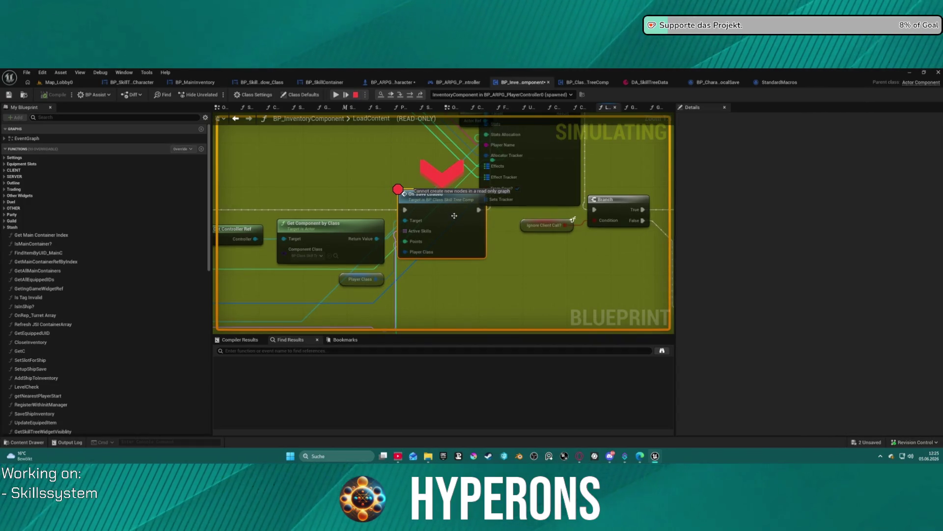
pyautogui.rightClick(433, 214)
pyautogui.click(467, 284)
# Step: Resume to Set Player Stats, step onto the Branch node, select Get C, then stop play
pyautogui.click(337, 95)
pyautogui.moveTo(388, 203)
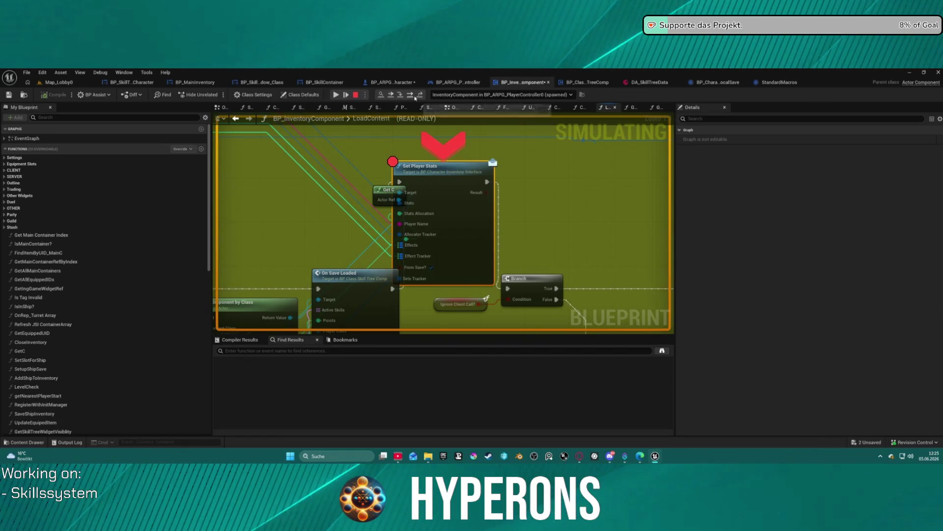
pyautogui.click(394, 96)
pyautogui.moveTo(350, 203)
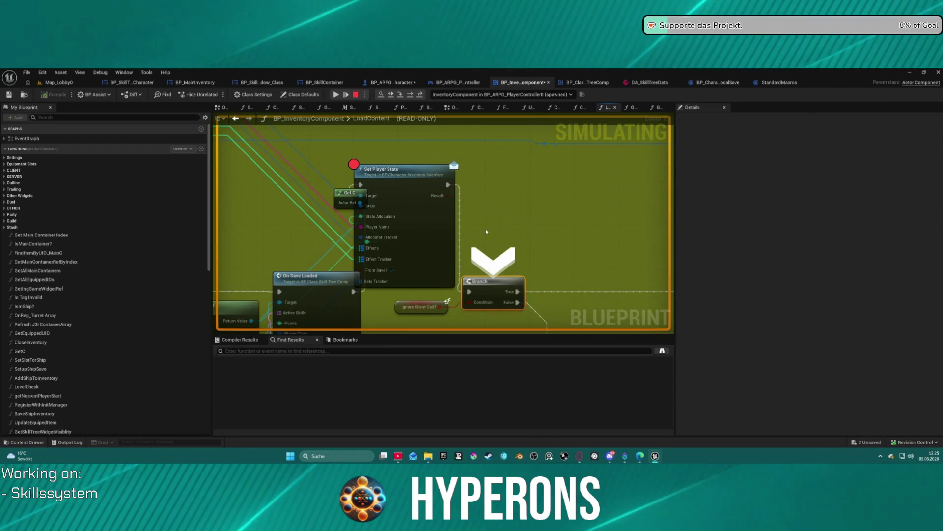
pyautogui.click(341, 192)
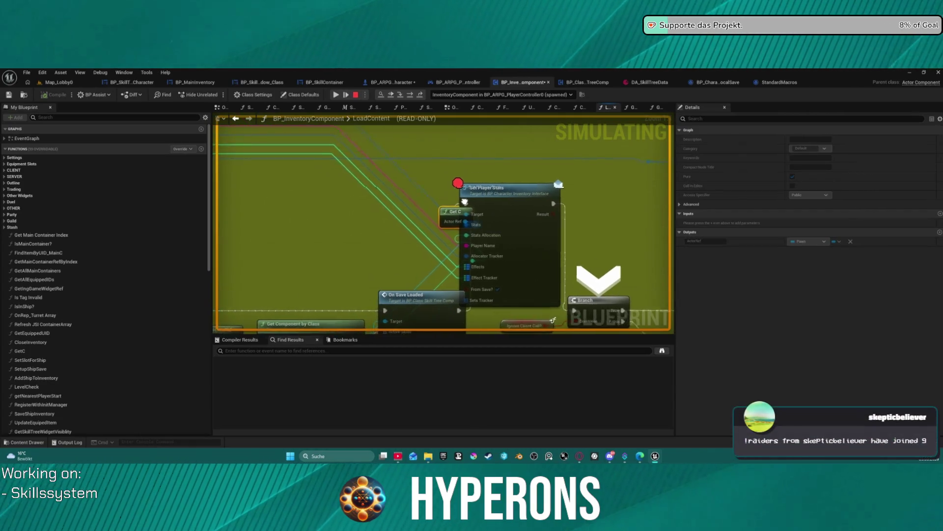
pyautogui.press('Escape')
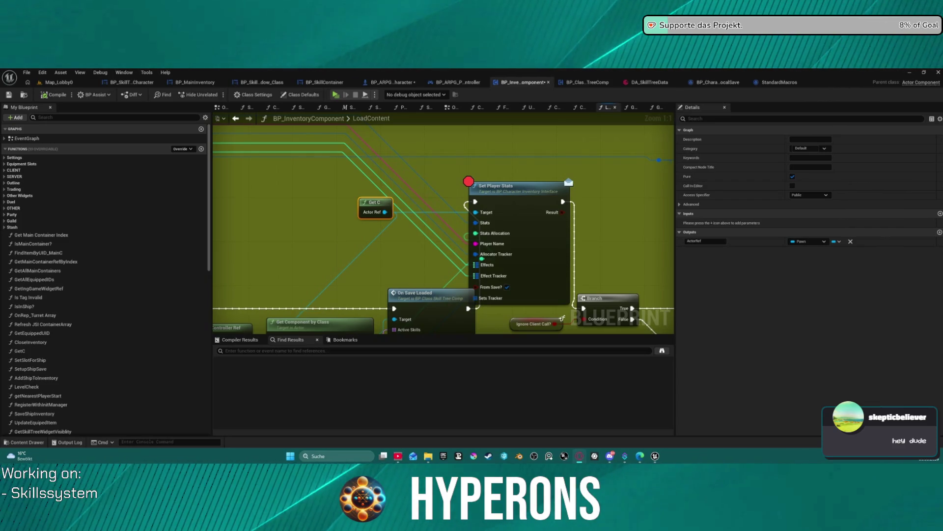
# Step: Undo the move so Set Player Stats sits back in the execution chain after Load Saves
pyautogui.moveTo(305, 269)
pyautogui.mouseDown()
pyautogui.moveTo(340, 235)
pyautogui.moveTo(479, 183)
pyautogui.moveTo(578, 217)
pyautogui.moveTo(565, 179)
pyautogui.mouseUp()
pyautogui.scroll(-4, 547, 189)
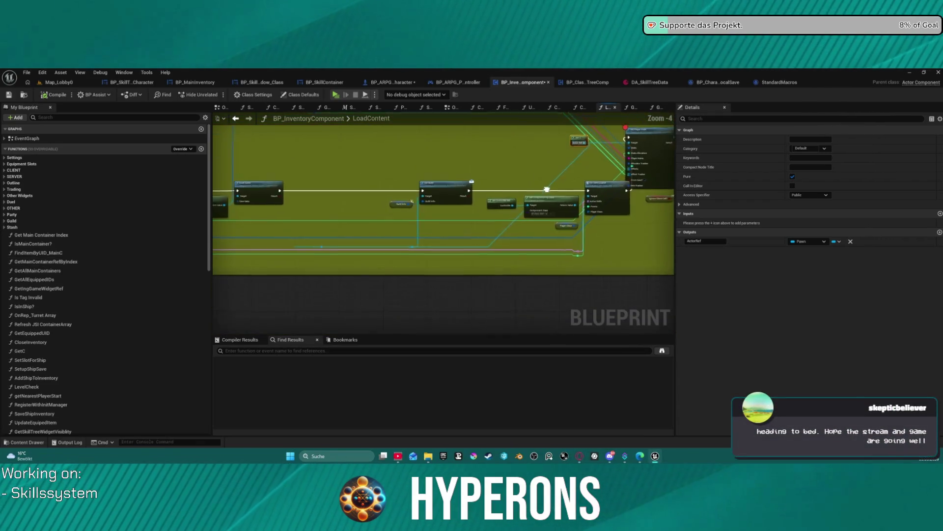
pyautogui.moveTo(450, 188); pyautogui.dragTo(327, 186)
pyautogui.moveTo(389, 219); pyautogui.dragTo(390, 219)
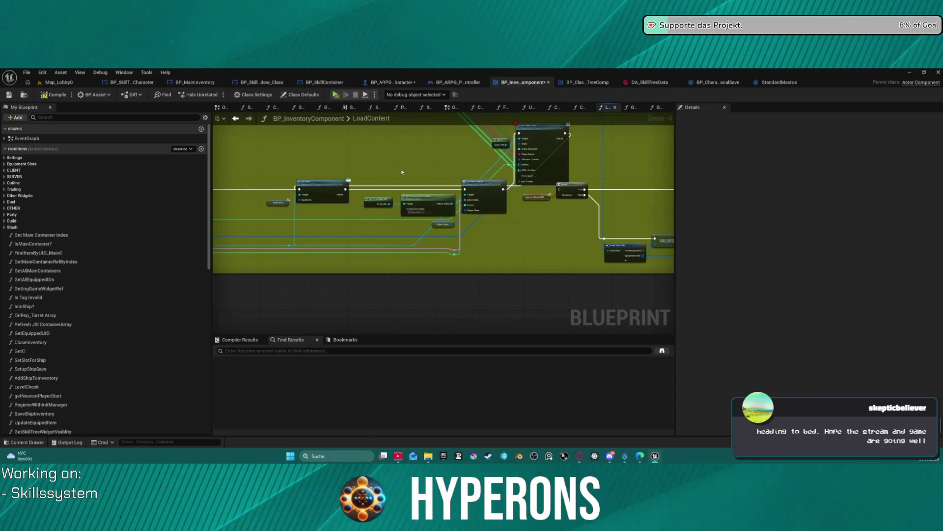
pyautogui.hotkey('ctrl', 'z')
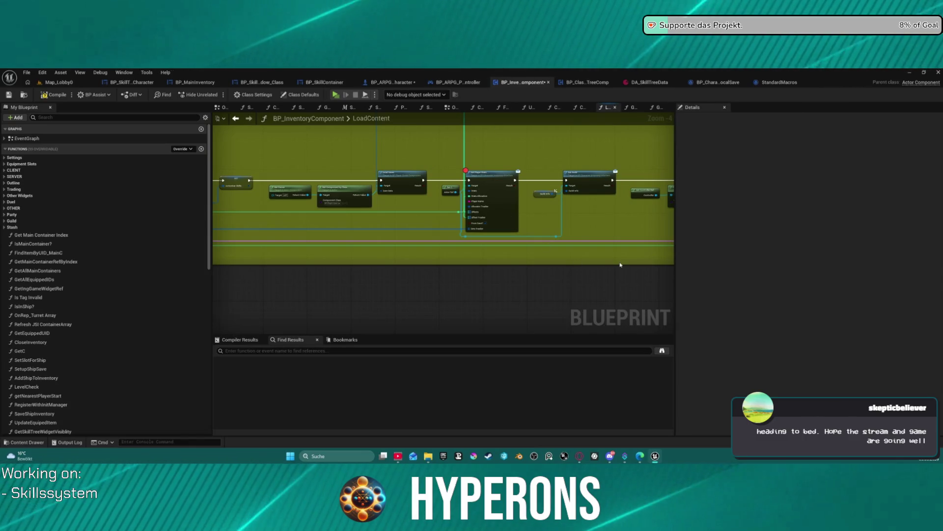
# Step: Move the Get C node up above the execution chain and draw a wire from its Actor Ref
pyautogui.moveTo(275, 165)
pyautogui.mouseDown()
pyautogui.moveTo(535, 224)
pyautogui.moveTo(559, 210)
pyautogui.moveTo(493, 246)
pyautogui.mouseUp()
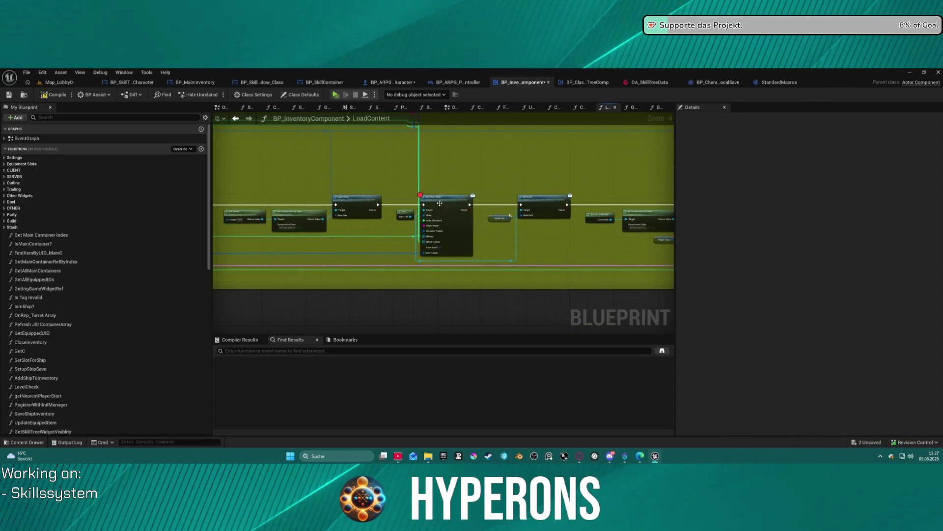
pyautogui.scroll(4, 491, 244)
pyautogui.scroll(-1, 555, 213)
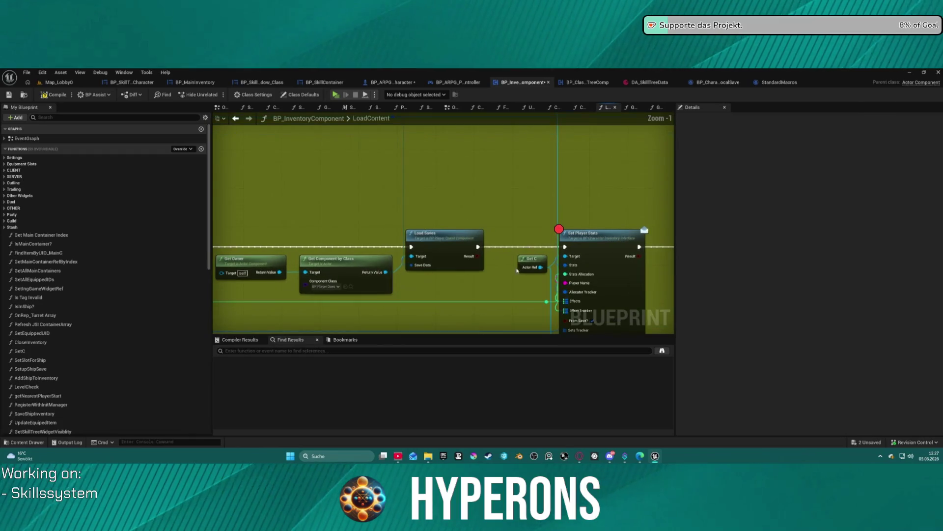
pyautogui.click(535, 255)
pyautogui.click(477, 186)
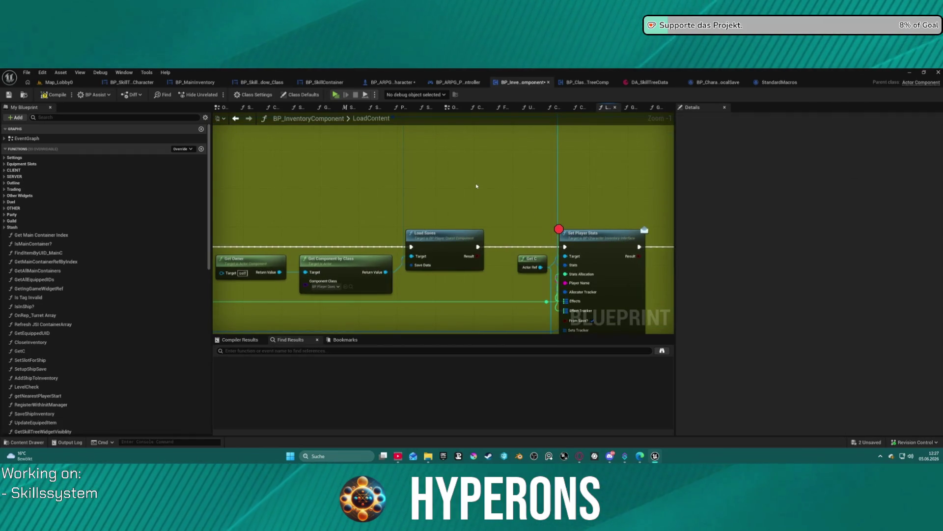
pyautogui.moveTo(532, 261); pyautogui.dragTo(484, 189)
pyautogui.scroll(-2, 597, 215)
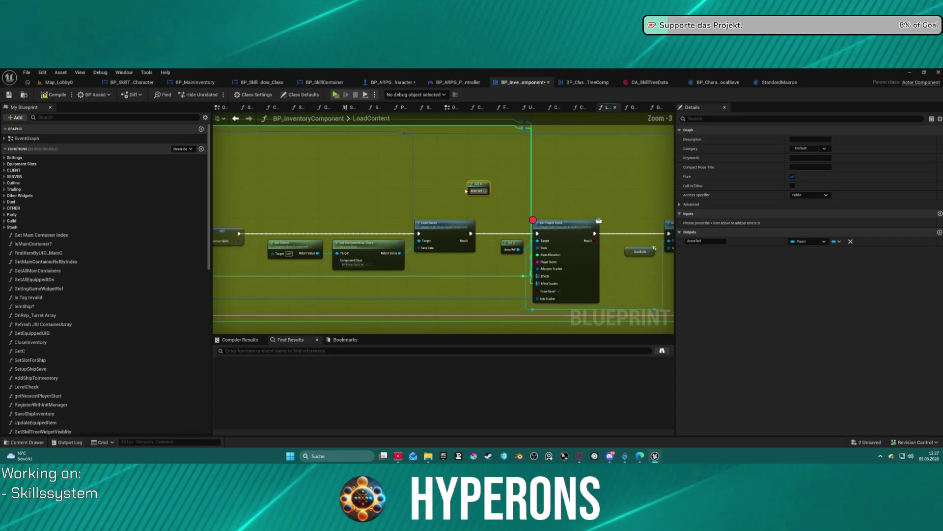
pyautogui.moveTo(550, 163)
pyautogui.mouseDown()
pyautogui.moveTo(344, 184)
pyautogui.moveTo(403, 206)
pyautogui.moveTo(442, 172)
pyautogui.moveTo(365, 156)
pyautogui.mouseUp()
pyautogui.scroll(1, 373, 193)
pyautogui.moveTo(373, 193); pyautogui.dragTo(530, 176)
pyautogui.moveTo(391, 183); pyautogui.dragTo(456, 181)
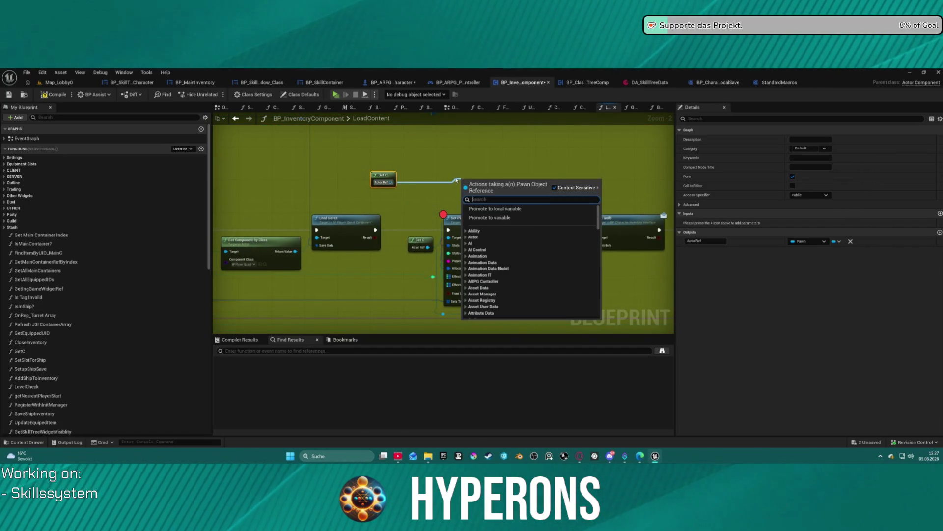
# Step: Try an Is Valid check on Get C in LoadContent, then reconnect Load Saves directly to Set Player Stats
pyautogui.write('valid')
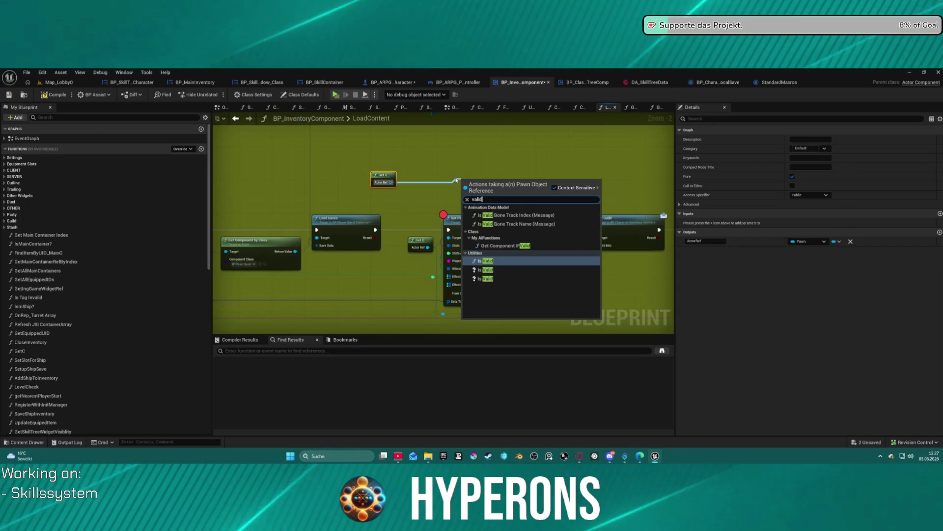
pyautogui.press('Down')
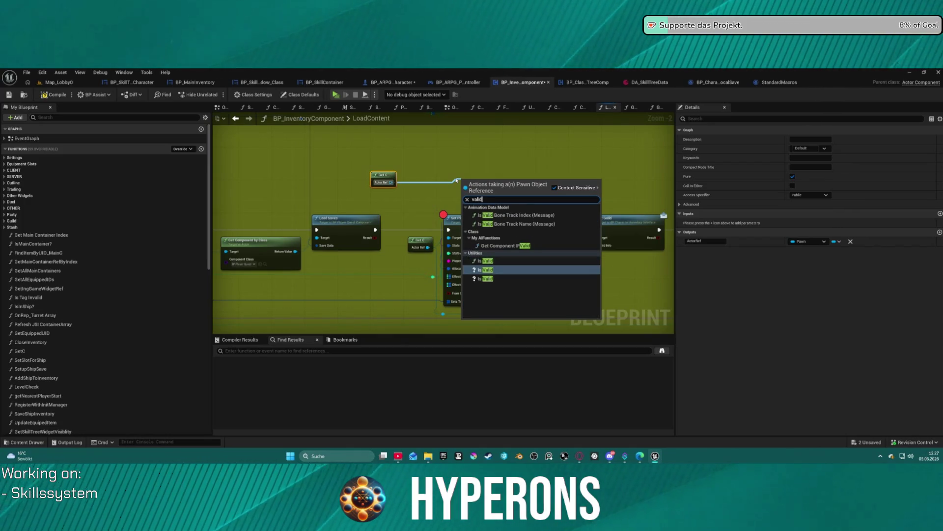
pyautogui.press('Return')
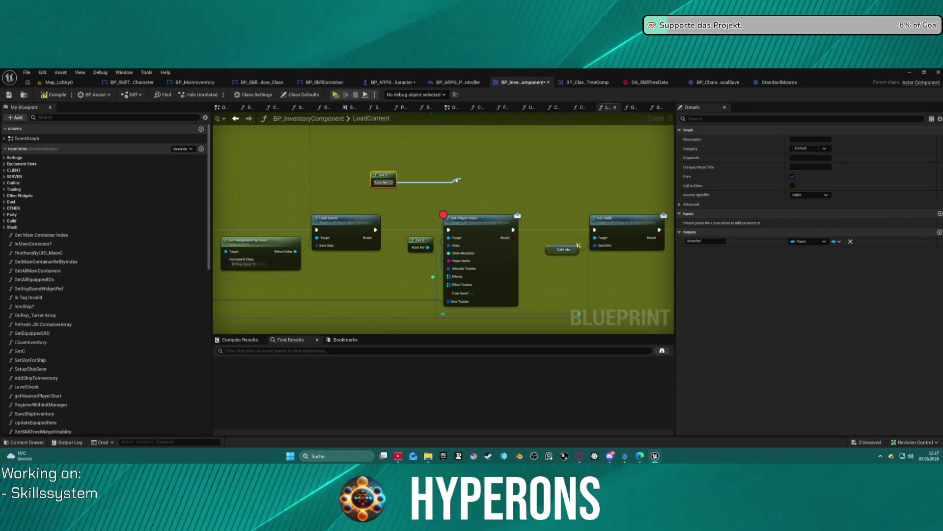
pyautogui.moveTo(375, 230)
pyautogui.mouseDown()
pyautogui.moveTo(462, 187)
pyautogui.moveTo(542, 196)
pyautogui.mouseUp()
pyautogui.write('delay')
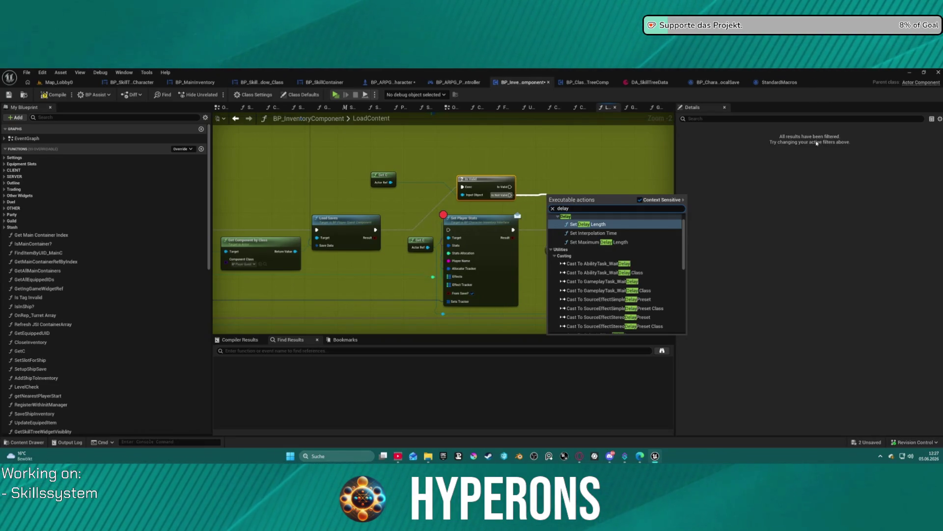
pyautogui.scroll(1, 639, 295)
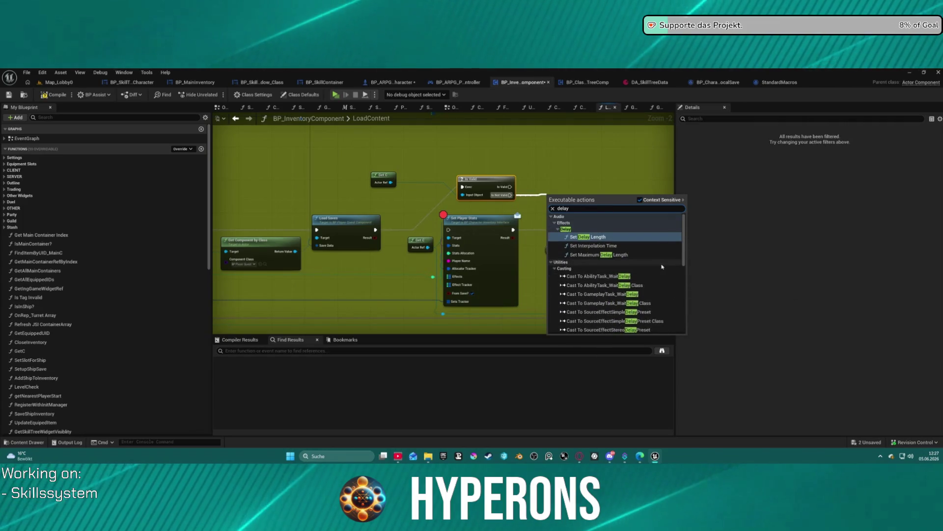
pyautogui.scroll(2, 475, 177)
pyautogui.click(384, 145)
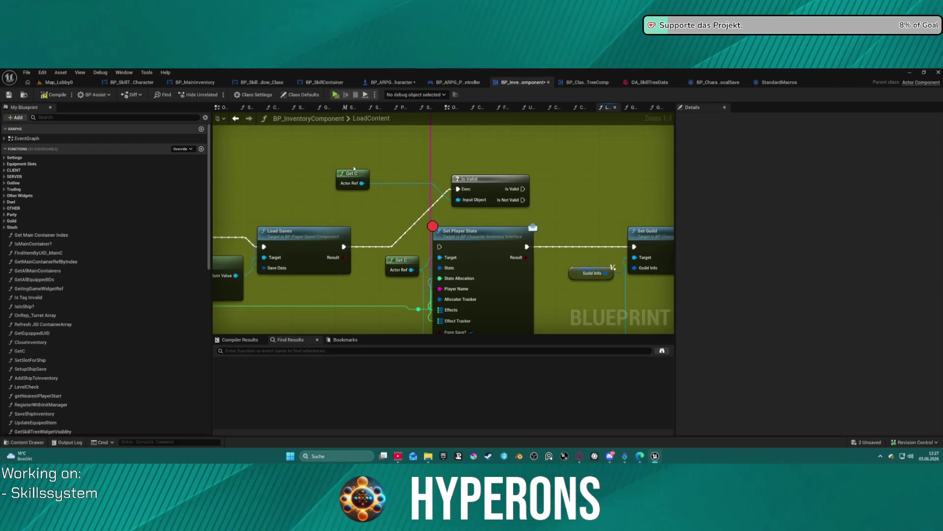
pyautogui.moveTo(355, 243)
pyautogui.mouseDown()
pyautogui.moveTo(435, 260)
pyautogui.moveTo(440, 246)
pyautogui.mouseUp()
# Step: Remove the Get C and Is Valid nodes from the LoadContent graph
pyautogui.moveTo(352, 154); pyautogui.dragTo(601, 214)
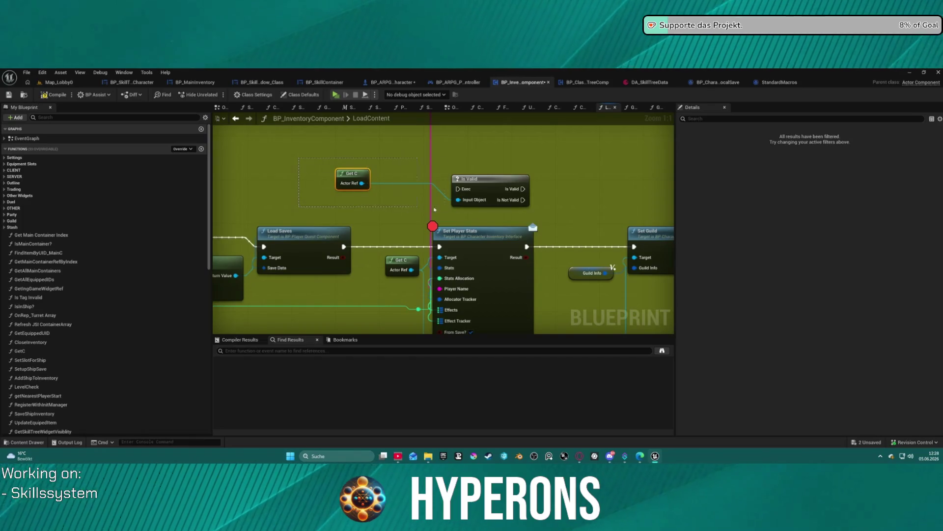
pyautogui.press('Delete')
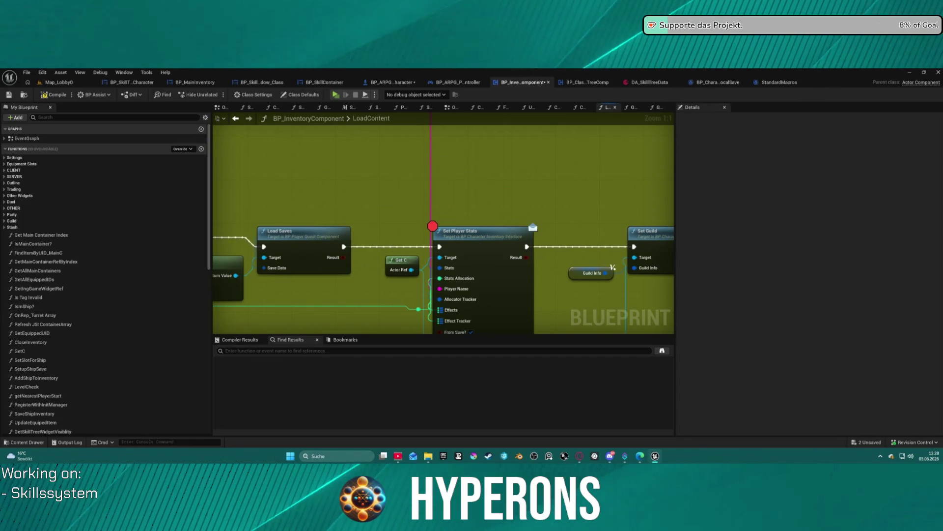
pyautogui.scroll(-12, 490, 193)
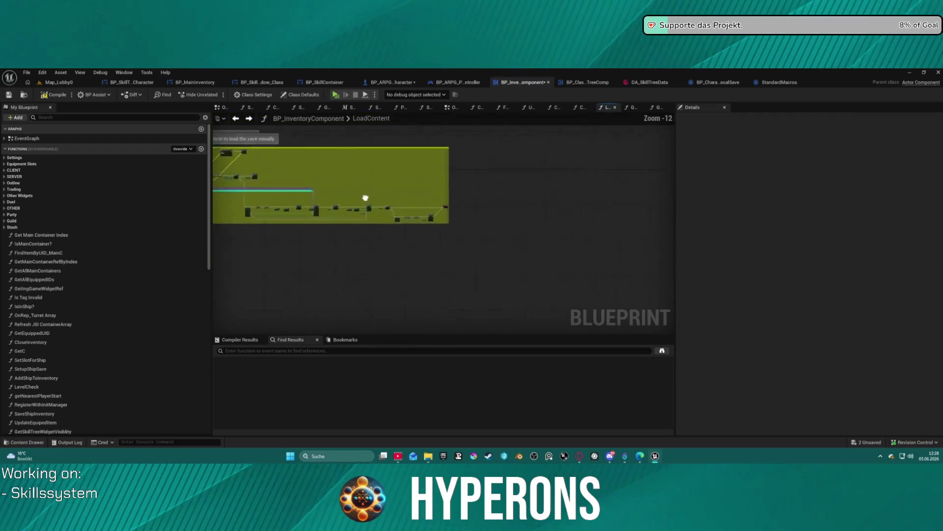
pyautogui.click(236, 119)
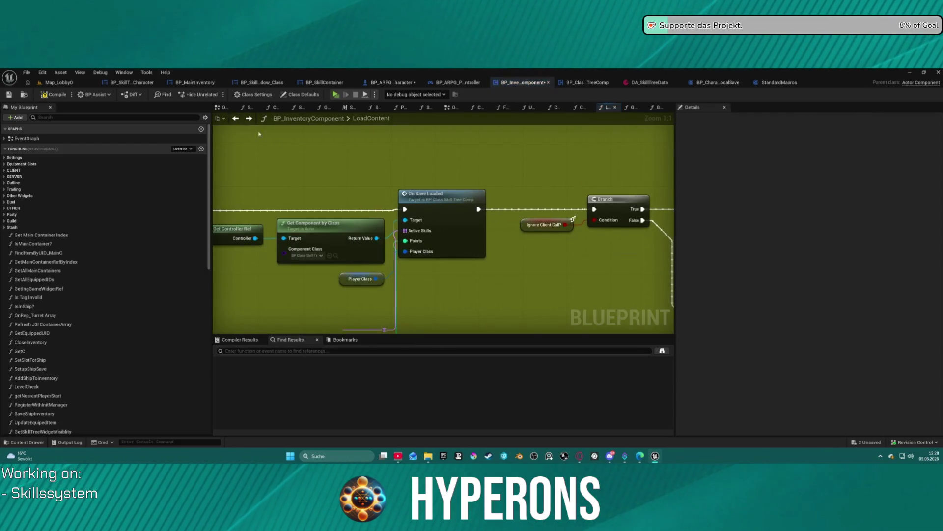
pyautogui.scroll(-10, 360, 175)
pyautogui.scroll(7, 360, 175)
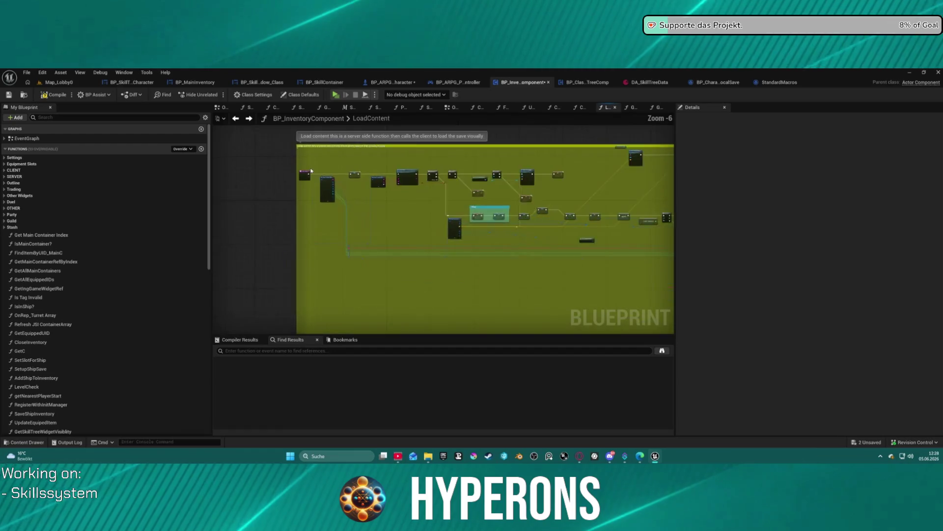
pyautogui.moveTo(314, 147)
pyautogui.mouseDown()
pyautogui.moveTo(392, 236)
pyautogui.moveTo(455, 247)
pyautogui.mouseUp()
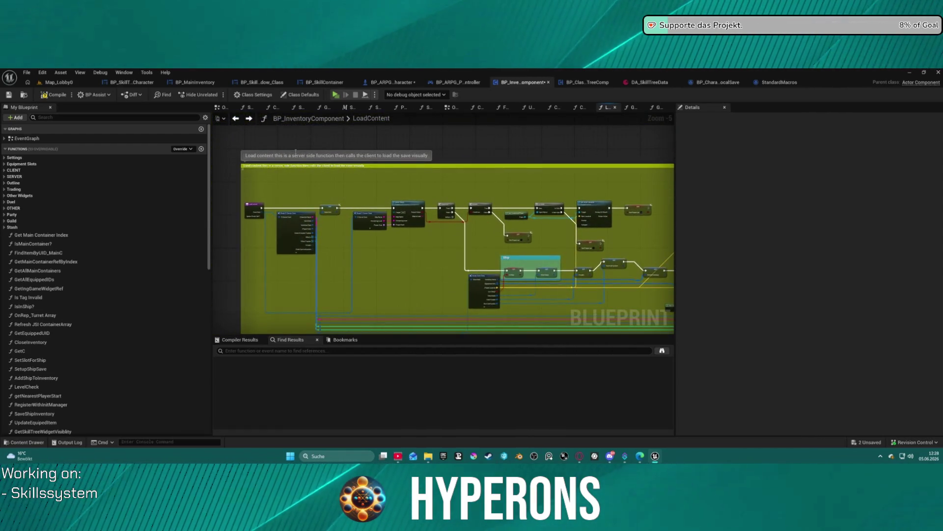
pyautogui.click(237, 119)
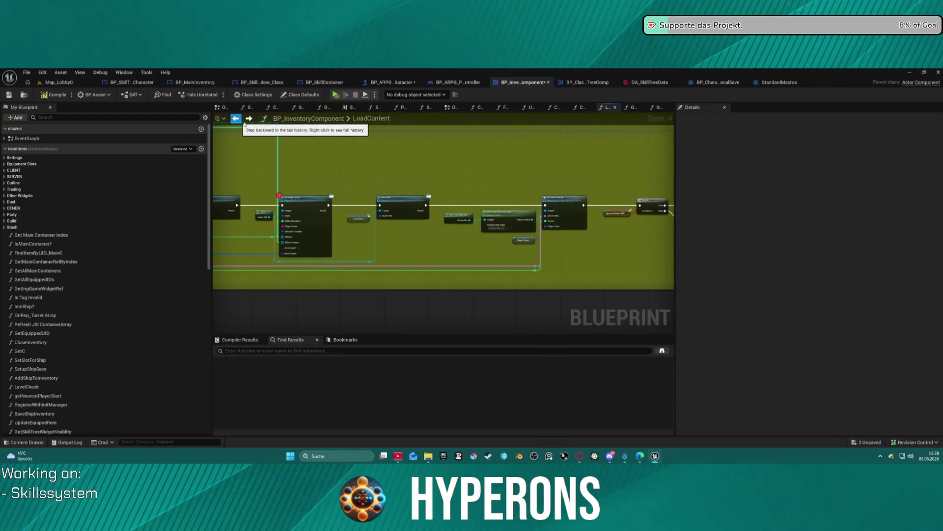
# Step: In OTHER EVENTS, shift LOAD GAME right and paste Get C and Is Valid beside LoadGame
pyautogui.click(451, 107)
pyautogui.scroll(-7, 447, 198)
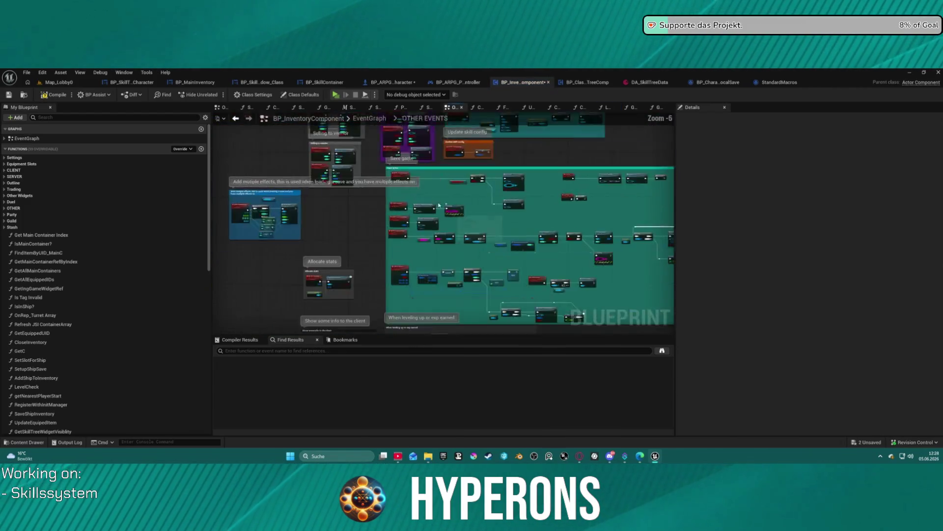
pyautogui.scroll(8, 427, 182)
pyautogui.moveTo(428, 208); pyautogui.dragTo(574, 209)
pyautogui.hotkey('ctrl', 'v')
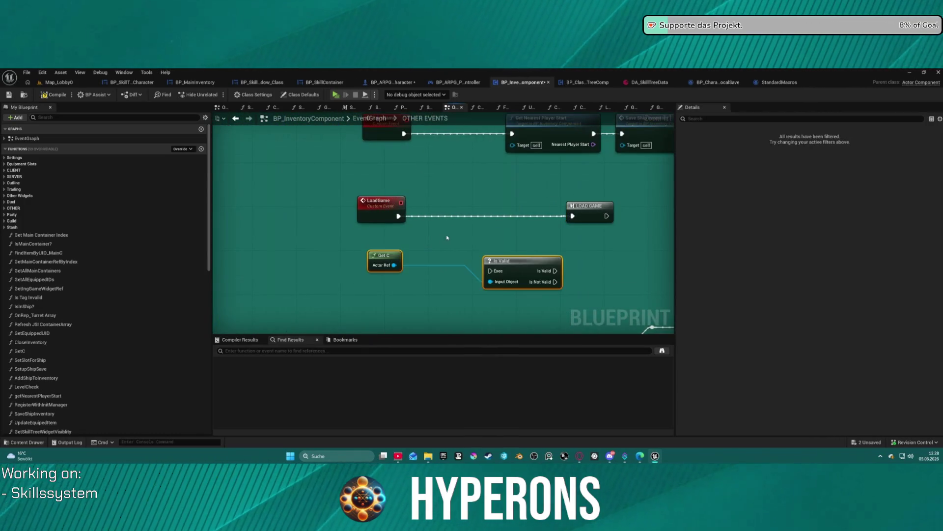
pyautogui.moveTo(350, 252); pyautogui.dragTo(363, 229)
pyautogui.moveTo(232, 203)
pyautogui.mouseDown()
pyautogui.moveTo(287, 208)
pyautogui.moveTo(251, 196)
pyautogui.moveTo(344, 233)
pyautogui.mouseUp()
# Step: Wire LoadGame→Is Valid→LOAD GAME, loop Is Not Valid through a 0.2 s Delay, and compile
pyautogui.moveTo(408, 234)
pyautogui.mouseDown()
pyautogui.moveTo(406, 202)
pyautogui.moveTo(416, 202)
pyautogui.mouseUp()
pyautogui.moveTo(359, 224); pyautogui.dragTo(326, 185)
pyautogui.moveTo(376, 206)
pyautogui.mouseDown()
pyautogui.moveTo(411, 228)
pyautogui.moveTo(397, 233)
pyautogui.mouseUp()
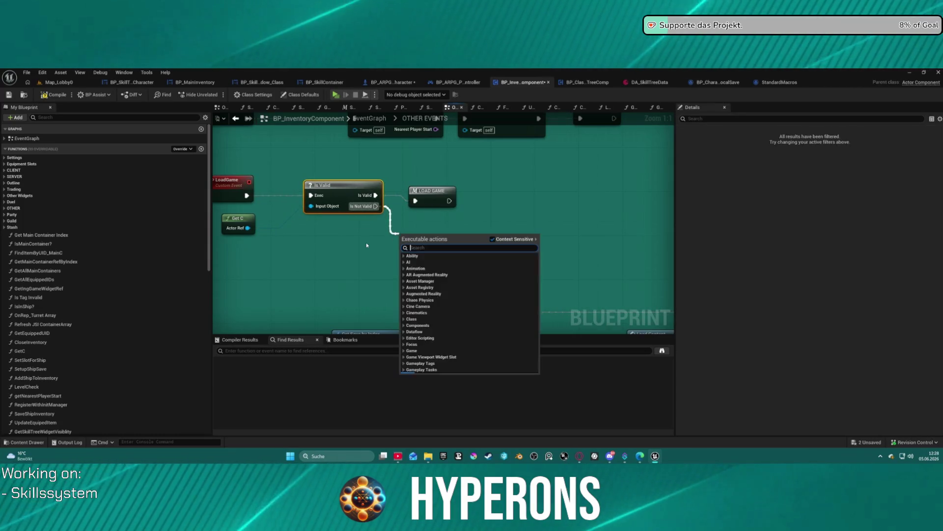
pyautogui.write('delay')
pyautogui.press('Return')
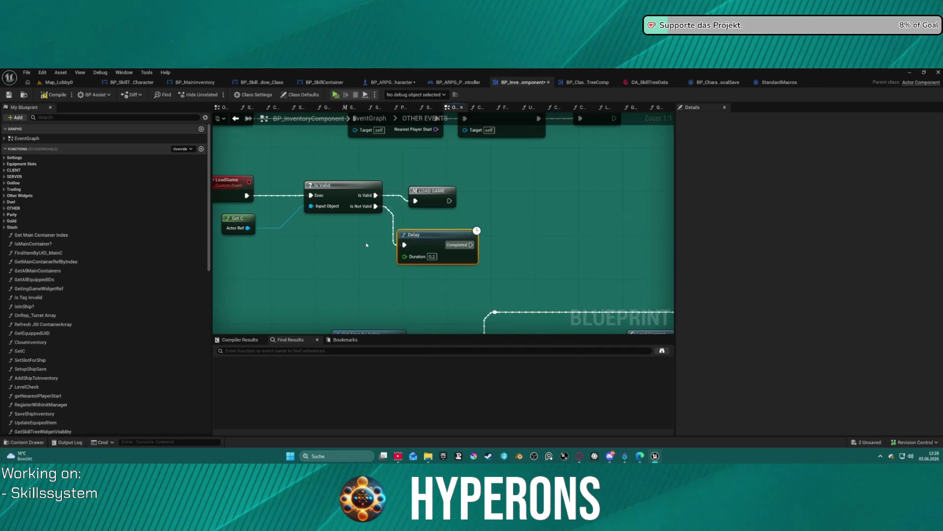
pyautogui.moveTo(472, 244)
pyautogui.mouseDown()
pyautogui.moveTo(480, 238)
pyautogui.moveTo(446, 202)
pyautogui.moveTo(365, 188)
pyautogui.mouseUp()
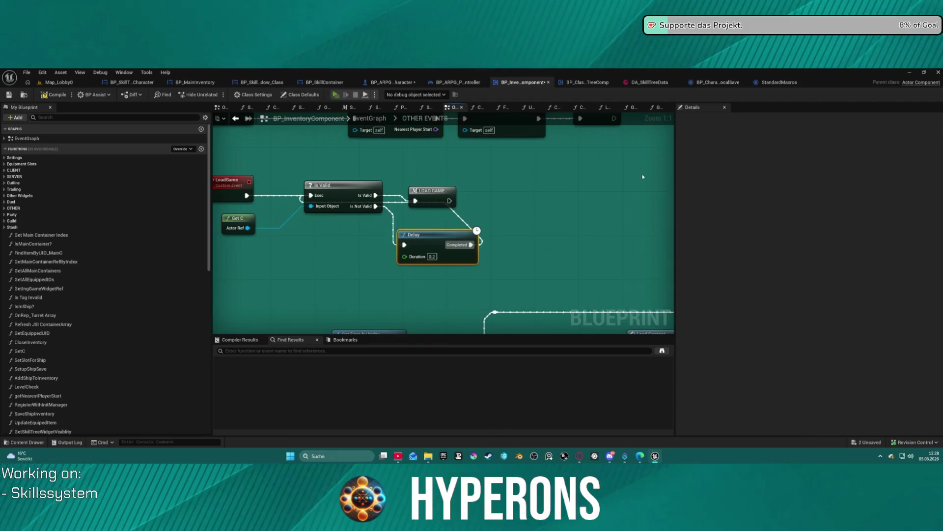
pyautogui.press('F7')
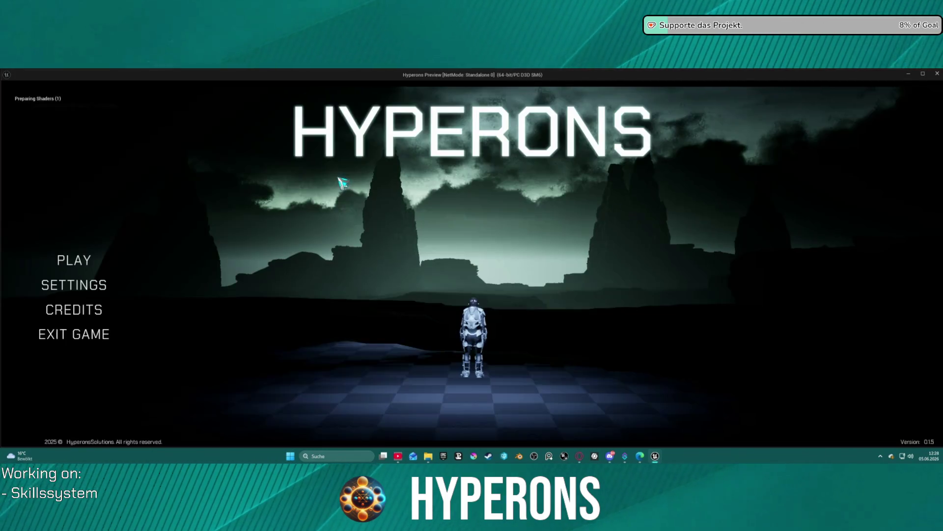
# Step: Start the game as dsasad (Inv 2), inspect pin values at the breakpoint, resume, then stop
pyautogui.click(78, 260)
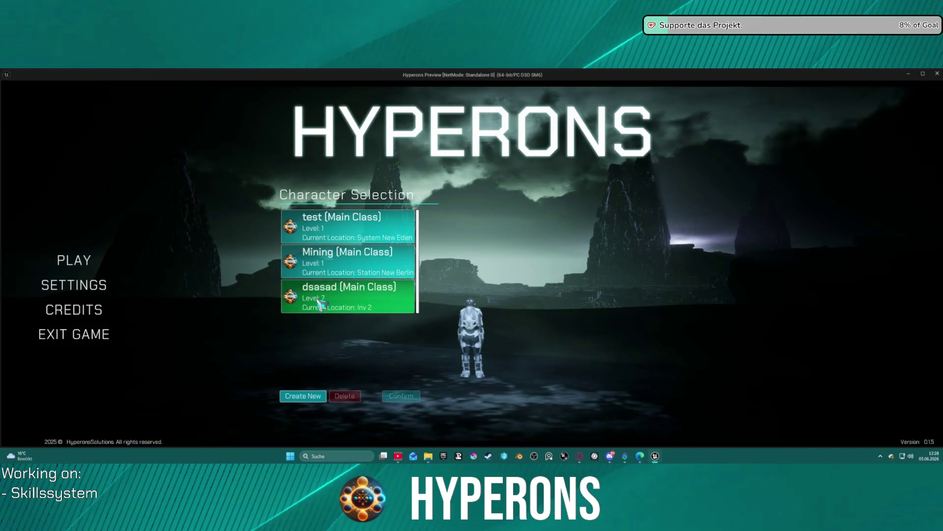
pyautogui.click(321, 303)
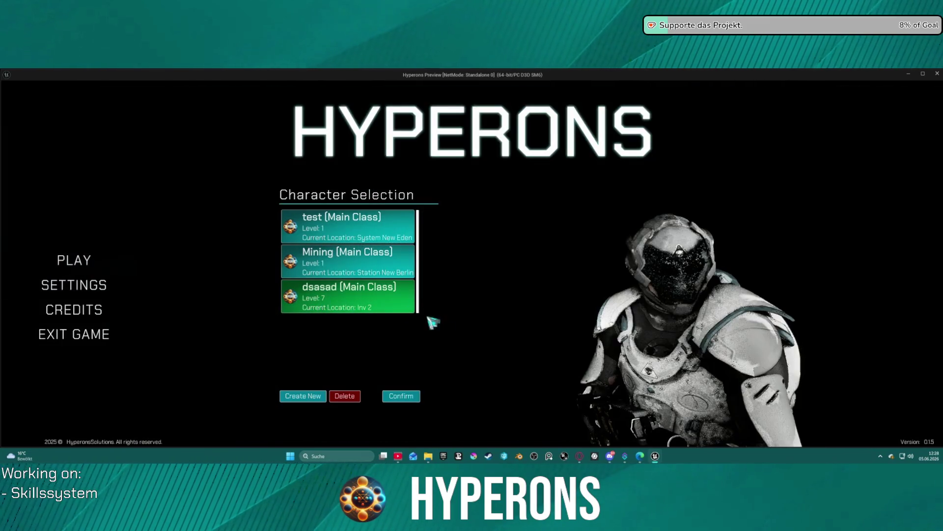
pyautogui.click(404, 397)
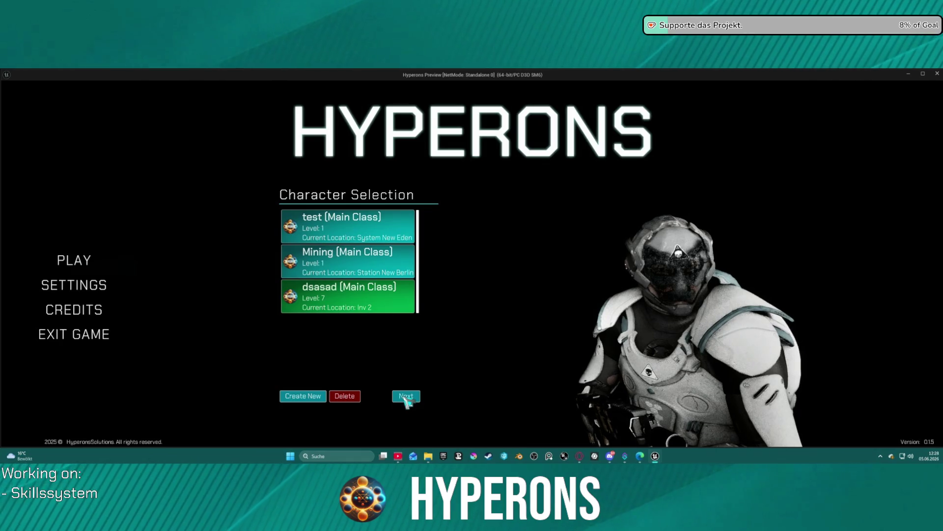
pyautogui.click(406, 397)
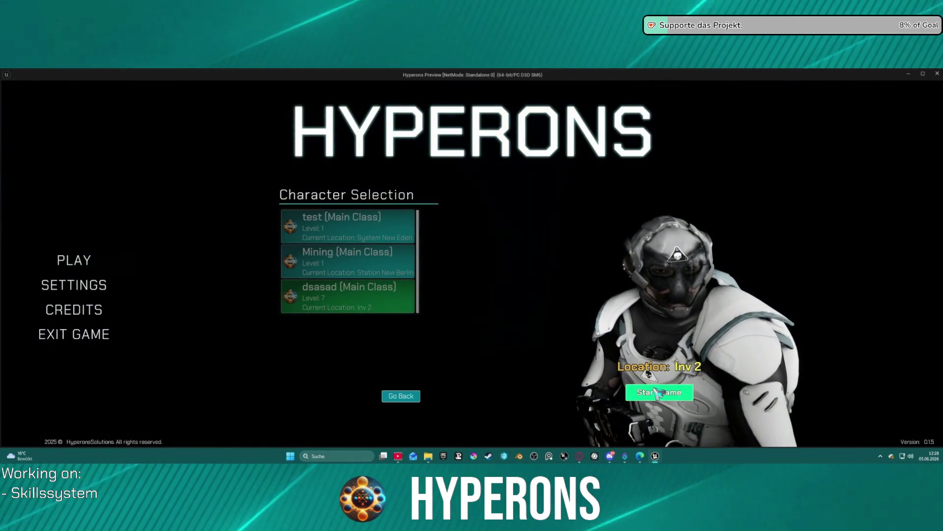
pyautogui.click(658, 392)
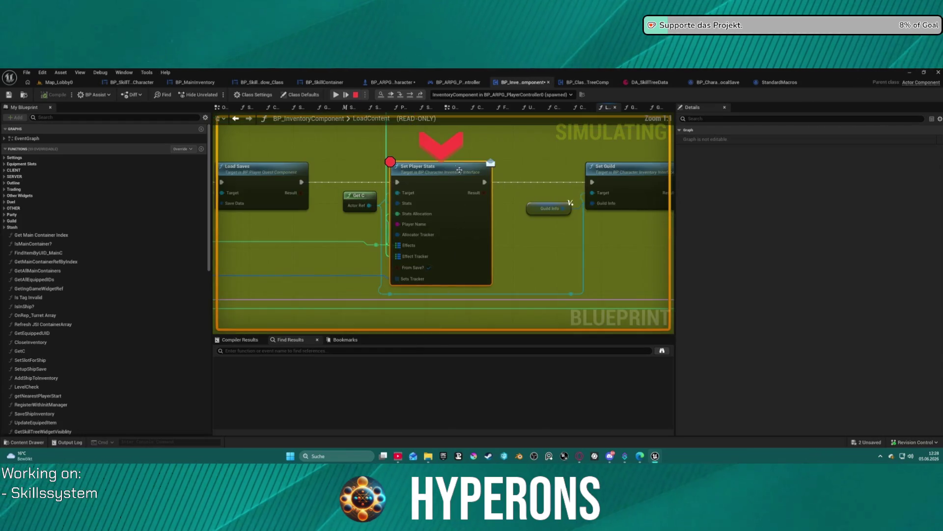
pyautogui.moveTo(362, 207)
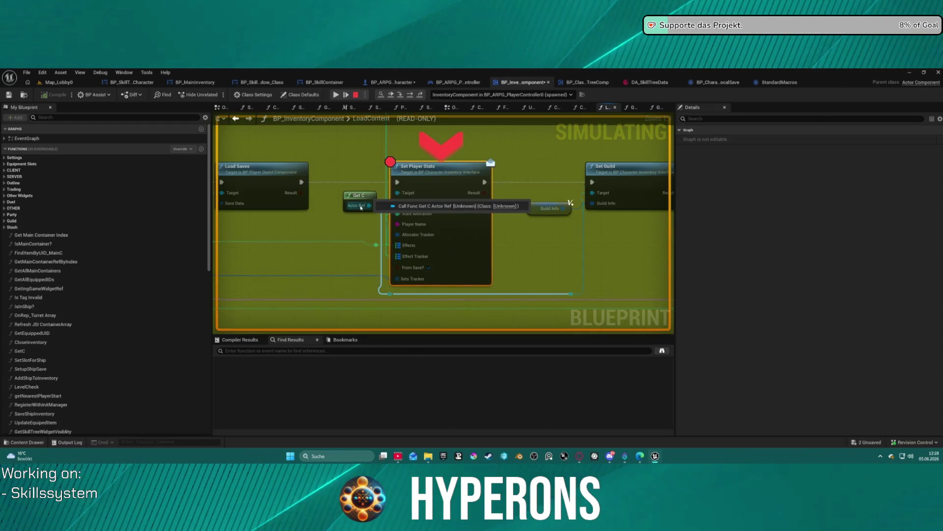
pyautogui.moveTo(397, 198)
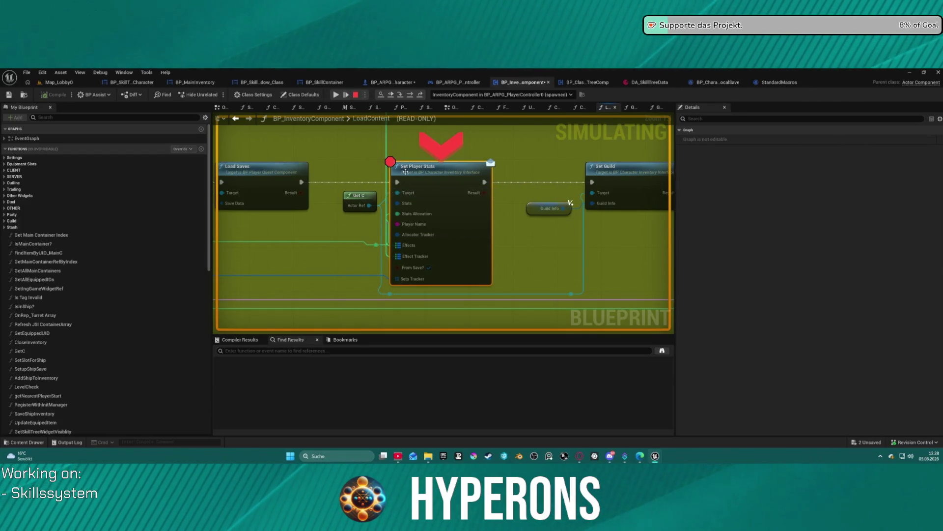
pyautogui.click(335, 95)
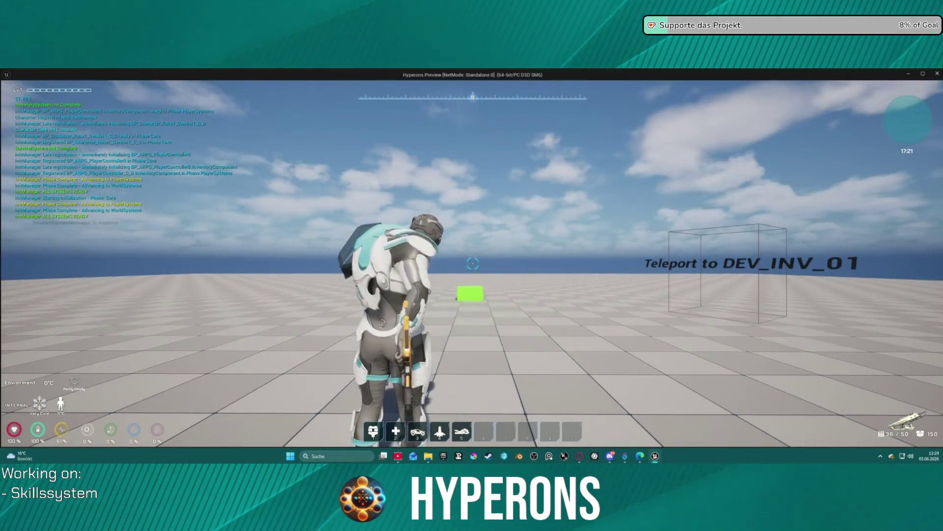
pyautogui.press('F5')
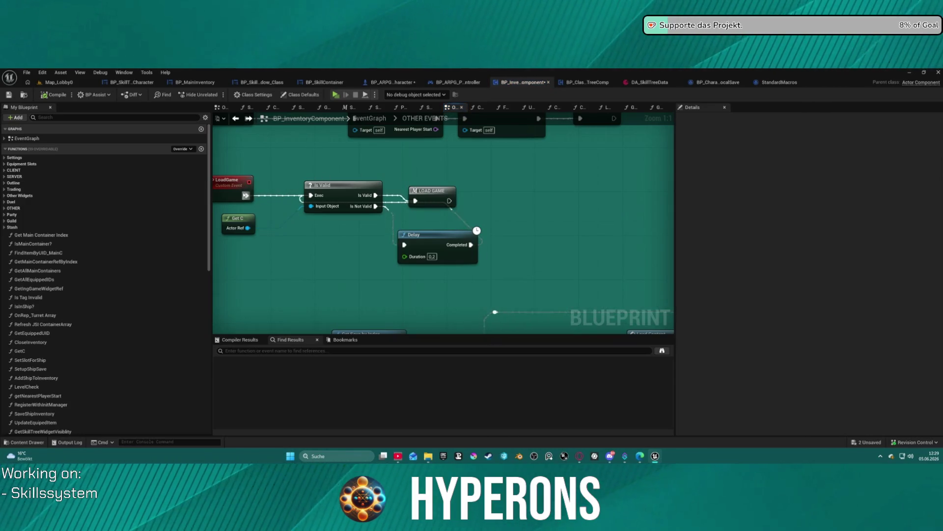
# Step: Delete Get C, Is Valid and Delay, and move the LoadGame event next to LOAD GAME
pyautogui.moveTo(324, 184)
pyautogui.mouseDown()
pyautogui.moveTo(335, 234)
pyautogui.moveTo(324, 255)
pyautogui.mouseUp()
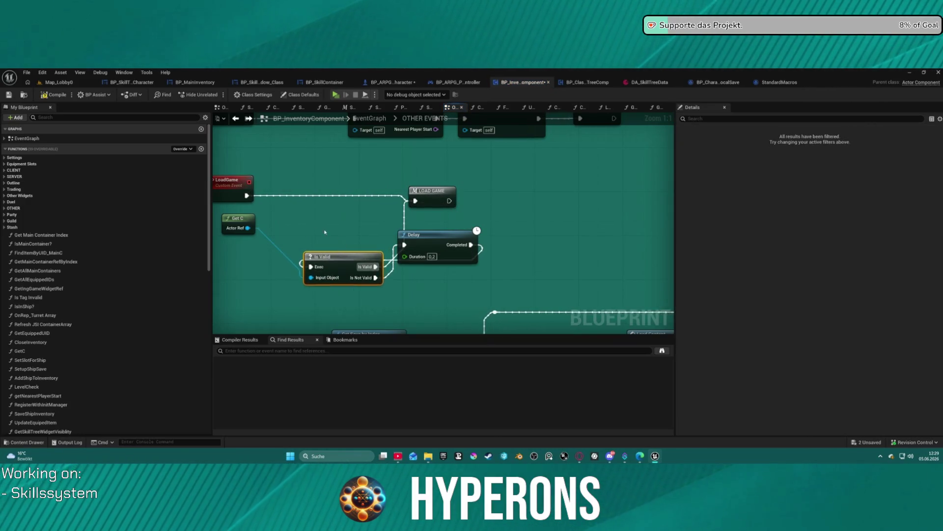
pyautogui.moveTo(303, 220); pyautogui.dragTo(516, 280)
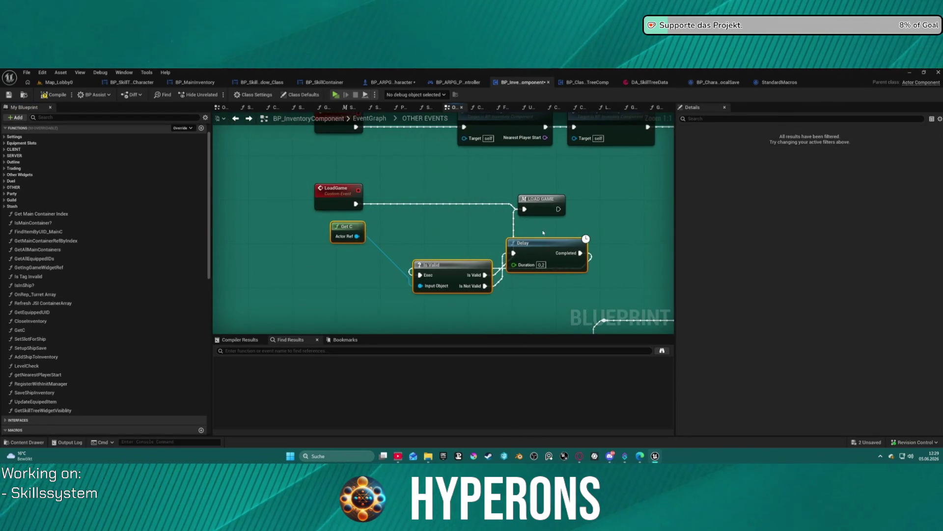
pyautogui.press('Delete')
pyautogui.moveTo(527, 234)
pyautogui.mouseDown()
pyautogui.moveTo(493, 270)
pyautogui.moveTo(472, 257)
pyautogui.moveTo(365, 267)
pyautogui.mouseUp()
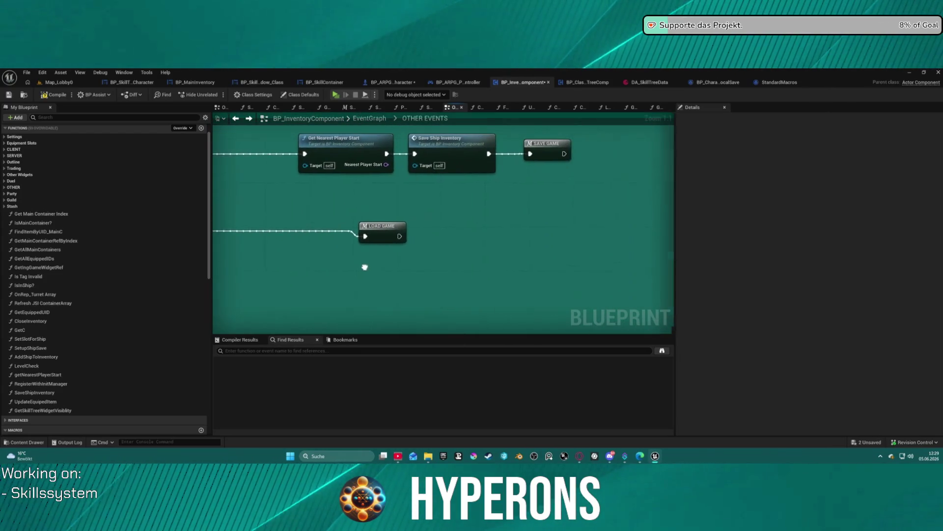
pyautogui.moveTo(410, 236); pyautogui.dragTo(623, 183)
pyautogui.moveTo(374, 169)
pyautogui.mouseDown()
pyautogui.moveTo(513, 164)
pyautogui.moveTo(483, 164)
pyautogui.mouseUp()
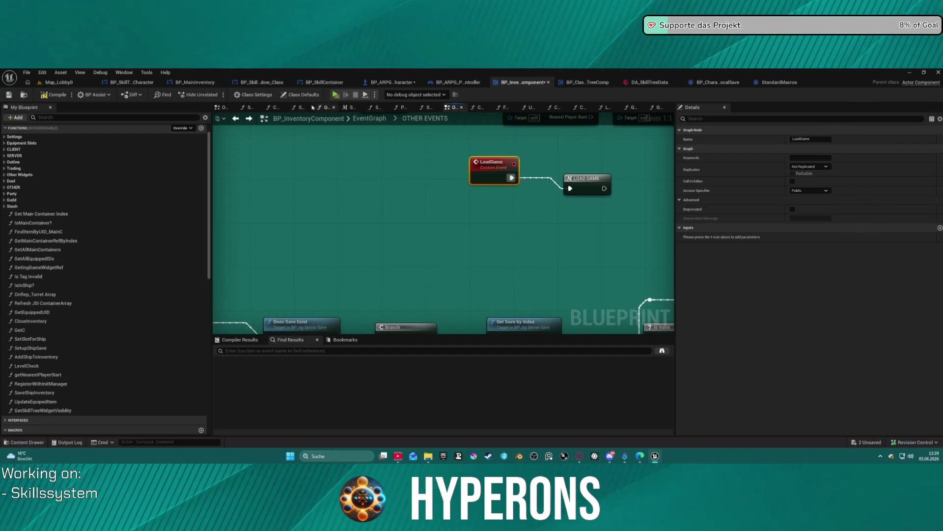
pyautogui.click(224, 107)
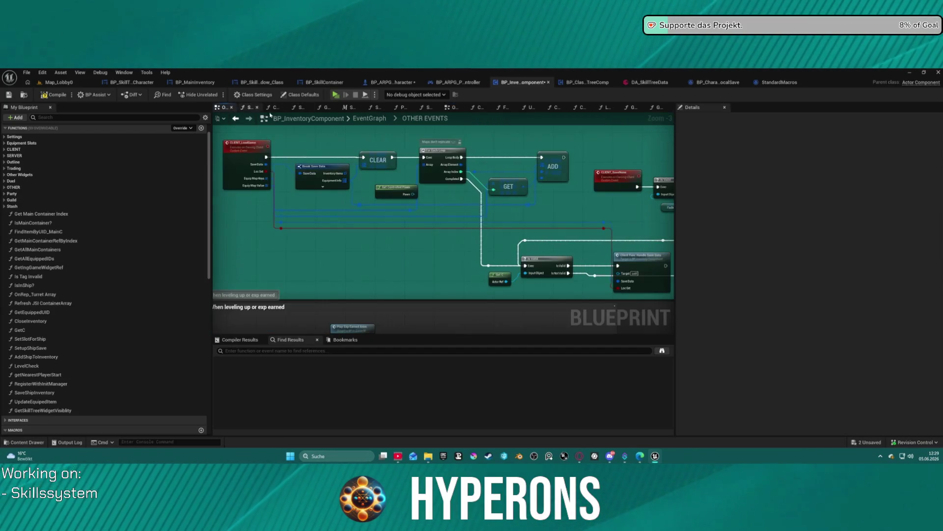
# Step: Browse the top-level EventGraph and look inside the CREATE INVENTORY collapsed graph
pyautogui.click(380, 121)
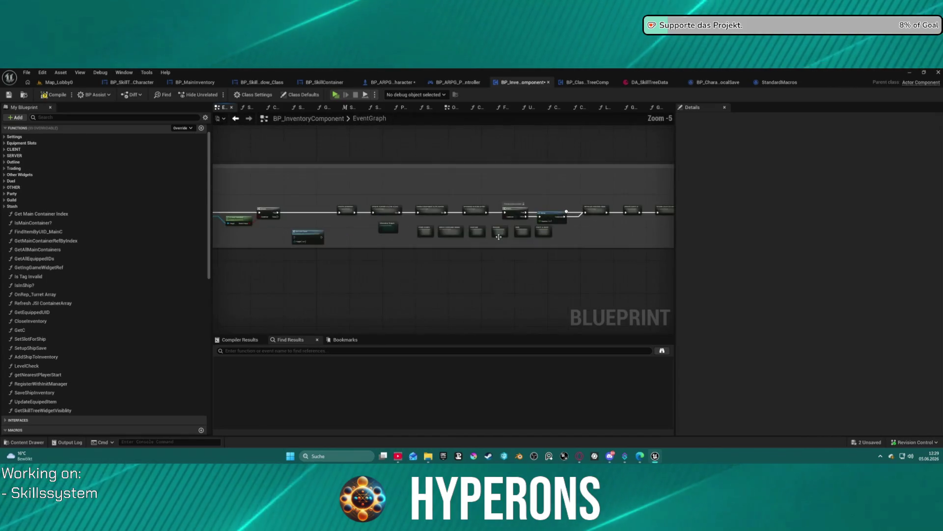
pyautogui.moveTo(454, 206)
pyautogui.mouseDown()
pyautogui.moveTo(369, 206)
pyautogui.moveTo(840, 206)
pyautogui.moveTo(517, 191)
pyautogui.moveTo(231, 194)
pyautogui.mouseUp()
pyautogui.moveTo(614, 196)
pyautogui.mouseDown()
pyautogui.moveTo(310, 191)
pyautogui.moveTo(673, 193)
pyautogui.moveTo(422, 192)
pyautogui.mouseUp()
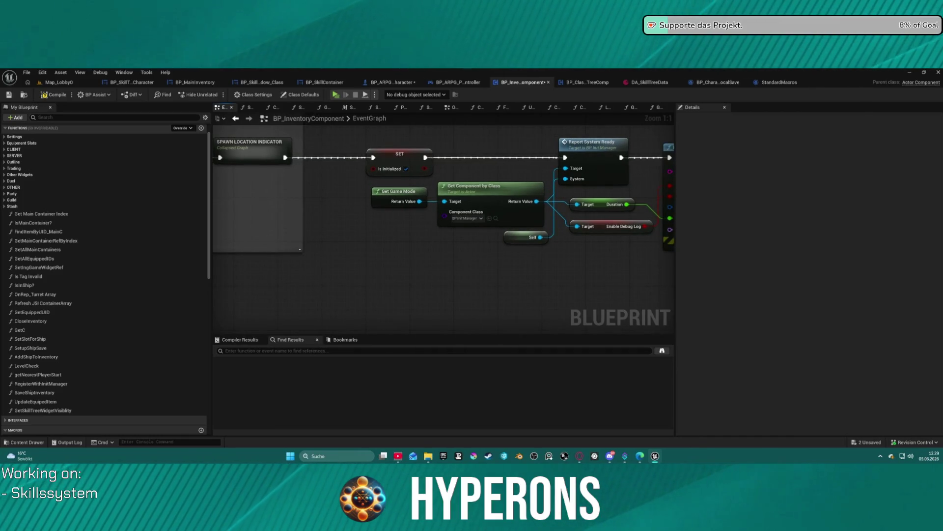
pyautogui.moveTo(422, 192); pyautogui.dragTo(337, 189)
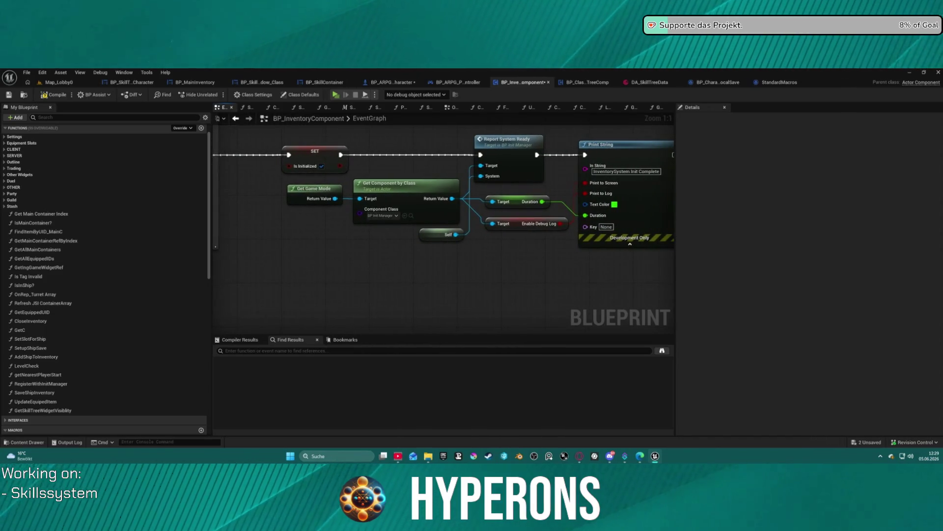
pyautogui.scroll(-2, 241, 193)
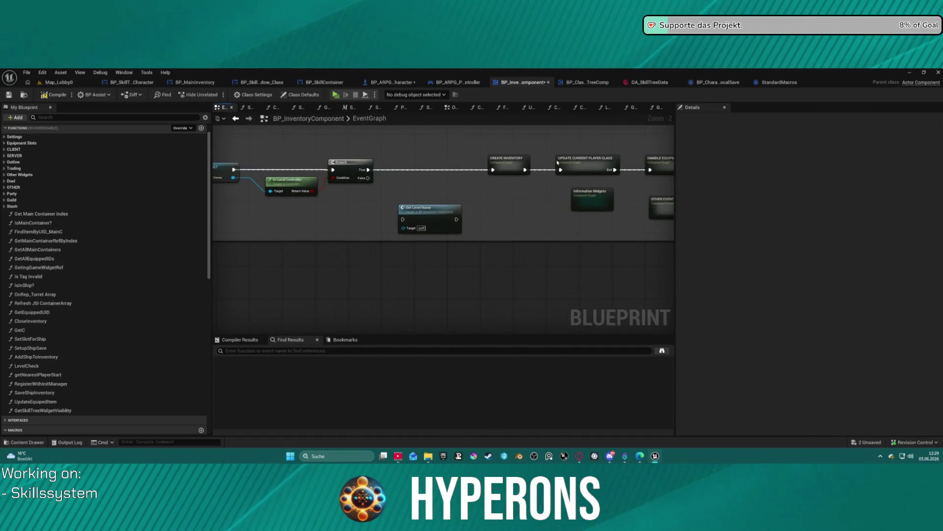
pyautogui.doubleClick(506, 164)
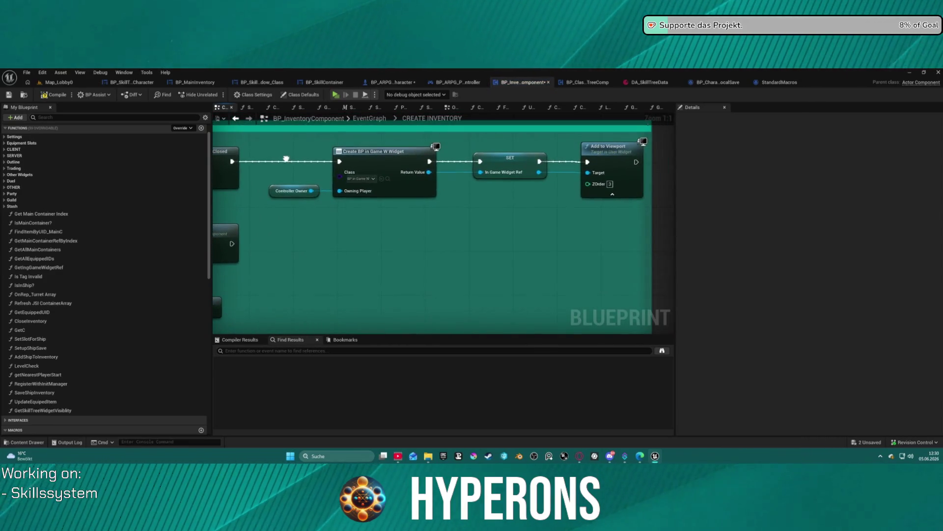
pyautogui.click(236, 118)
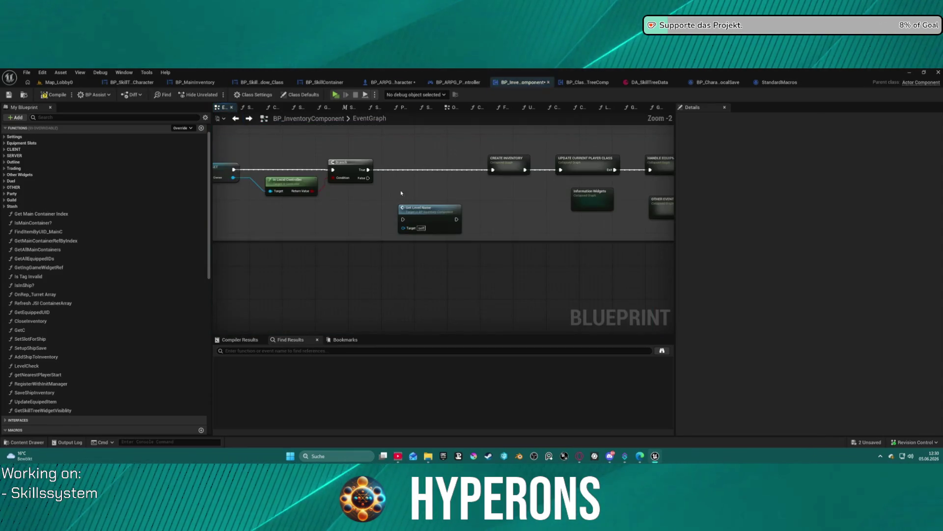
# Step: Open UPDATE CURRENT PLAYER CLASS and jump into the Set Current Class function definition
pyautogui.click(563, 174)
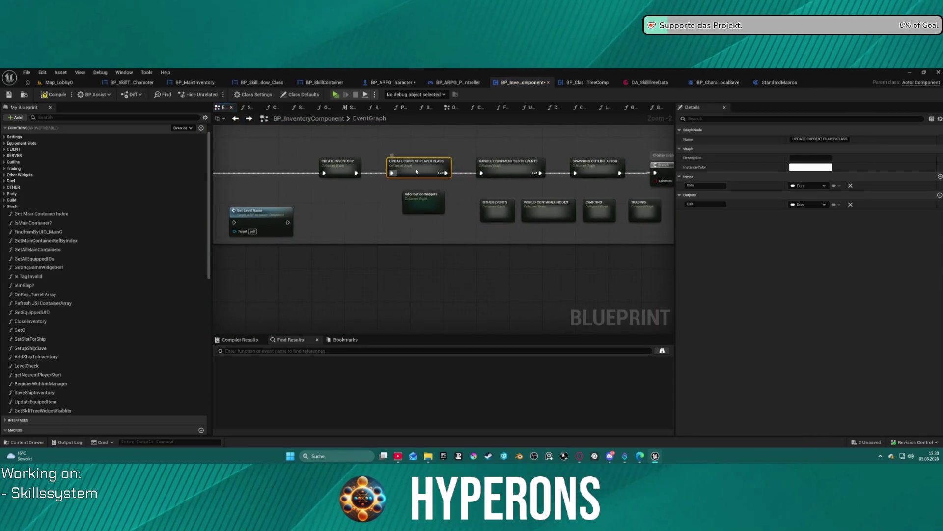
pyautogui.doubleClick(416, 171)
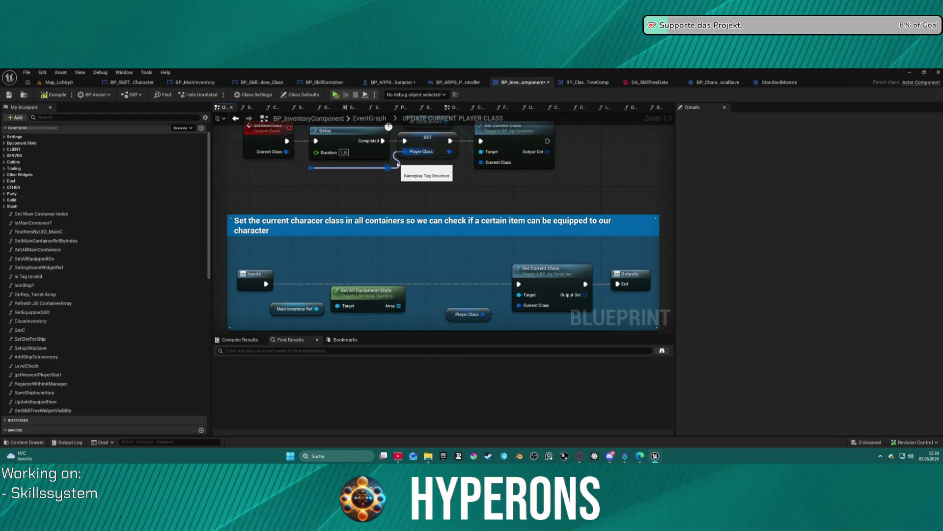
pyautogui.moveTo(405, 192); pyautogui.dragTo(424, 232)
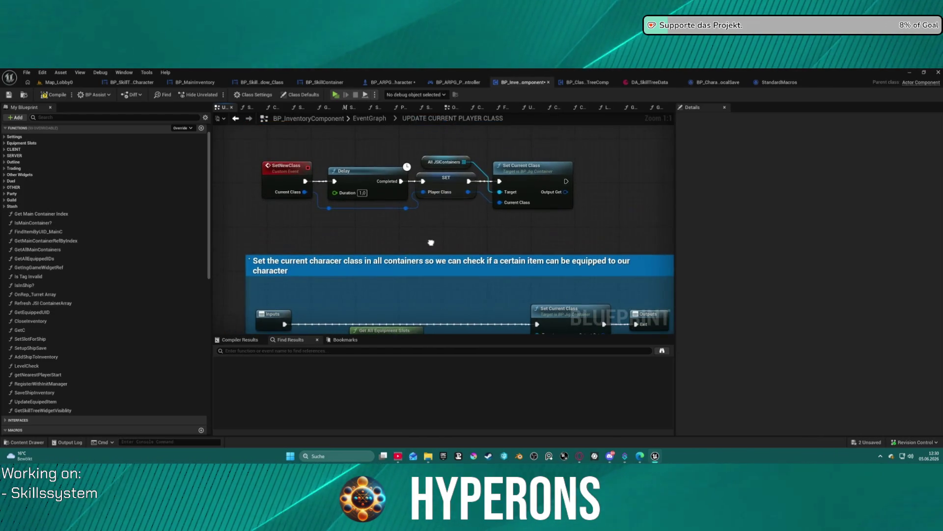
pyautogui.moveTo(499, 249); pyautogui.dragTo(474, 192)
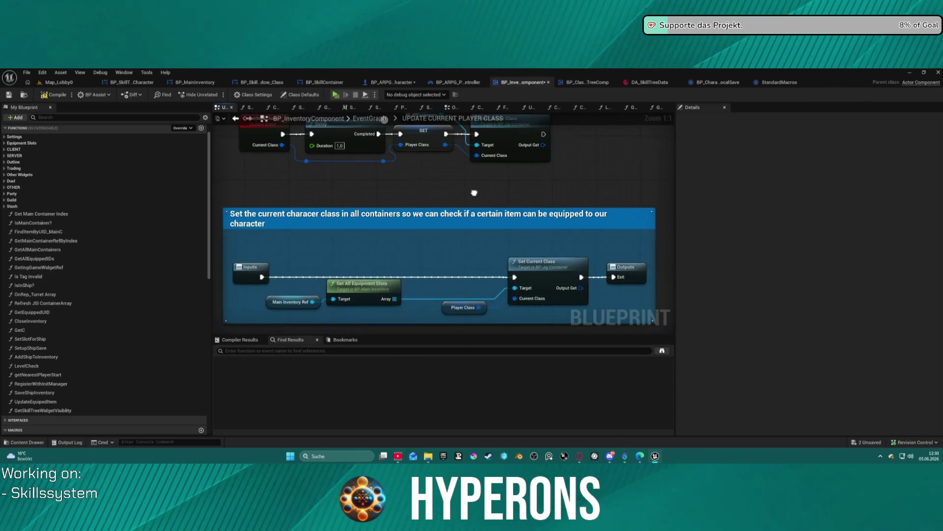
pyautogui.doubleClick(551, 267)
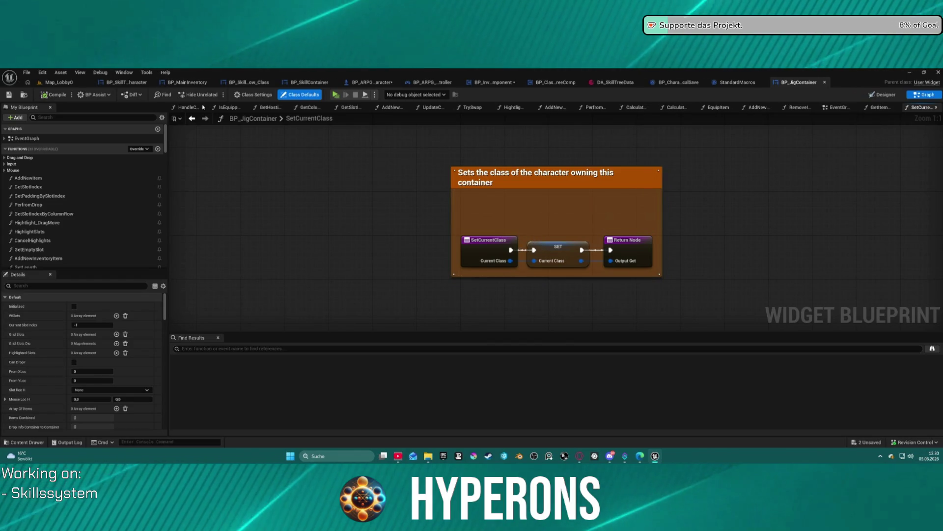
# Step: Step back, close the BP_JigContainer tab, and switch to the BP_InventoryComponent blueprint
pyautogui.click(193, 119)
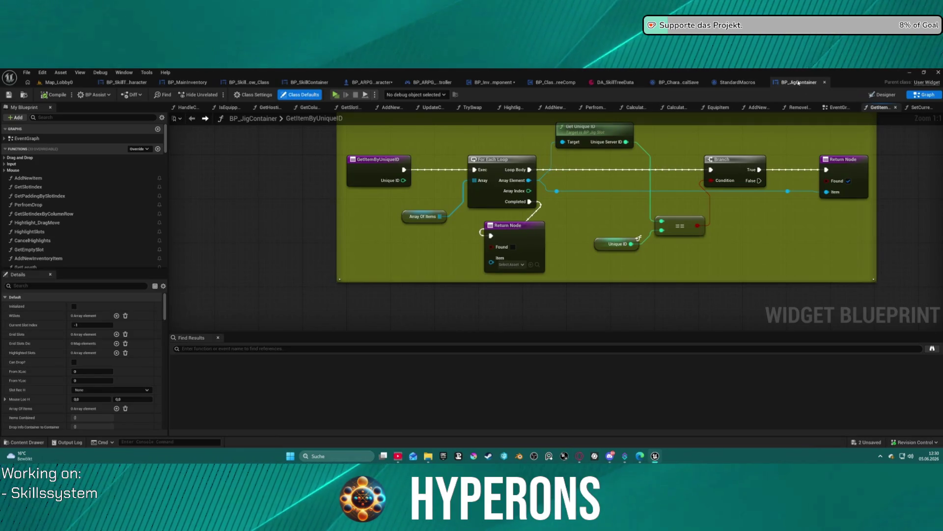
pyautogui.hotkey('ctrl', 'w')
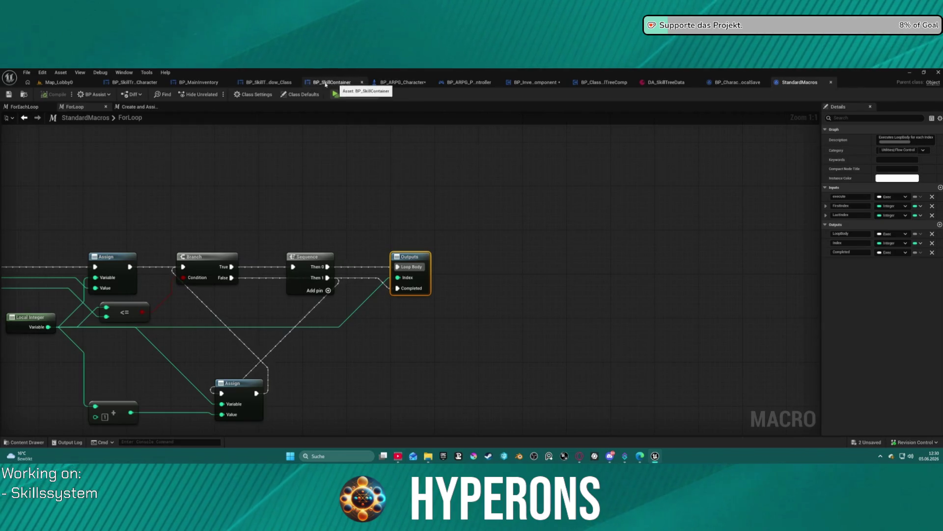
pyautogui.click(536, 82)
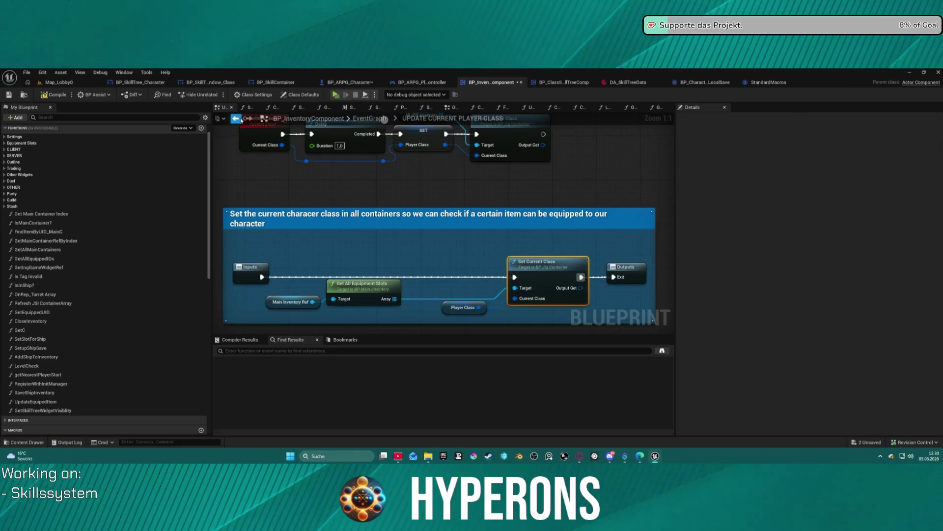
# Step: Review the Branch and 0.2 s Delay nodes, recompile, and launch the character selection preview
pyautogui.click(237, 119)
pyautogui.moveTo(504, 204)
pyautogui.mouseDown()
pyautogui.moveTo(415, 212)
pyautogui.moveTo(217, 187)
pyautogui.moveTo(19, 200)
pyautogui.mouseUp()
pyautogui.moveTo(443, 202)
pyautogui.mouseDown()
pyautogui.moveTo(231, 199)
pyautogui.moveTo(546, 212)
pyautogui.mouseUp()
pyautogui.scroll(2, 343, 187)
pyautogui.moveTo(343, 187); pyautogui.dragTo(550, 181)
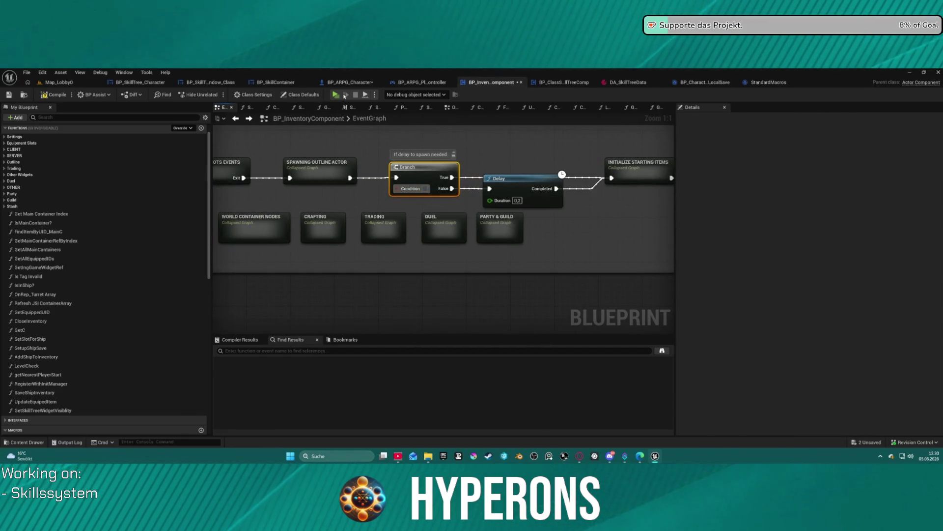
pyautogui.press('F7')
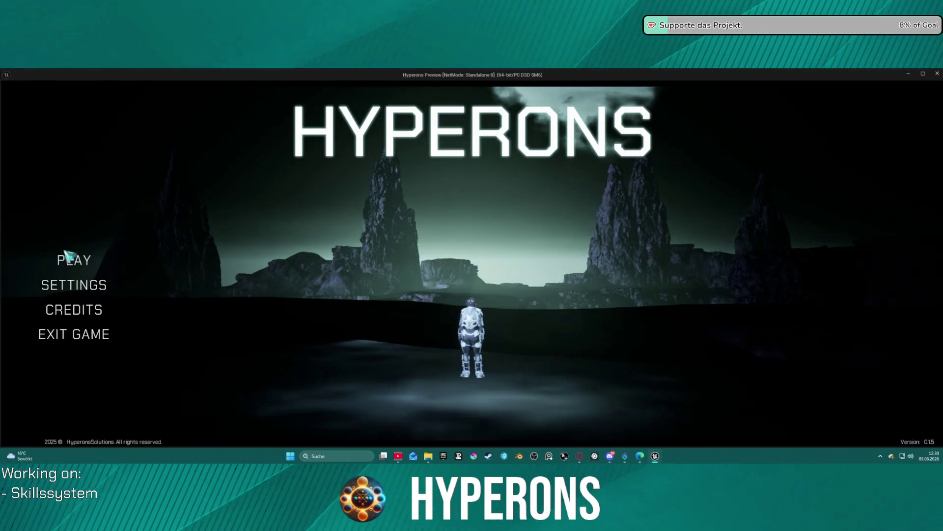
pyautogui.click(73, 259)
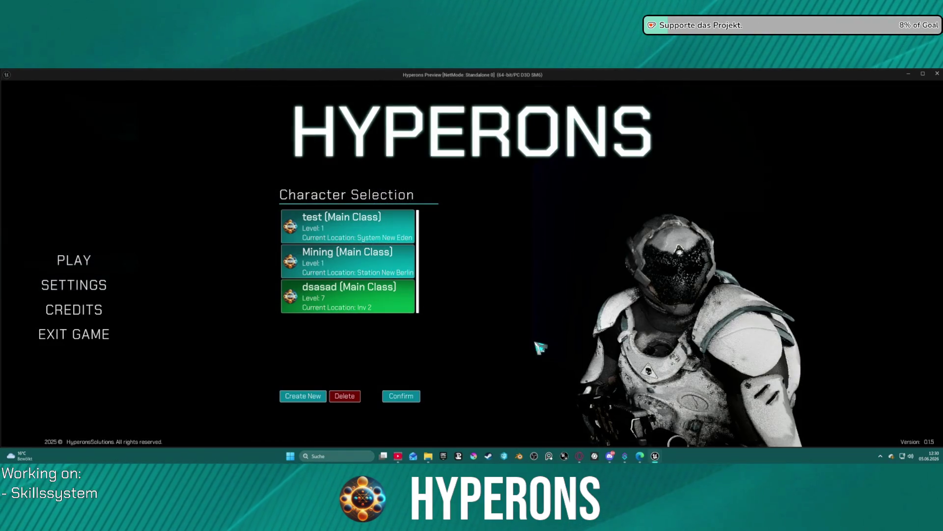
# Step: Confirm the Level 7 character to reveal its Inv 2 location
pyautogui.click(397, 396)
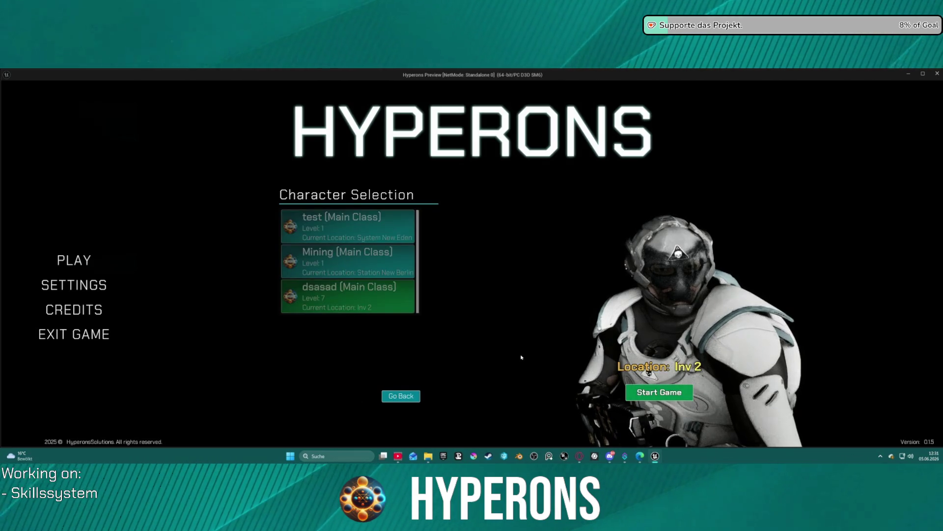
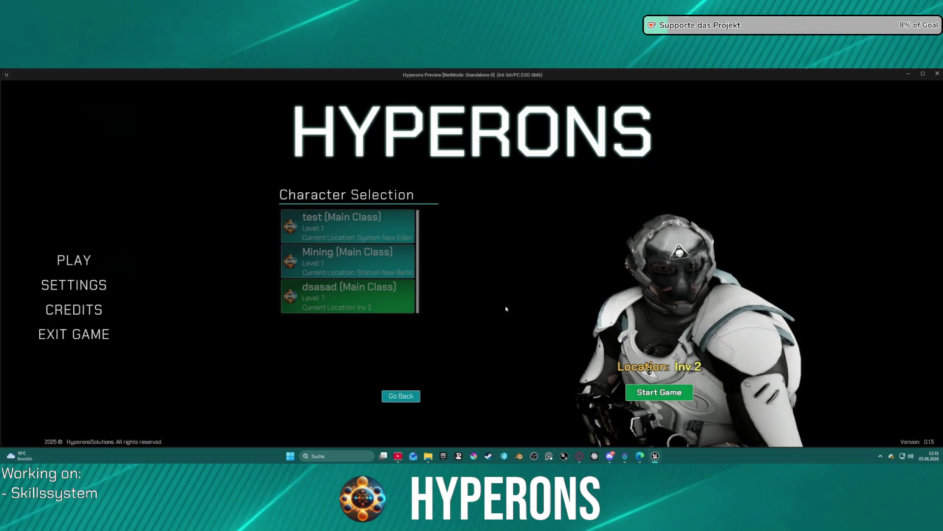
# Step: Start the saved character's game, resume past the Set Player Stats breakpoint, and view the other events
pyautogui.click(638, 391)
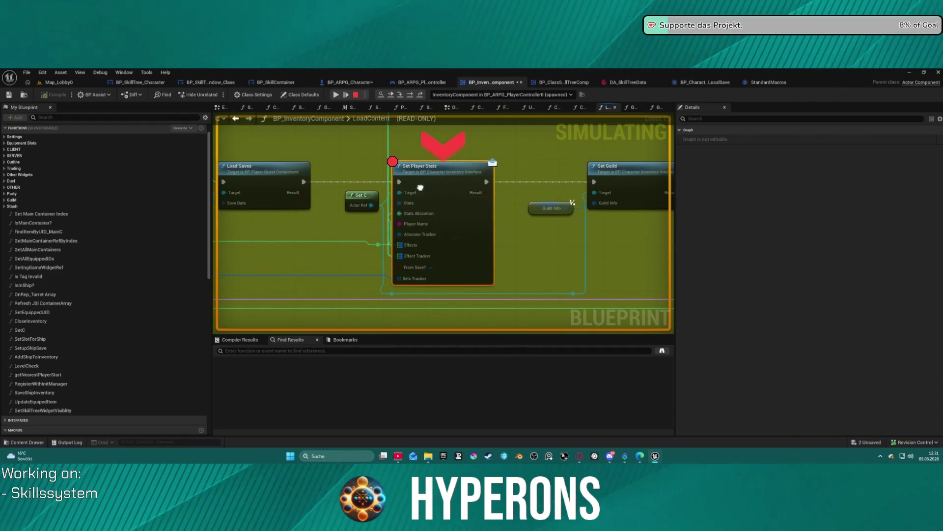
pyautogui.click(343, 94)
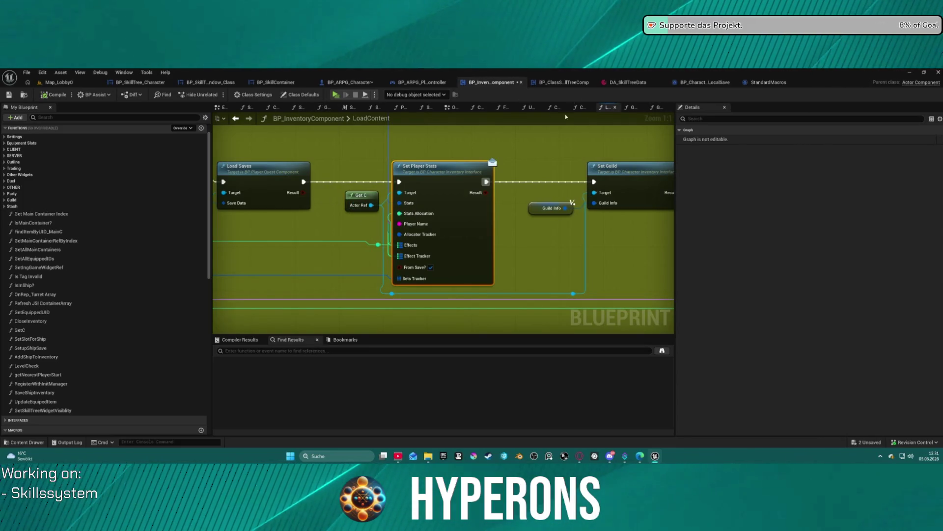
pyautogui.click(455, 107)
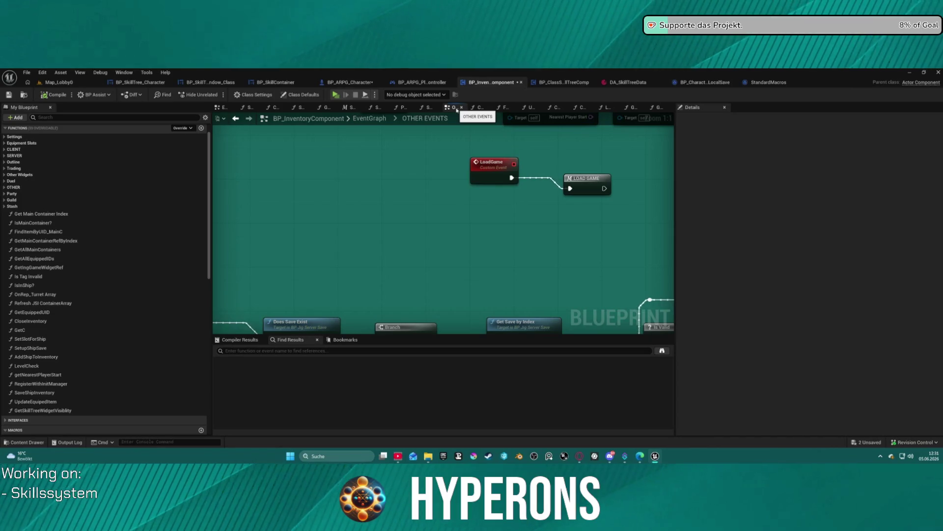
# Step: Browse the ARPG character and skill tree blueprints, then return to BP_InventoryComponent's EventGraph at Initialize Starting Items
pyautogui.click(341, 87)
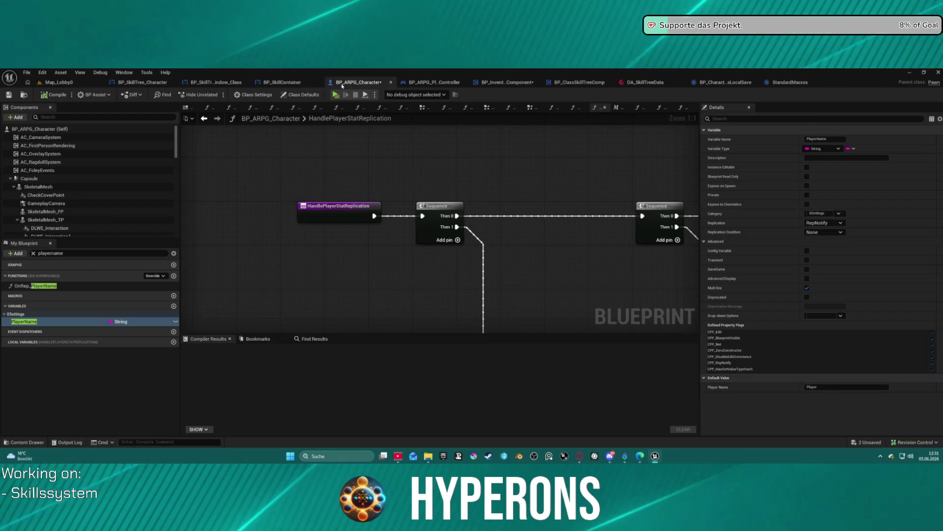
pyautogui.click(573, 84)
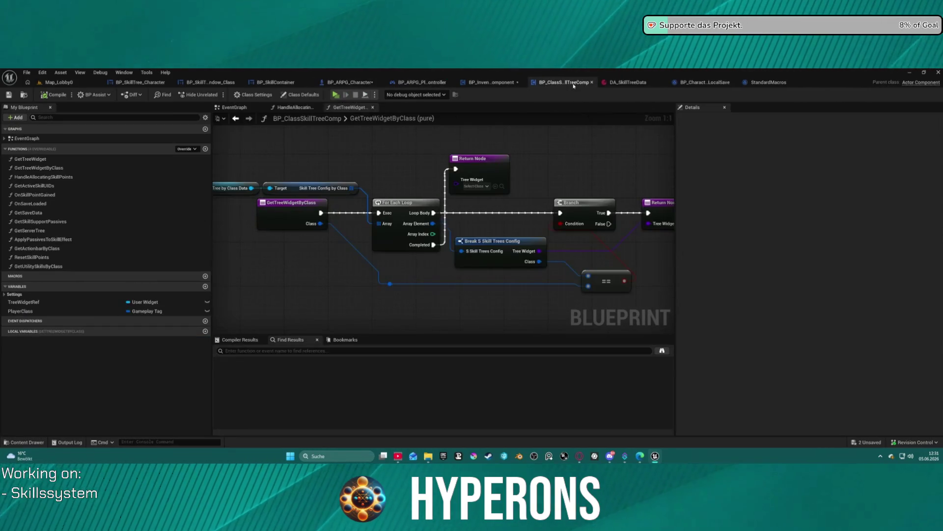
pyautogui.click(479, 84)
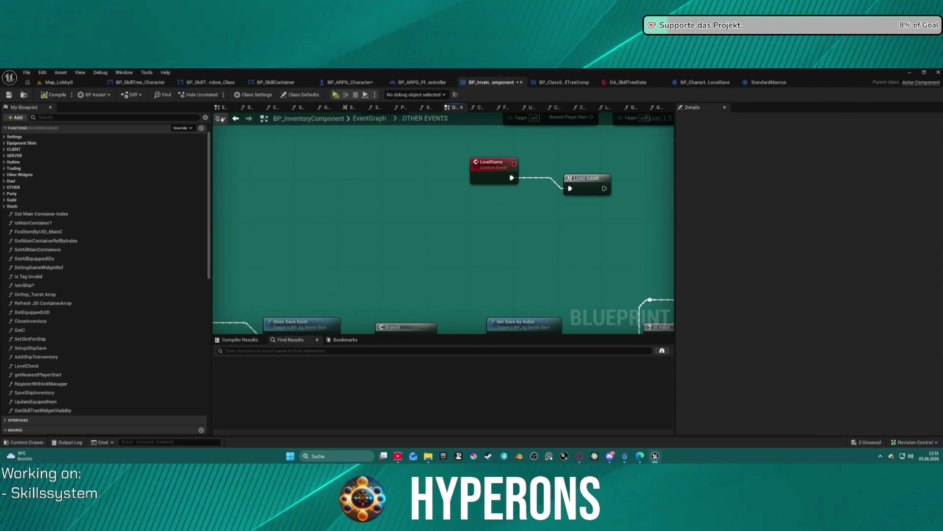
pyautogui.click(235, 119)
pyautogui.click(236, 120)
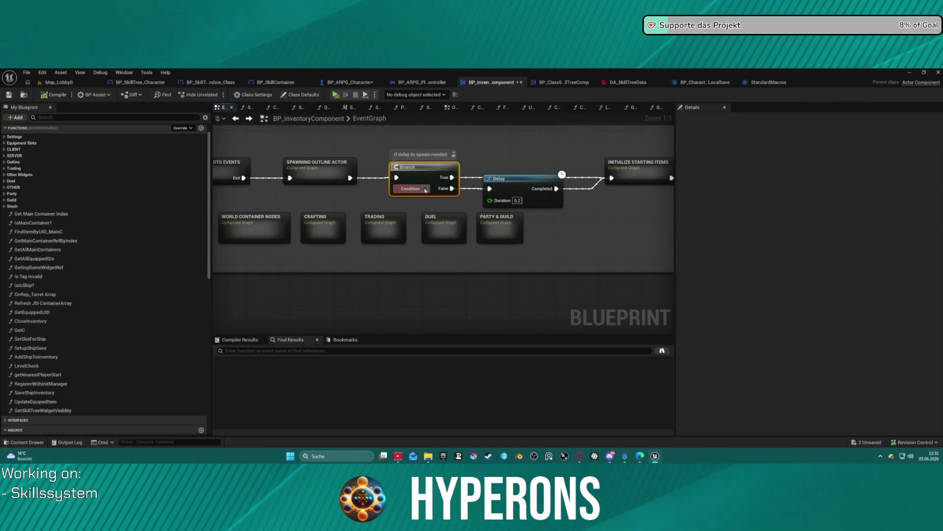
pyautogui.moveTo(419, 280); pyautogui.dragTo(233, 278)
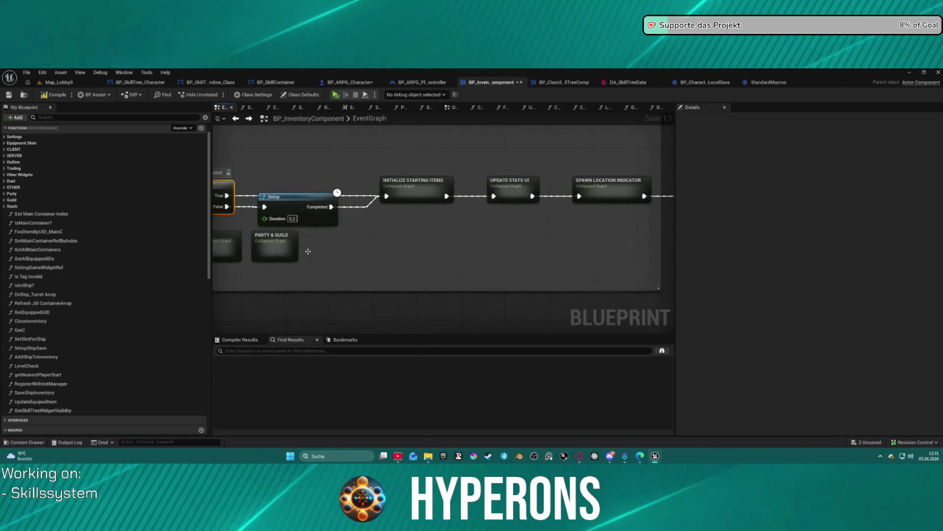
# Step: Open the collapsed Initialize Starting Items graph and pan across its Break, Branch and Make Saved Local Character nodes
pyautogui.doubleClick(418, 177)
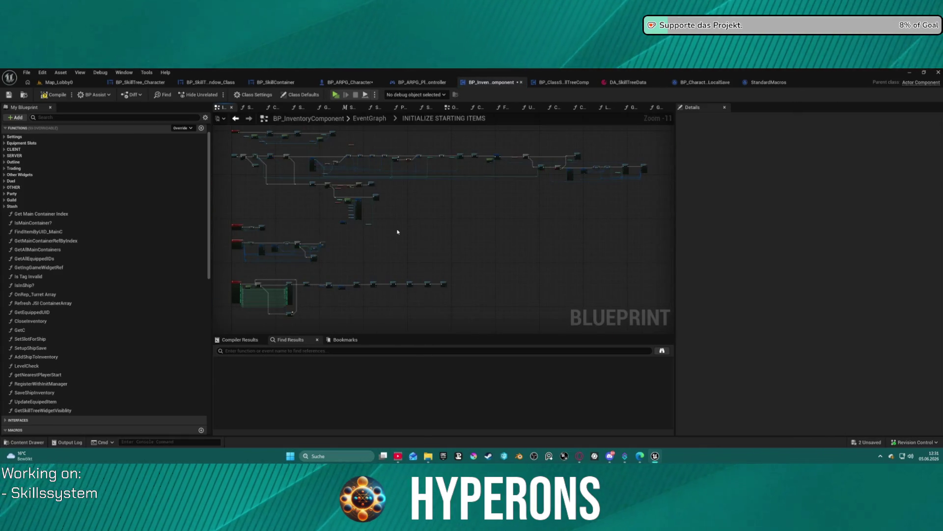
pyautogui.moveTo(398, 231); pyautogui.dragTo(414, 270)
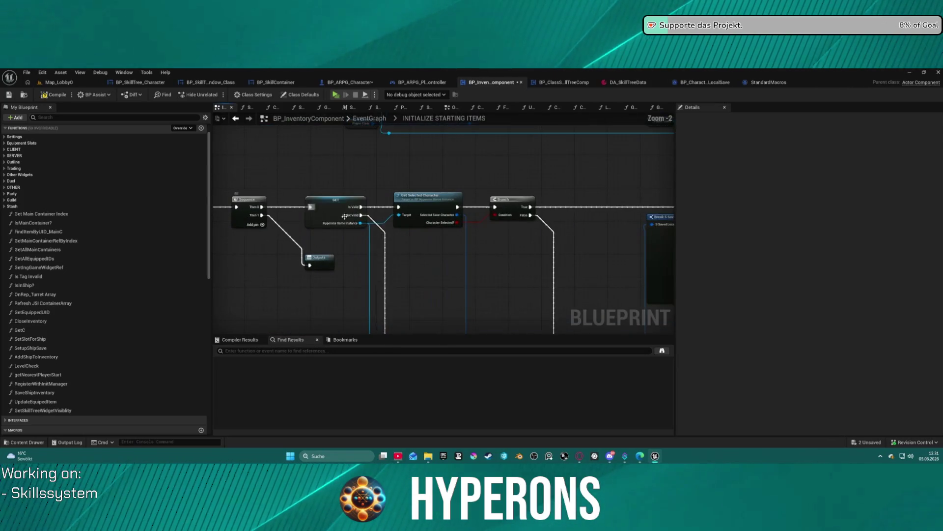
pyautogui.moveTo(396, 287)
pyautogui.mouseDown()
pyautogui.moveTo(353, 268)
pyautogui.moveTo(332, 223)
pyautogui.moveTo(297, 217)
pyautogui.moveTo(262, 255)
pyautogui.mouseUp()
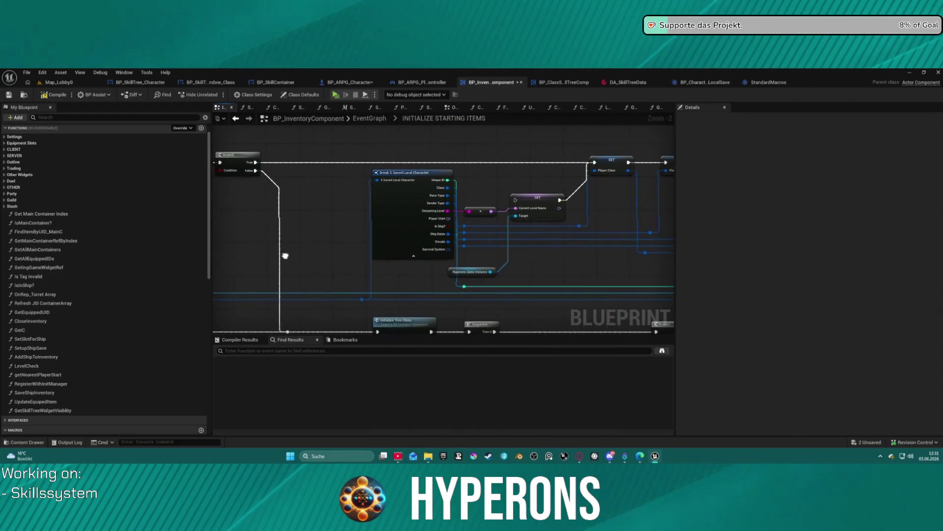
pyautogui.moveTo(557, 259)
pyautogui.mouseDown()
pyautogui.moveTo(326, 173)
pyautogui.moveTo(194, 161)
pyautogui.mouseUp()
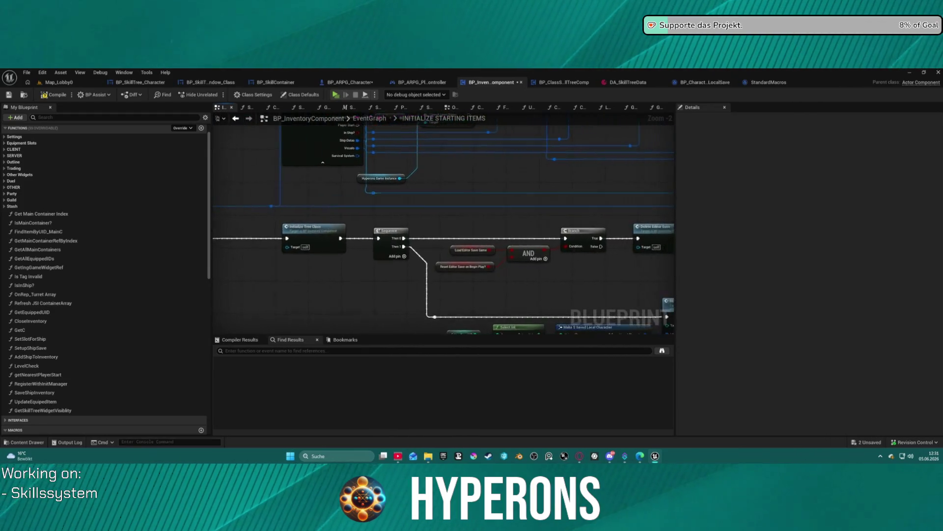
pyautogui.moveTo(221, 245); pyautogui.dragTo(205, 109)
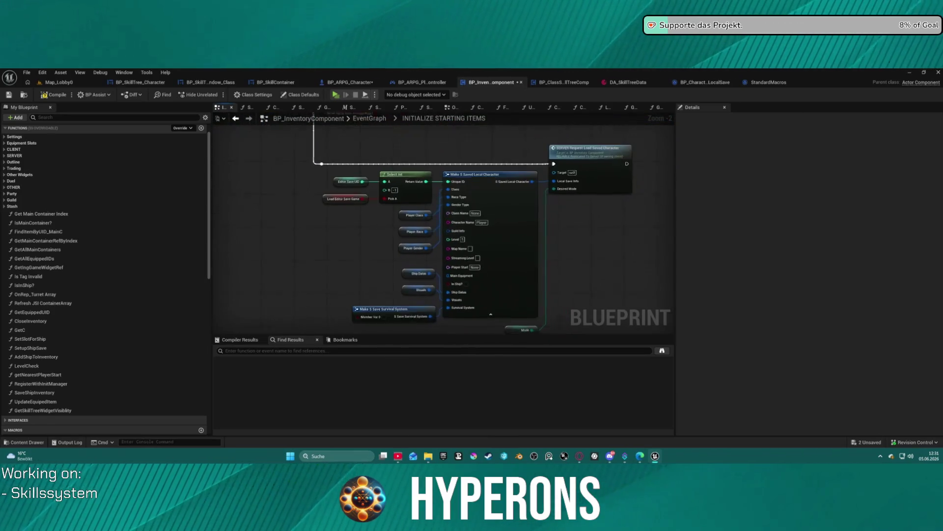
pyautogui.moveTo(294, 197); pyautogui.dragTo(351, 224)
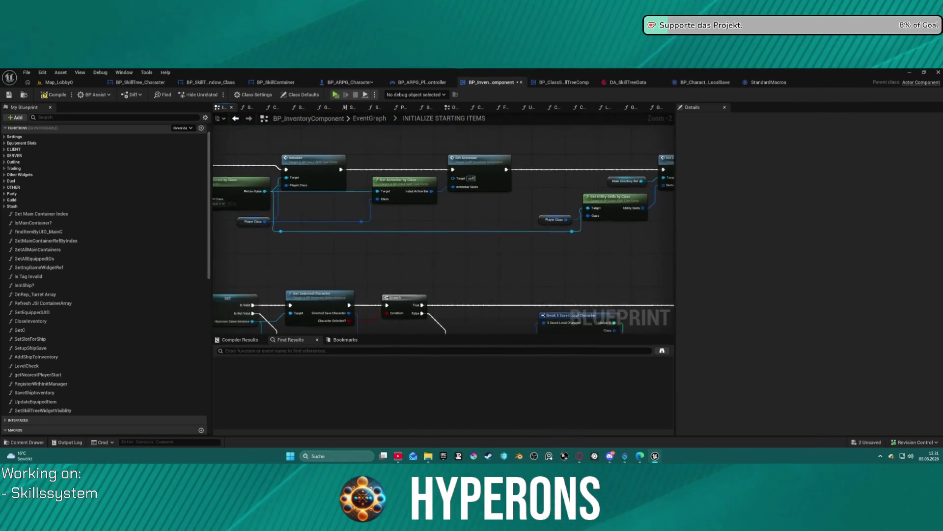
# Step: Pan past the SET and Initialize Tree Class nodes to the client-side saved data branch and bring up the first Branch's options
pyautogui.moveTo(531, 298); pyautogui.dragTo(111, 271)
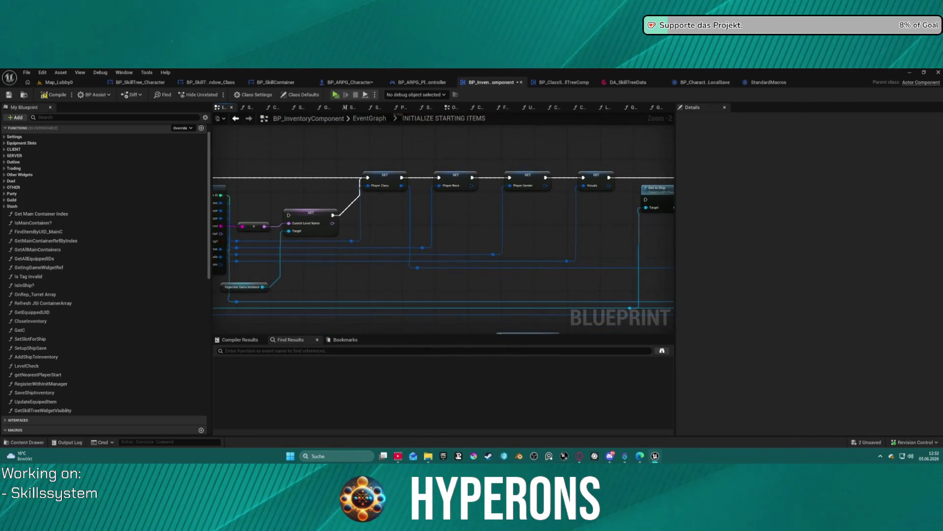
pyautogui.moveTo(589, 246)
pyautogui.mouseDown()
pyautogui.moveTo(303, 239)
pyautogui.moveTo(257, 248)
pyautogui.mouseUp()
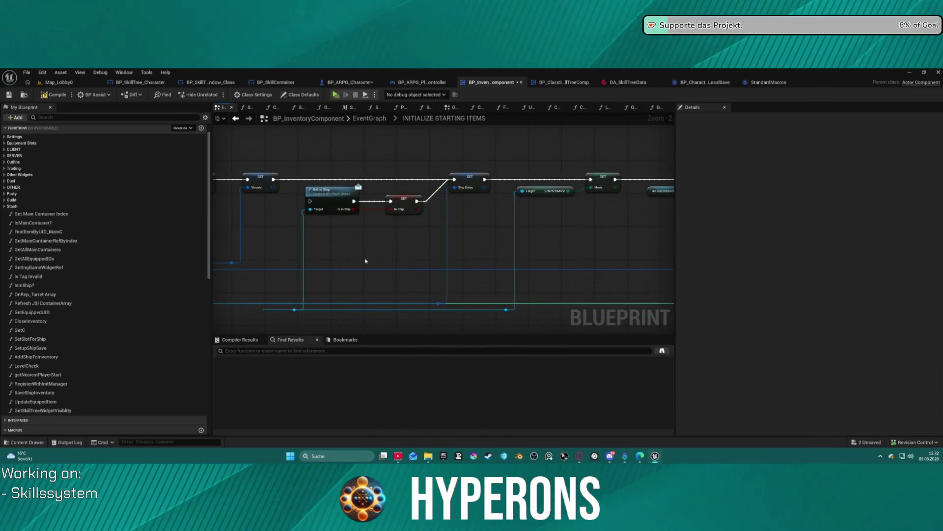
pyautogui.moveTo(637, 242)
pyautogui.mouseDown()
pyautogui.moveTo(190, 224)
pyautogui.moveTo(121, 257)
pyautogui.moveTo(68, 266)
pyautogui.mouseUp()
pyautogui.moveTo(442, 256)
pyautogui.mouseDown()
pyautogui.moveTo(406, 204)
pyautogui.moveTo(332, 194)
pyautogui.mouseUp()
pyautogui.moveTo(597, 191); pyautogui.dragTo(485, 194)
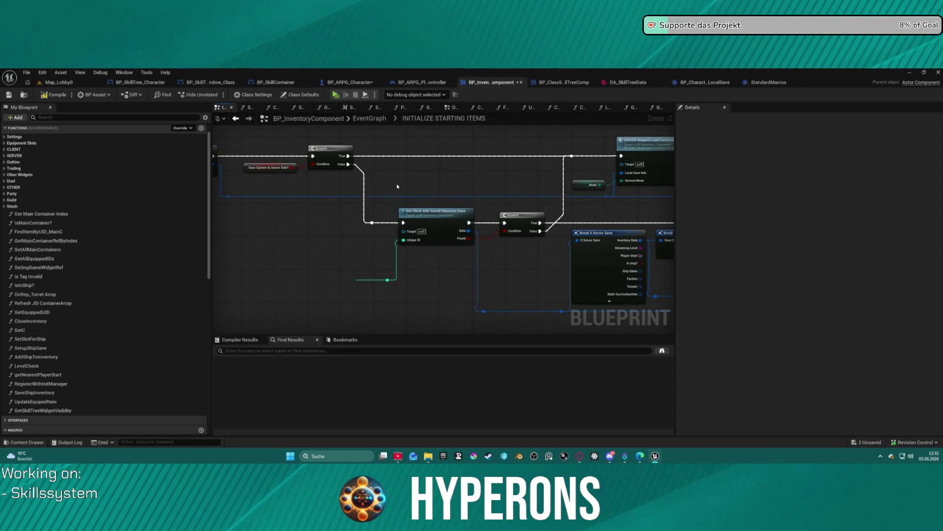
pyautogui.moveTo(512, 203); pyautogui.dragTo(437, 211)
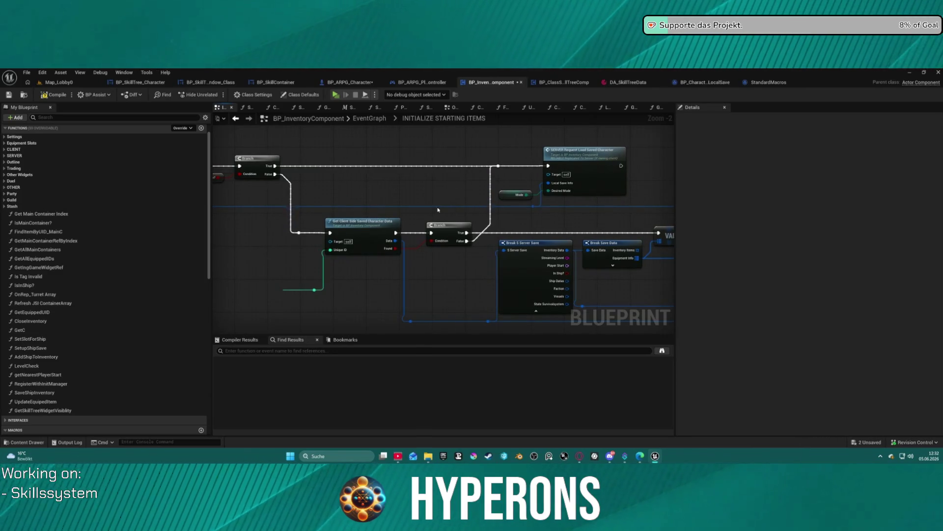
pyautogui.rightClick(250, 162)
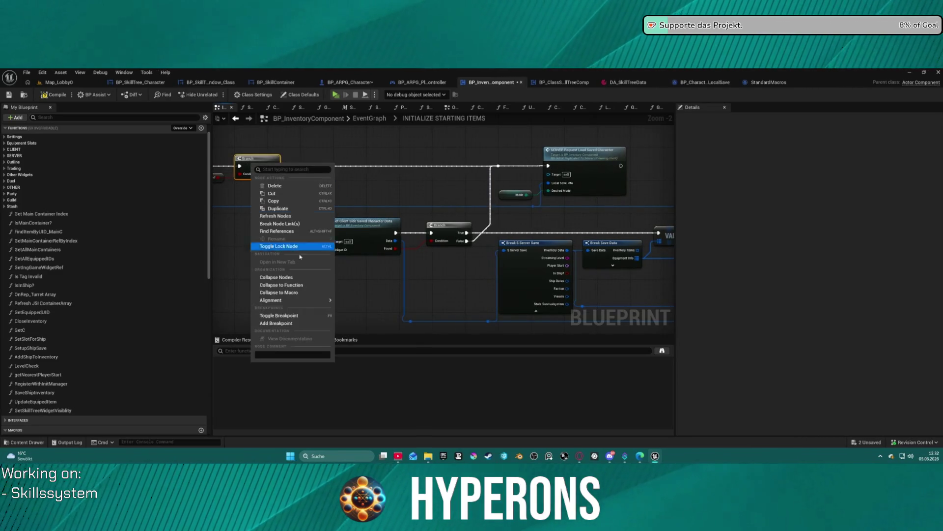
# Step: Add a breakpoint on the first Branch node and launch a test run to the character list
pyautogui.click(302, 323)
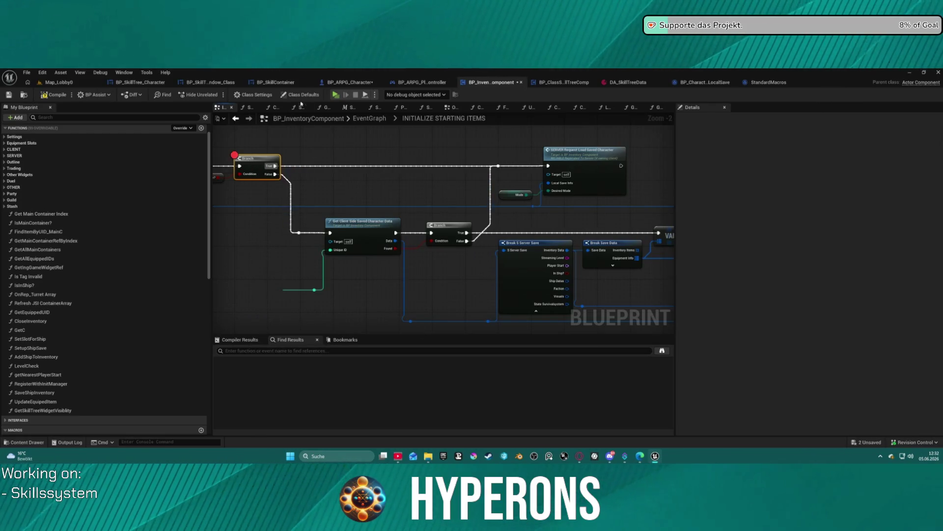
pyautogui.press('F7')
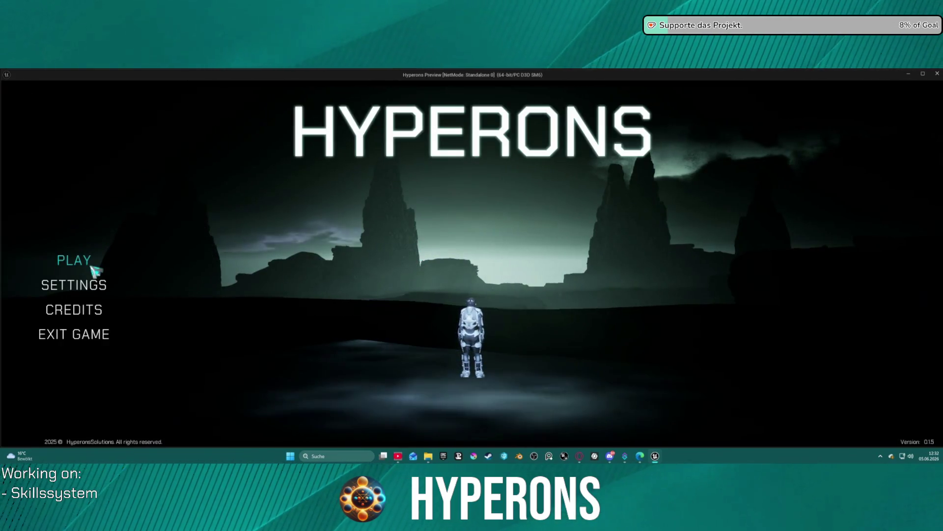
pyautogui.click(95, 265)
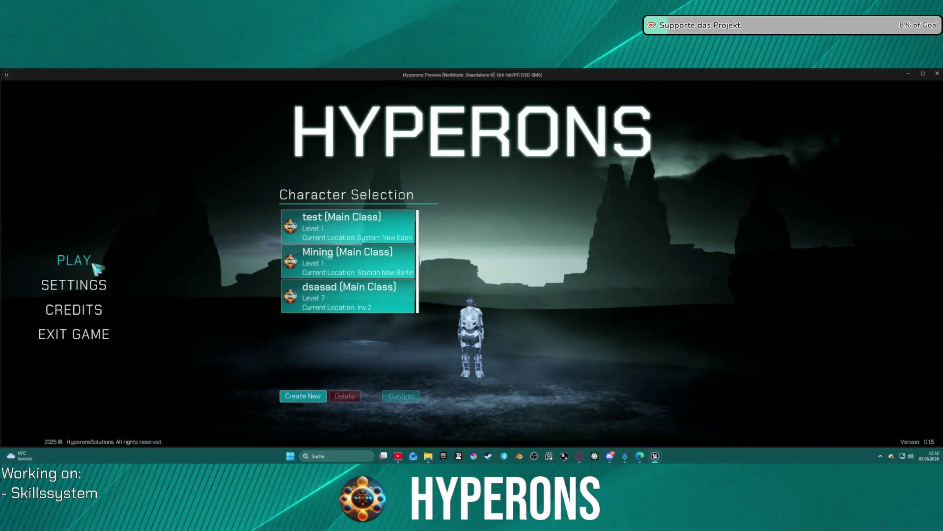
# Step: Select and confirm the dsasad character, then start the game
pyautogui.click(355, 310)
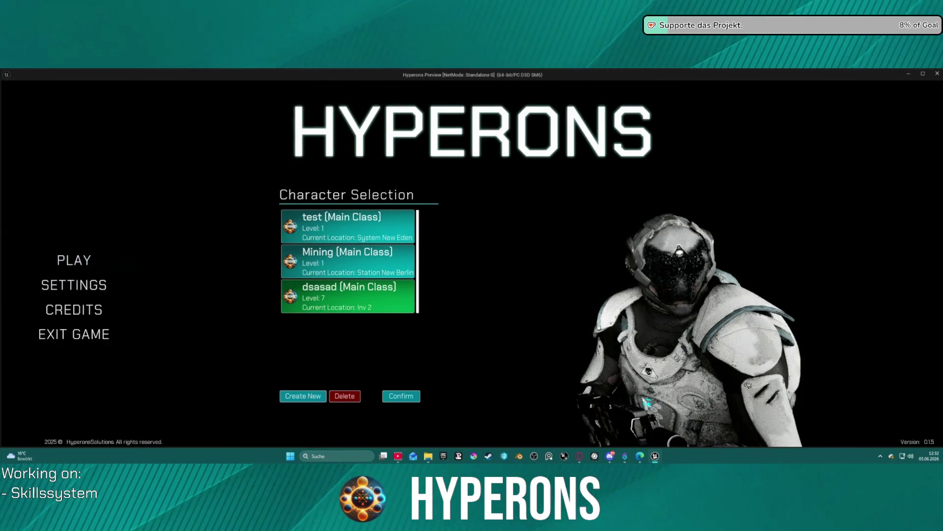
pyautogui.click(411, 398)
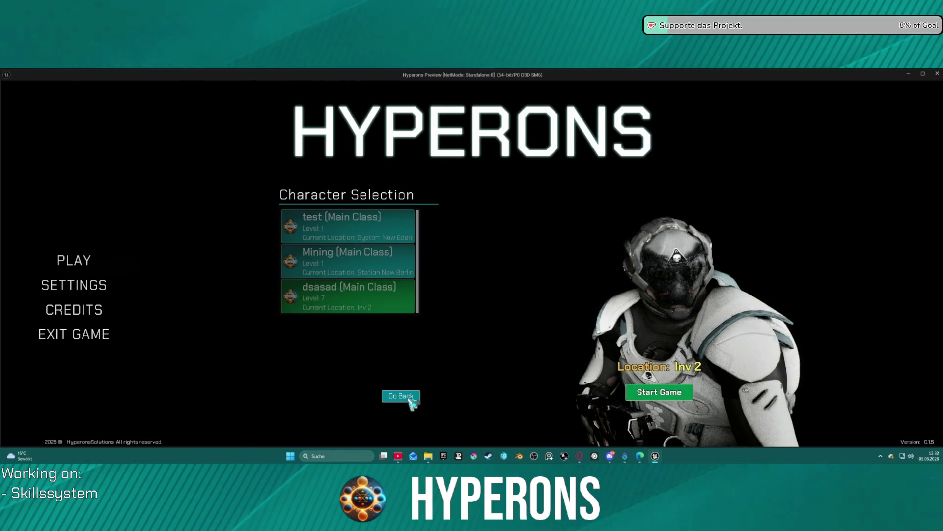
pyautogui.click(681, 394)
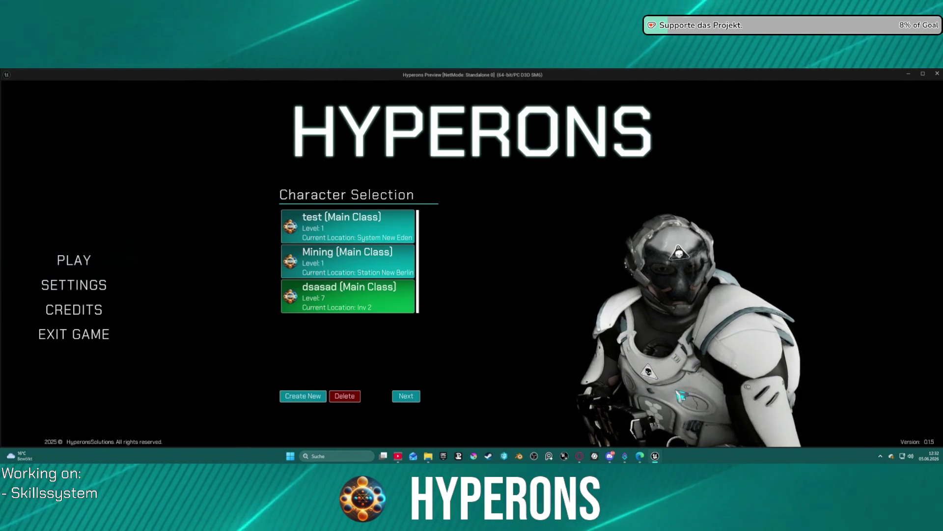
pyautogui.click(403, 397)
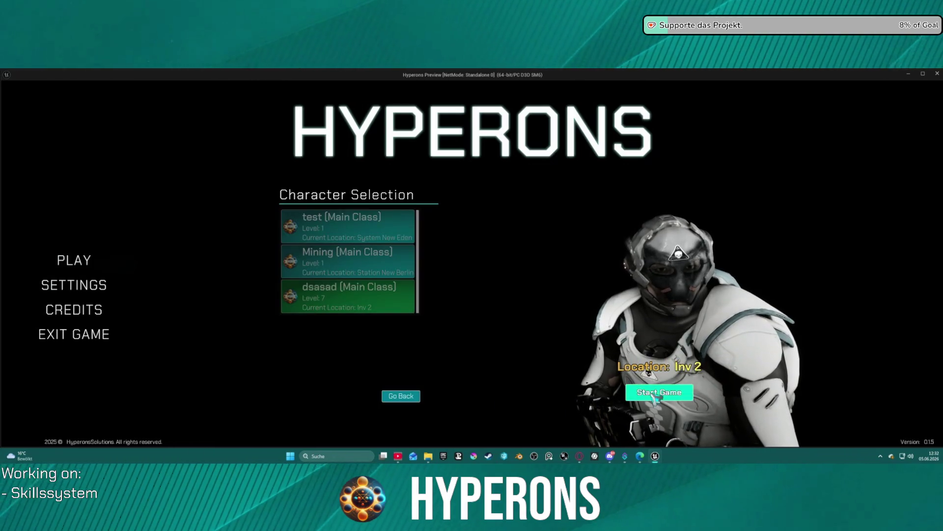
pyautogui.click(657, 393)
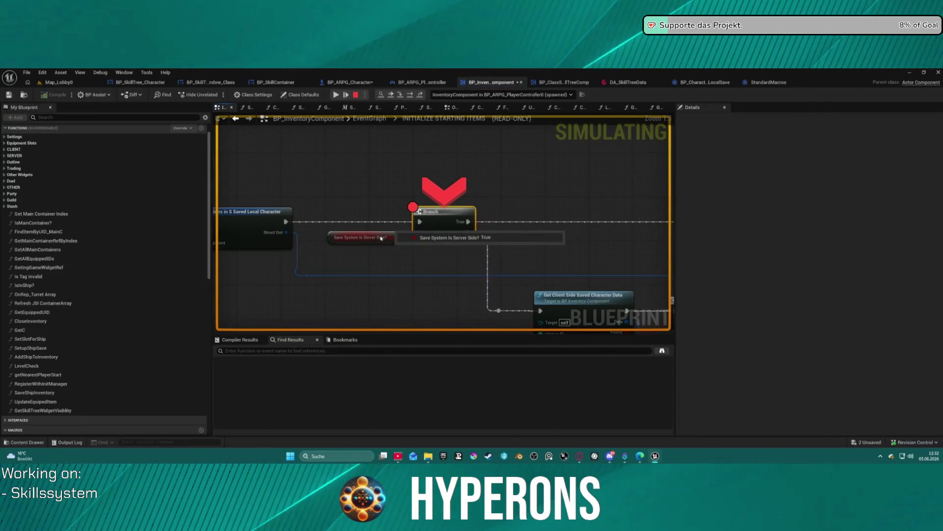
# Step: Step from the Branch breakpoint through the server load request into ServerFunc_HandleLoadingSavedChar
pyautogui.click(416, 95)
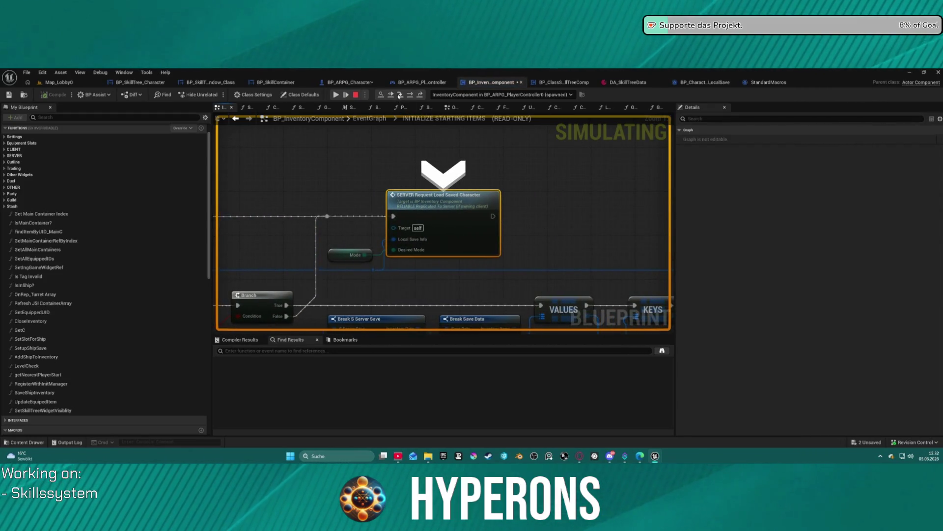
pyautogui.click(399, 95)
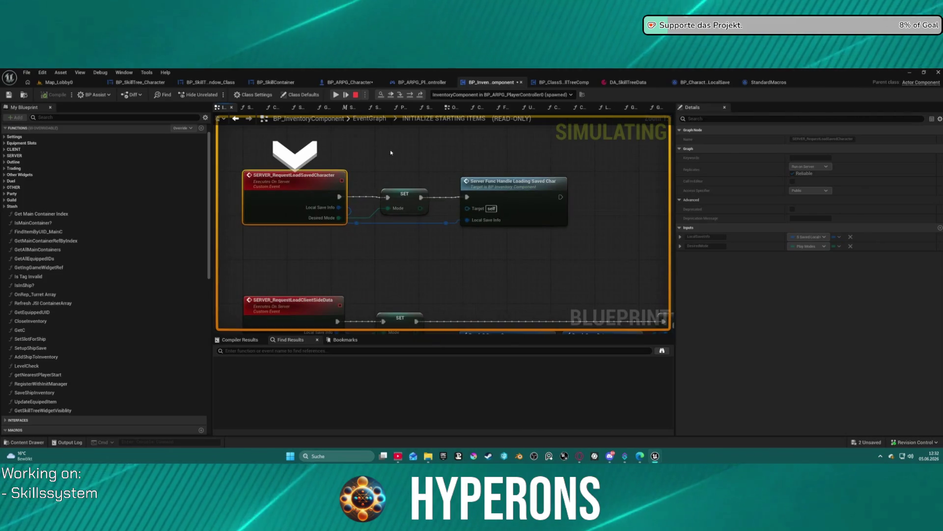
pyautogui.click(410, 97)
pyautogui.click(400, 96)
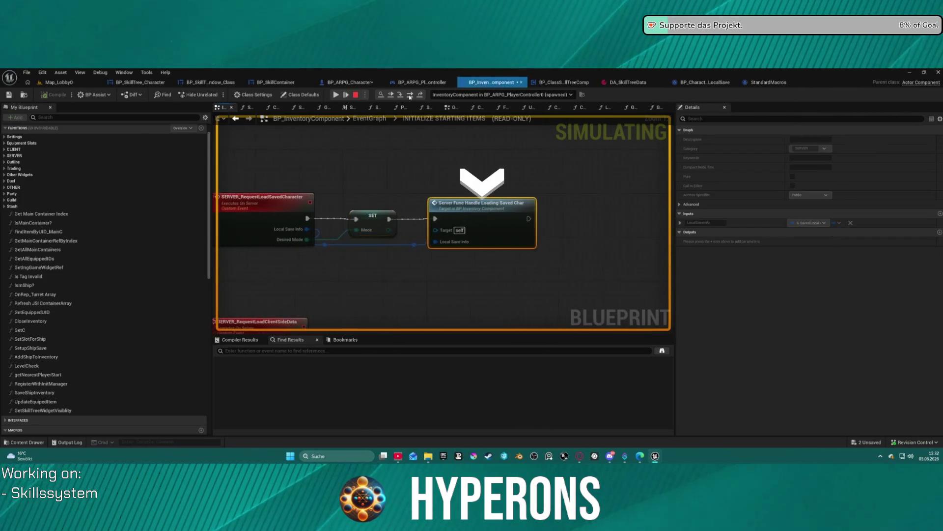
pyautogui.click(400, 96)
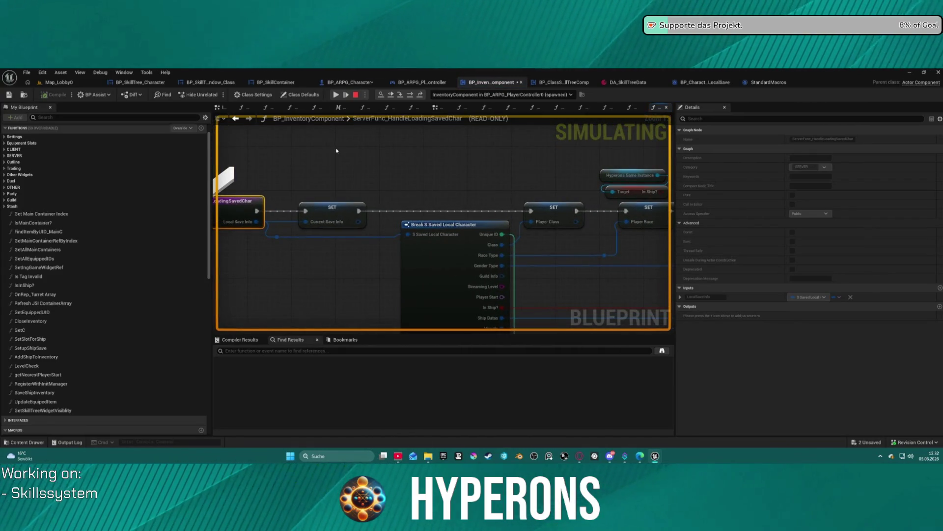
pyautogui.scroll(-6, 378, 179)
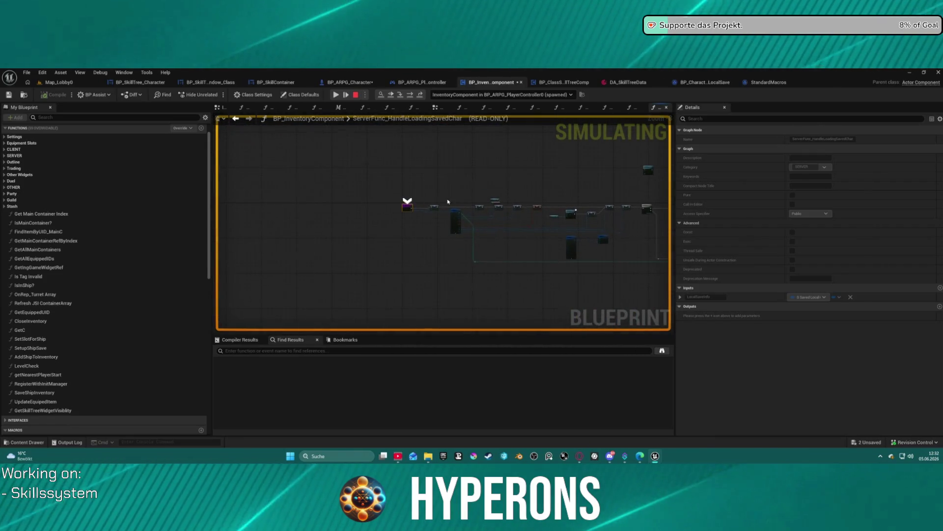
pyautogui.scroll(4, 448, 201)
pyautogui.scroll(2, 464, 200)
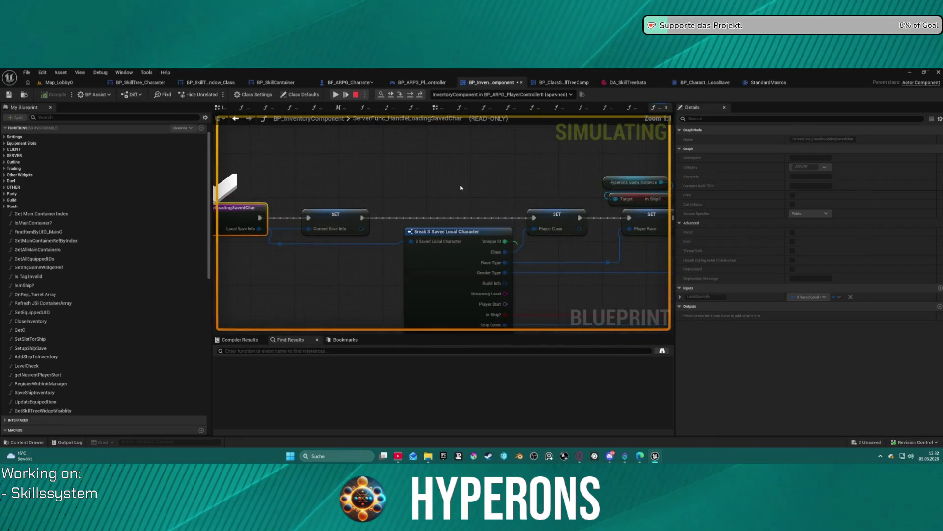
# Step: Step past the save info, Player Class and Visuals assignments and the game mode cast to Request Spawn New Player
pyautogui.click(412, 95)
pyautogui.click(412, 95)
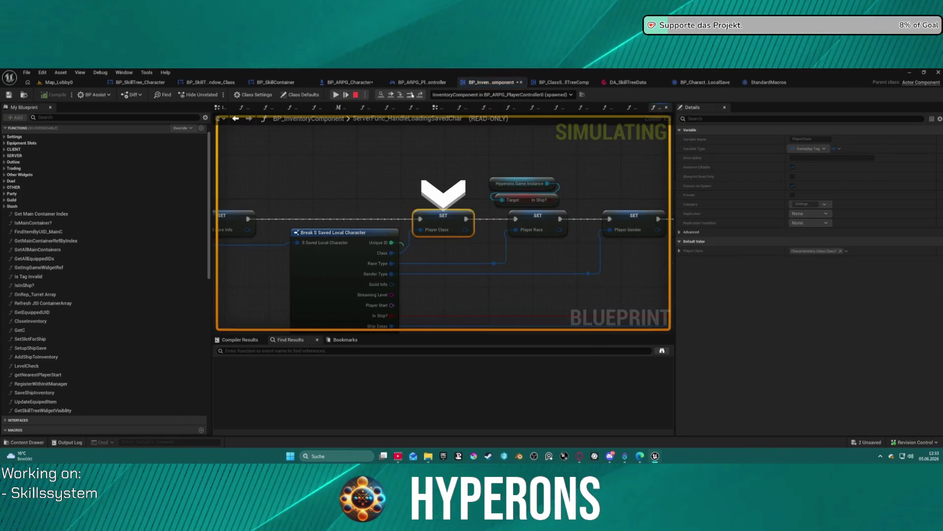
pyautogui.click(412, 94)
pyautogui.click(411, 95)
pyautogui.click(412, 95)
pyautogui.click(412, 95)
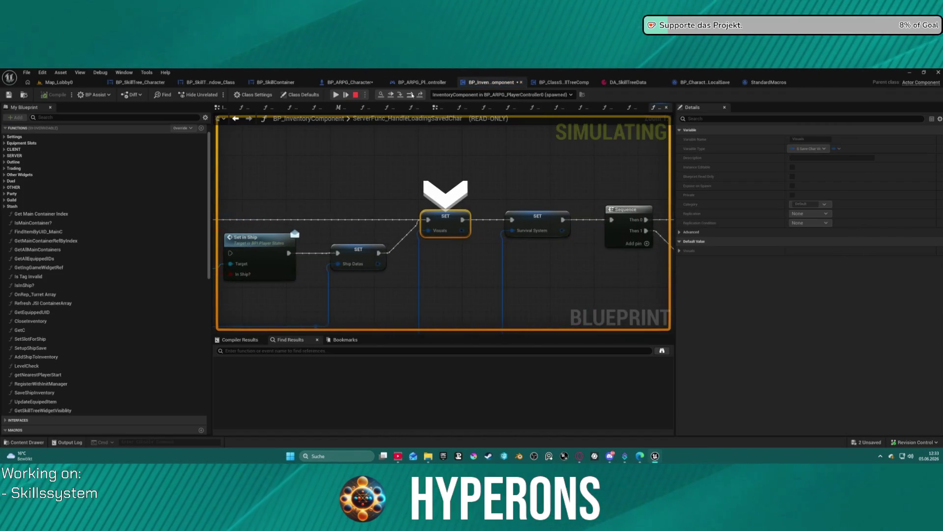
pyautogui.click(412, 95)
pyautogui.click(412, 94)
pyautogui.click(411, 95)
pyautogui.click(412, 95)
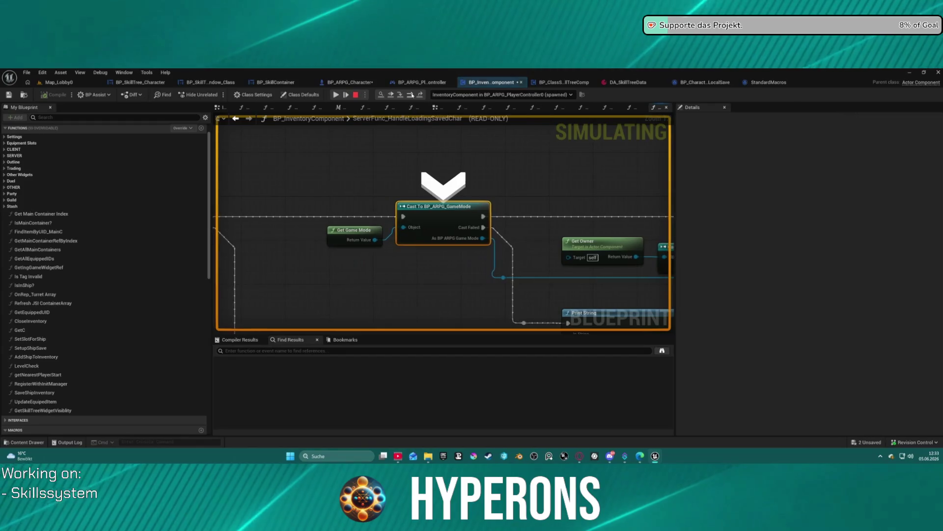
pyautogui.click(412, 95)
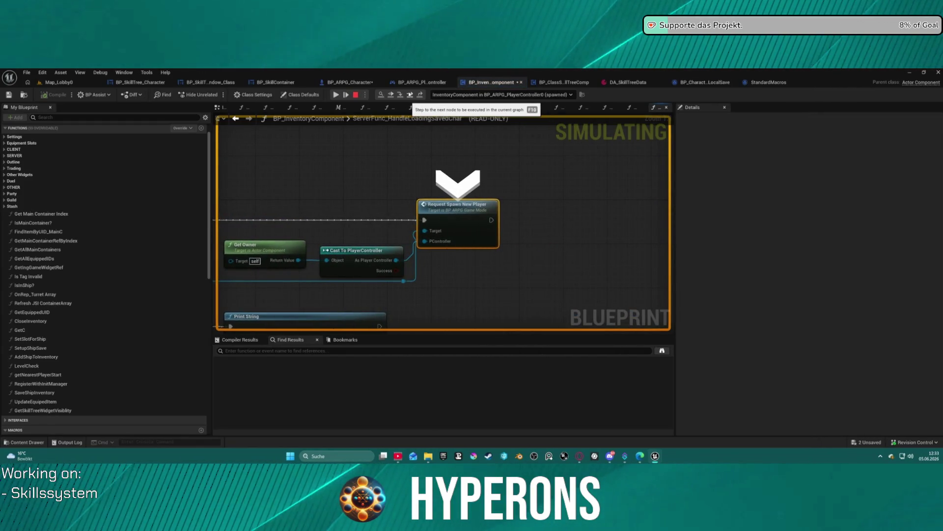
pyautogui.moveTo(607, 175)
pyautogui.mouseDown()
pyautogui.moveTo(539, 147)
pyautogui.moveTo(444, 191)
pyautogui.mouseUp()
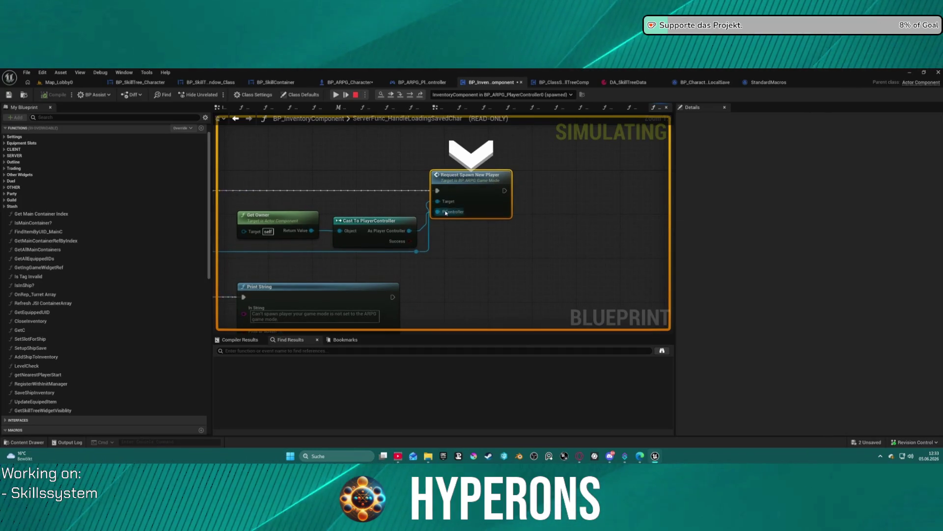
pyautogui.moveTo(452, 213)
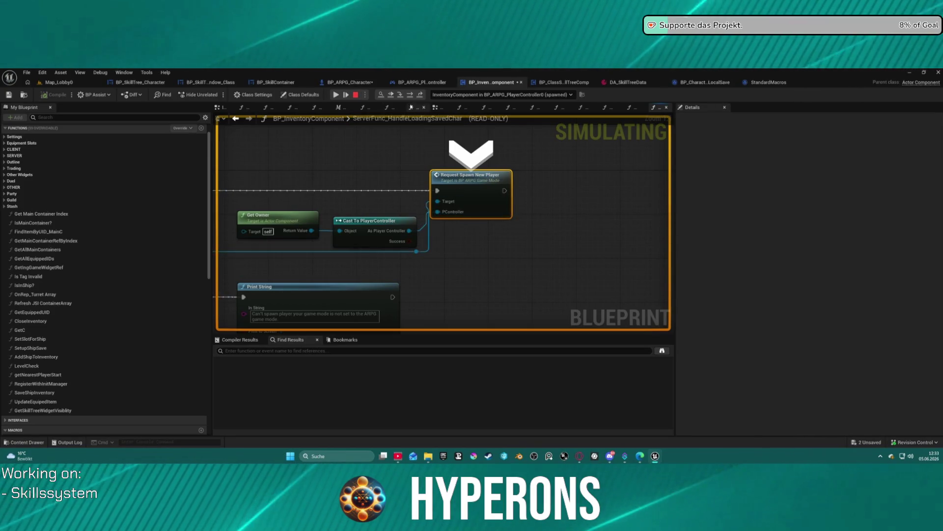
# Step: Step into the spawn request in BP_ARPG_GameMode's EventGraph and look over its node network
pyautogui.click(400, 96)
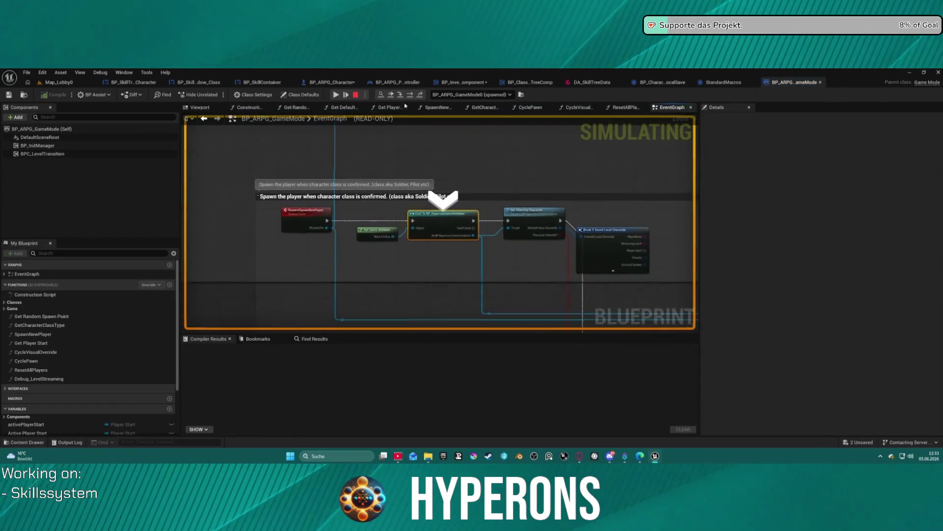
pyautogui.scroll(-2, 515, 215)
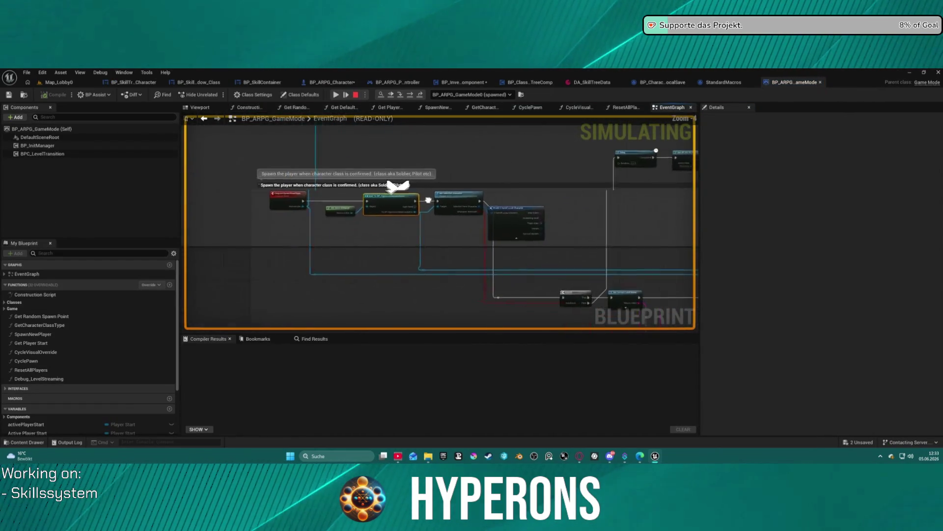
pyautogui.scroll(2, 445, 195)
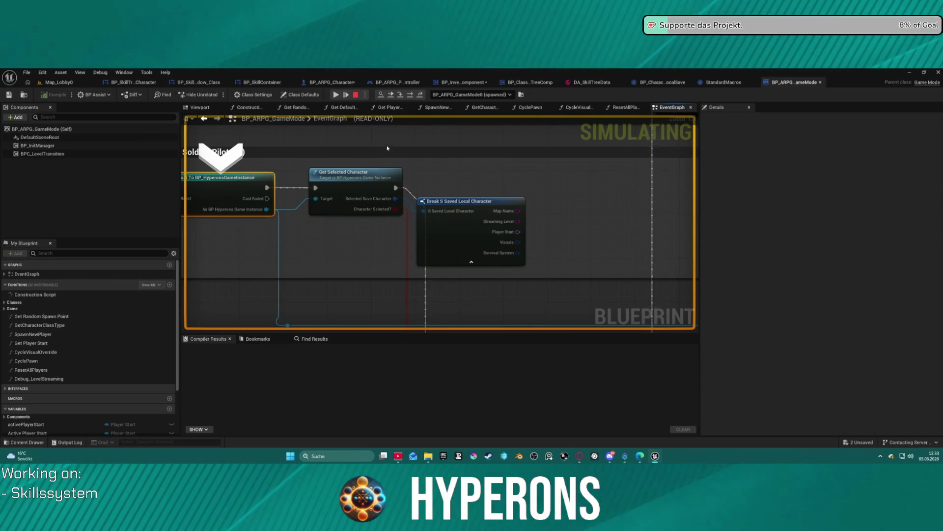
pyautogui.scroll(-2, 467, 192)
pyautogui.scroll(-5, 540, 218)
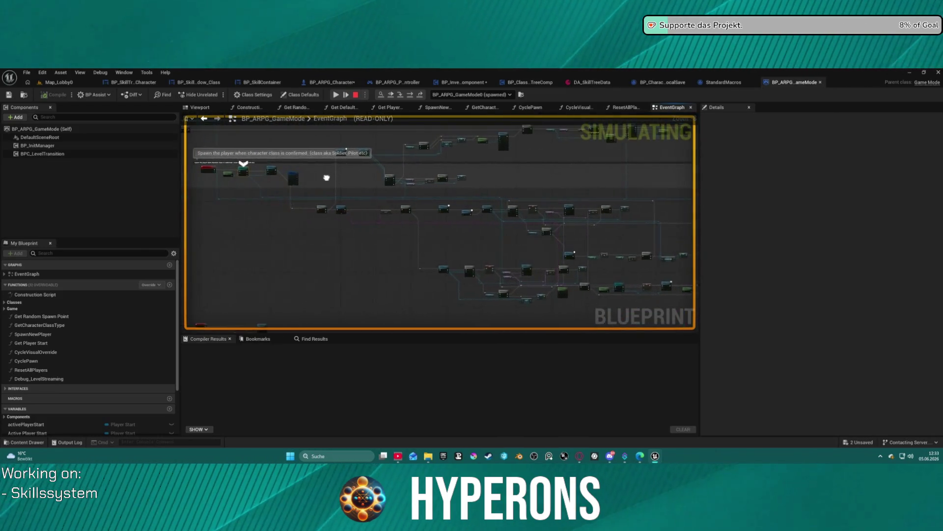
pyautogui.scroll(4, 297, 311)
pyautogui.scroll(-2, 563, 249)
pyautogui.moveTo(563, 249)
pyautogui.mouseDown()
pyautogui.moveTo(680, 196)
pyautogui.moveTo(654, 280)
pyautogui.moveTo(654, 162)
pyautogui.mouseUp()
pyautogui.moveTo(420, 132)
pyautogui.mouseDown()
pyautogui.moveTo(370, 150)
pyautogui.moveTo(302, 255)
pyautogui.moveTo(383, 213)
pyautogui.mouseUp()
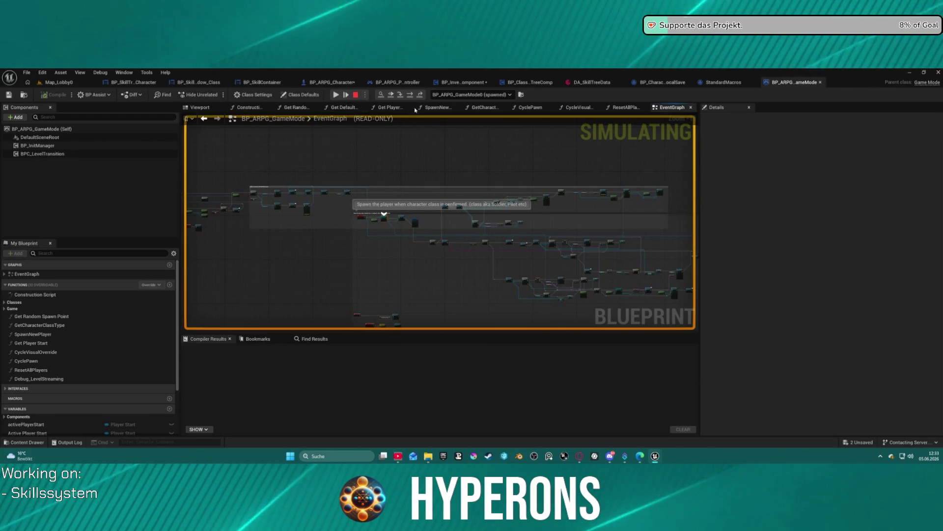
# Step: Step through GetSelectedCharacter and the ForEachLoop macro iterations back to the game mode
pyautogui.click(402, 95)
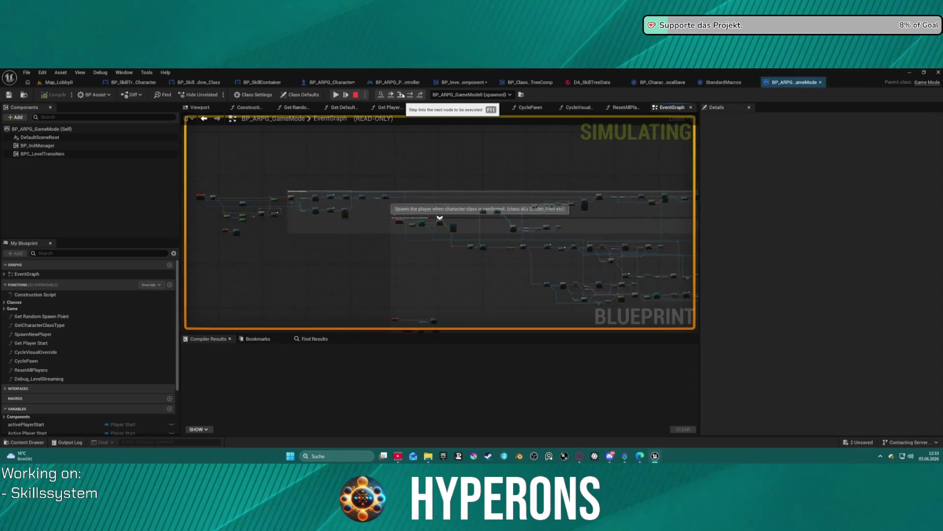
pyautogui.click(402, 94)
pyautogui.click(402, 94)
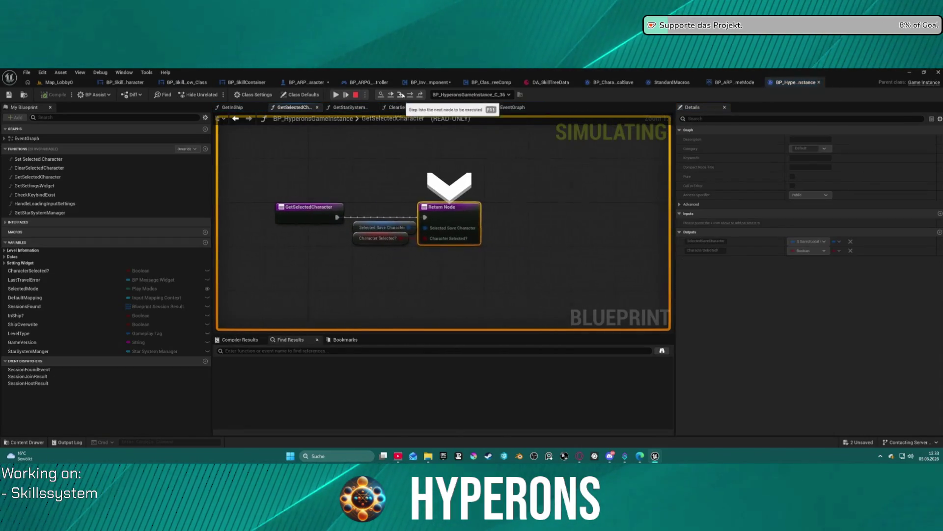
pyautogui.click(401, 94)
pyautogui.click(402, 95)
pyautogui.click(403, 95)
pyautogui.click(402, 95)
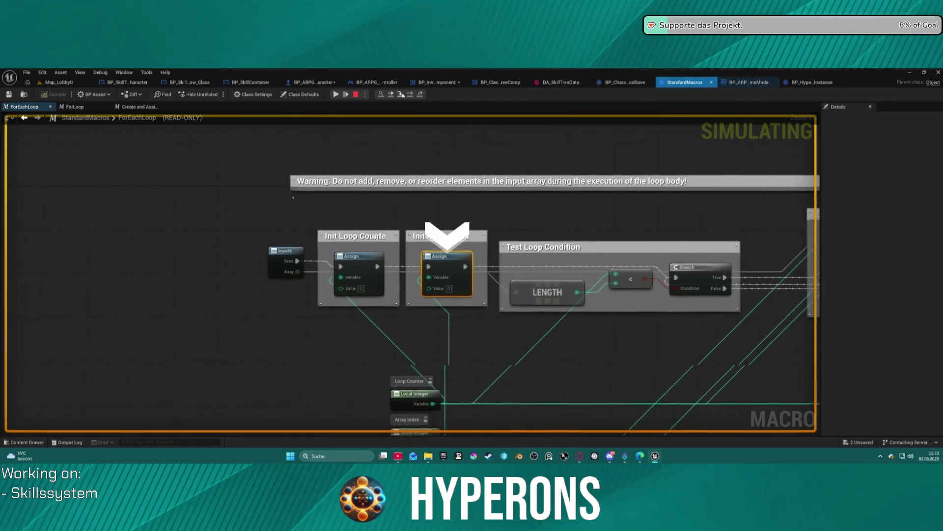
pyautogui.click(402, 94)
pyautogui.click(402, 95)
pyautogui.click(402, 94)
pyautogui.click(402, 94)
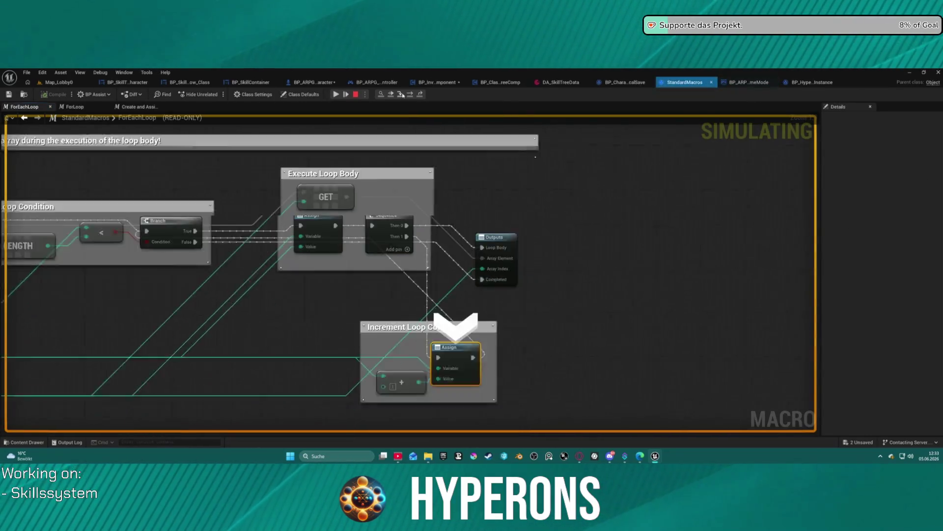
pyautogui.click(402, 95)
pyautogui.click(402, 95)
# Step: Step past the SET and Start Camera Fade nodes back into BP_InventoryComponent to SET Invalid Save ID
pyautogui.click(402, 95)
pyautogui.click(402, 95)
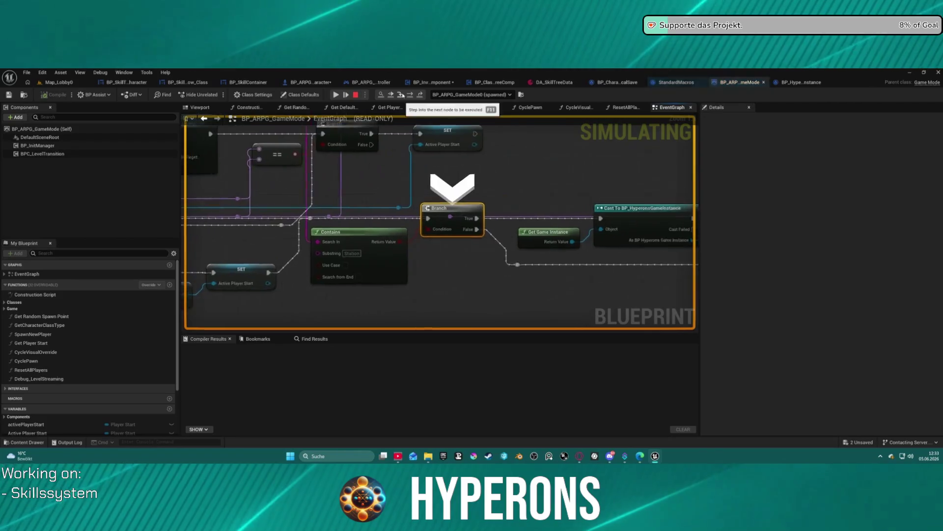
pyautogui.click(401, 94)
pyautogui.click(402, 95)
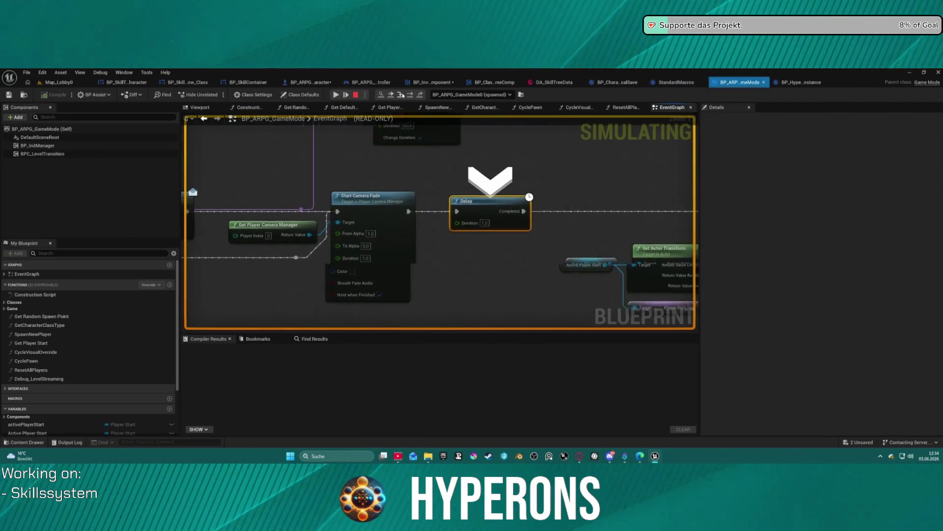
pyautogui.click(402, 94)
pyautogui.click(402, 94)
pyautogui.click(402, 94)
pyautogui.click(402, 95)
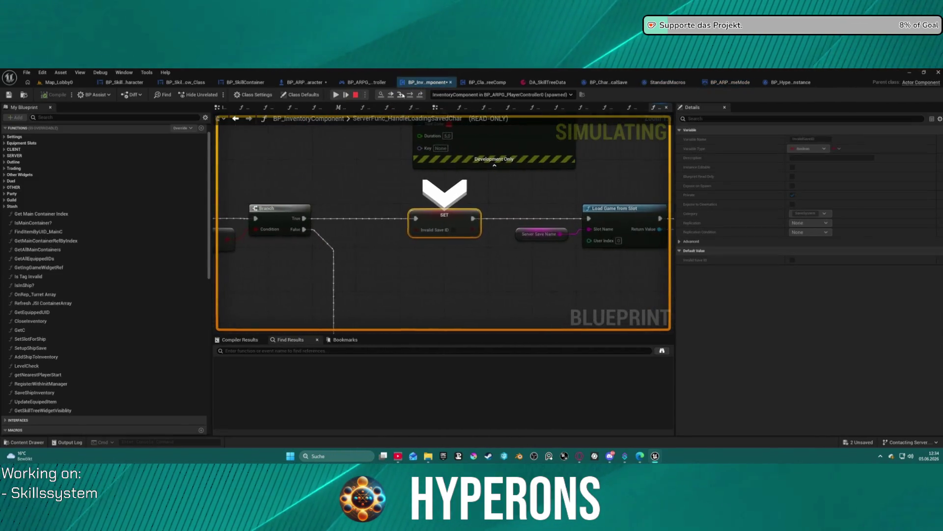
# Step: Step past Load Game from Slot, Does Save Exist and Get Save by Index into LoadContent
pyautogui.click(402, 94)
pyautogui.click(402, 94)
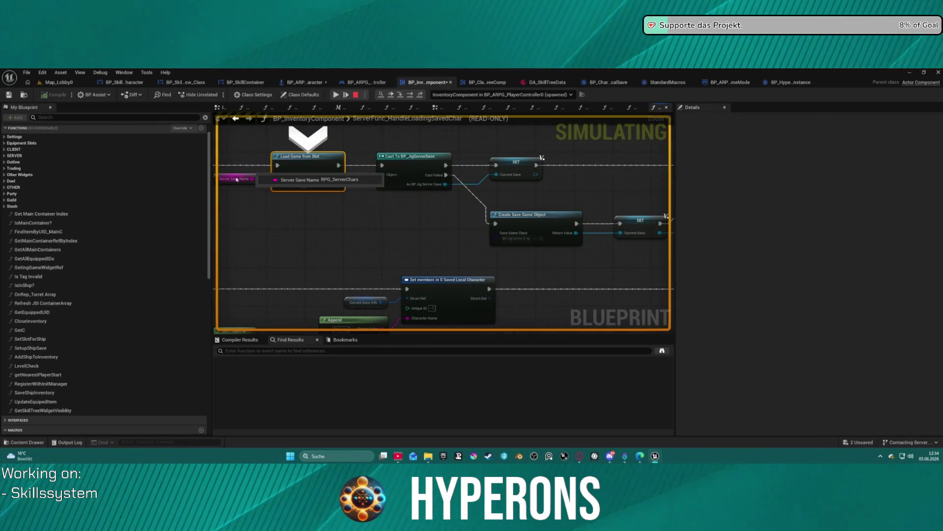
pyautogui.click(410, 94)
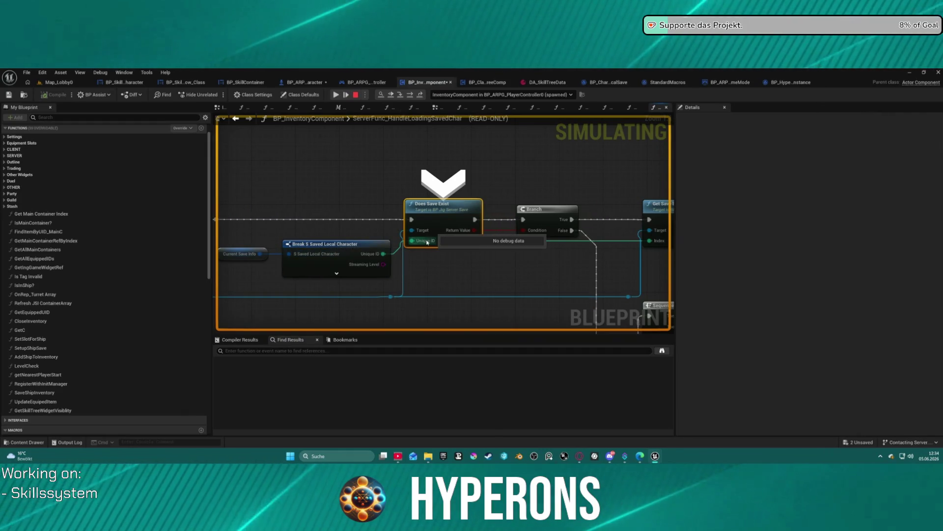
pyautogui.moveTo(360, 243)
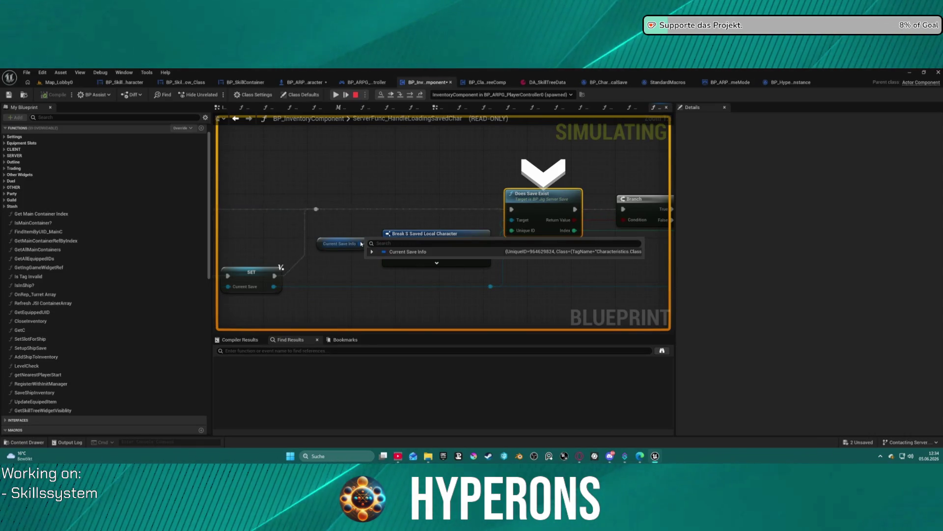
pyautogui.click(411, 94)
pyautogui.click(411, 95)
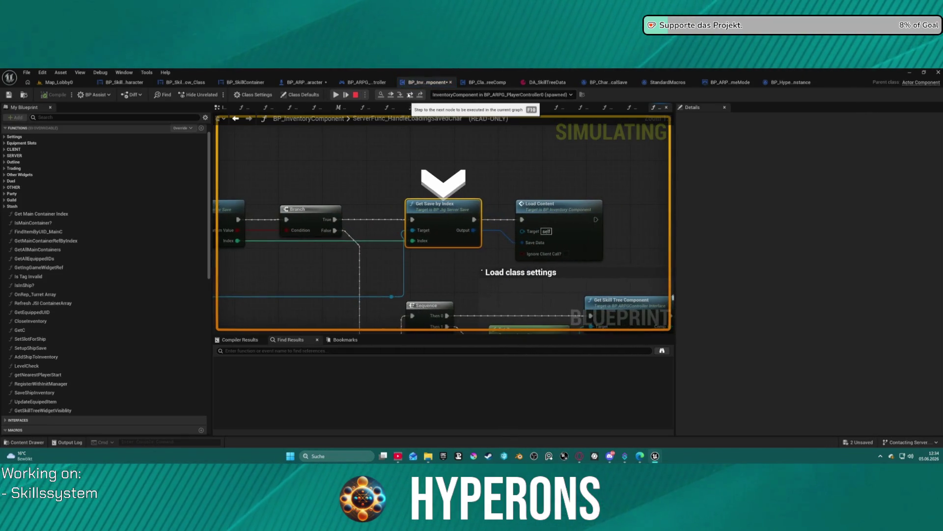
pyautogui.click(411, 95)
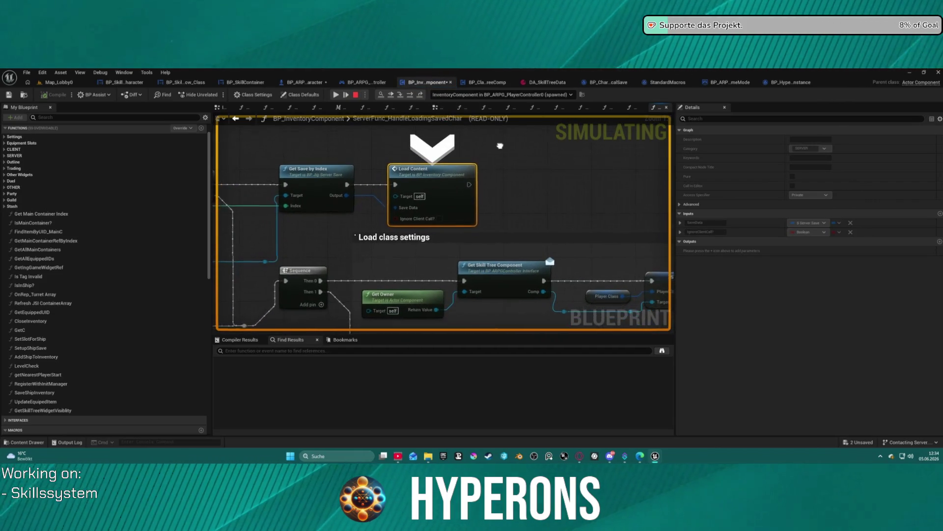
pyautogui.scroll(-7, 548, 151)
pyautogui.scroll(6, 548, 151)
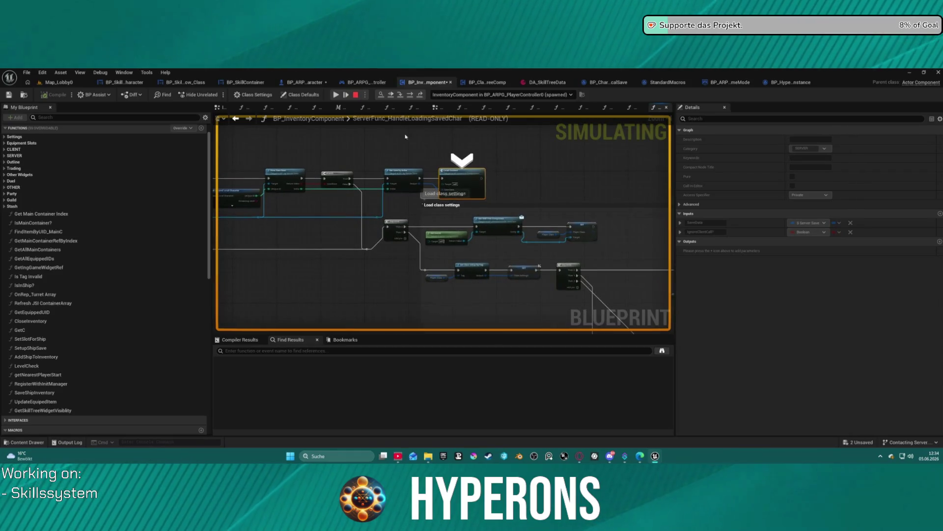
pyautogui.click(400, 95)
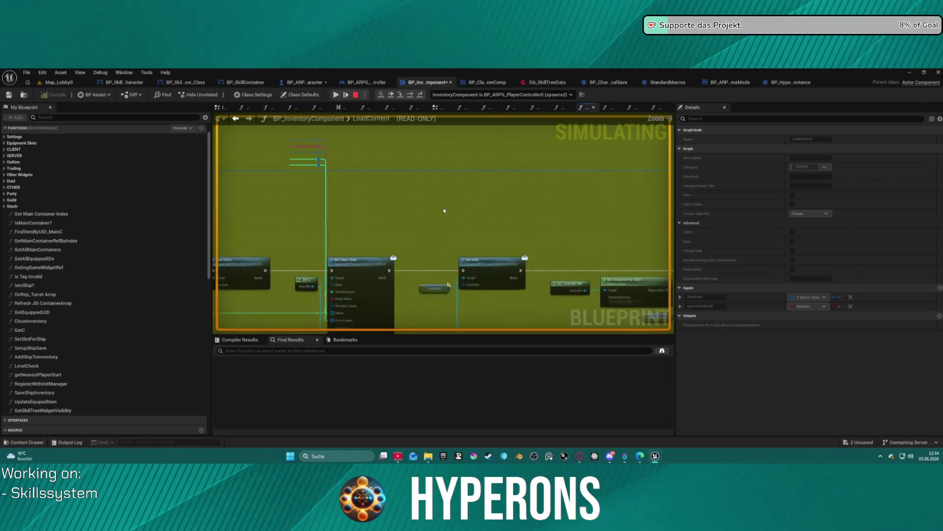
# Step: Step from LoadContent's Sequence through the KEYS node and ForLoop macro iteration to Set Info by Slot Info
pyautogui.click(410, 95)
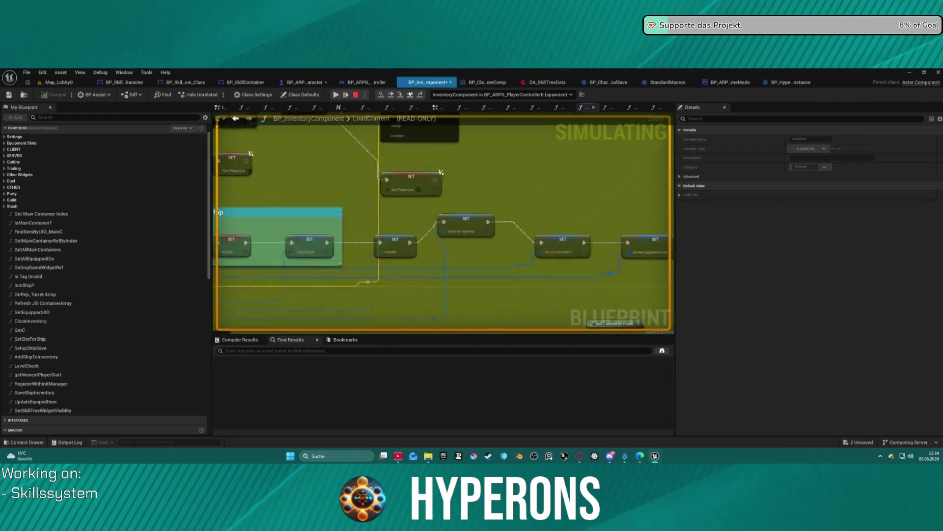
pyautogui.click(410, 95)
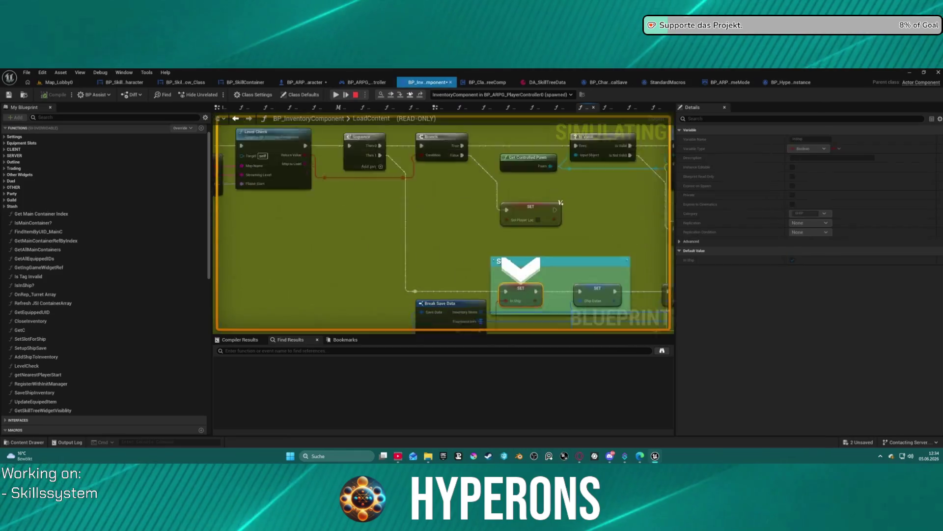
pyautogui.click(410, 95)
pyautogui.click(410, 95)
pyautogui.click(411, 94)
pyautogui.click(411, 94)
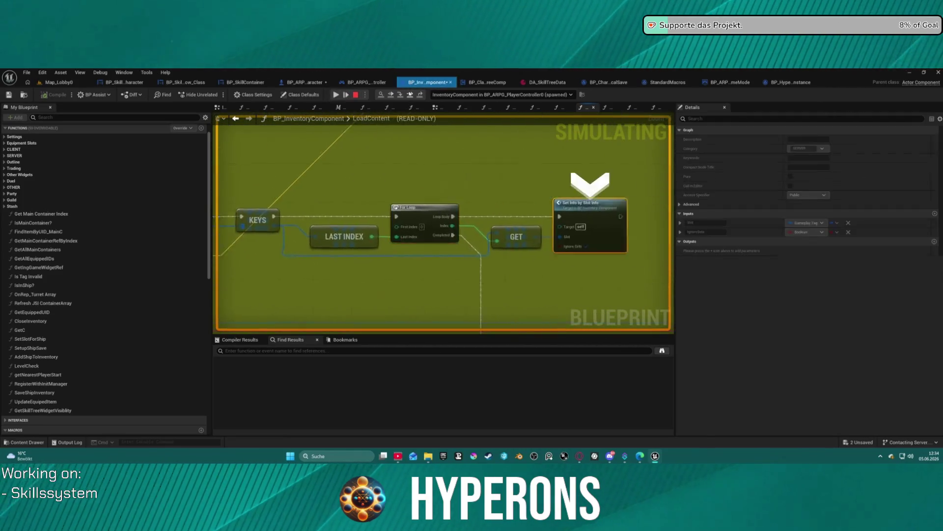
pyautogui.click(411, 95)
pyautogui.click(411, 95)
pyautogui.click(411, 95)
pyautogui.click(410, 95)
pyautogui.click(410, 94)
pyautogui.click(410, 95)
pyautogui.click(411, 95)
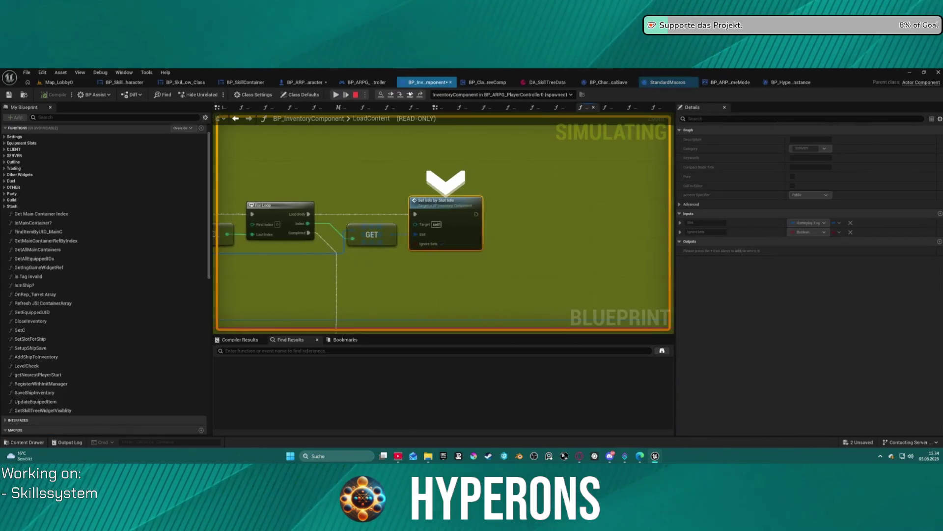
pyautogui.click(410, 95)
pyautogui.click(410, 95)
pyautogui.click(410, 94)
pyautogui.click(410, 95)
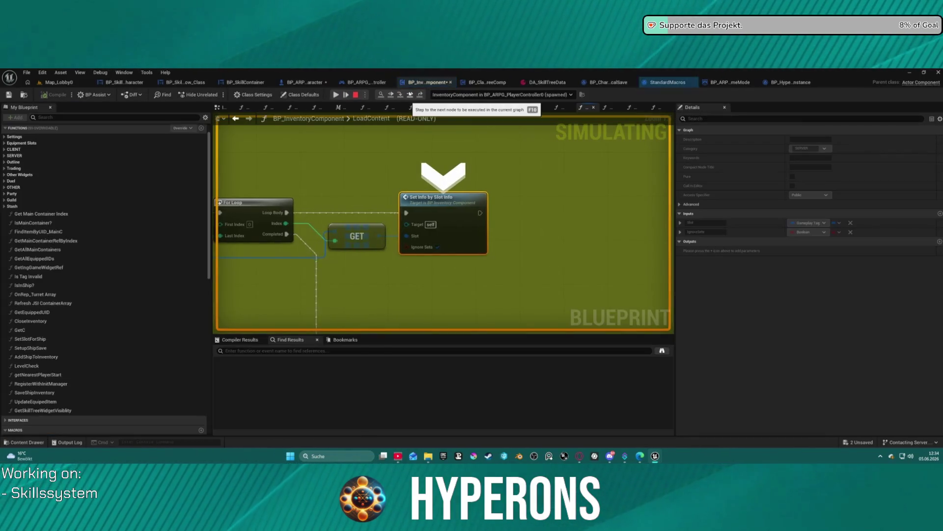
# Step: Follow execution into SetInfoBySlotInfo and SetEquipmentInfoBySlot up to Add Gameplay Tag
pyautogui.press('F10')
pyautogui.click(400, 94)
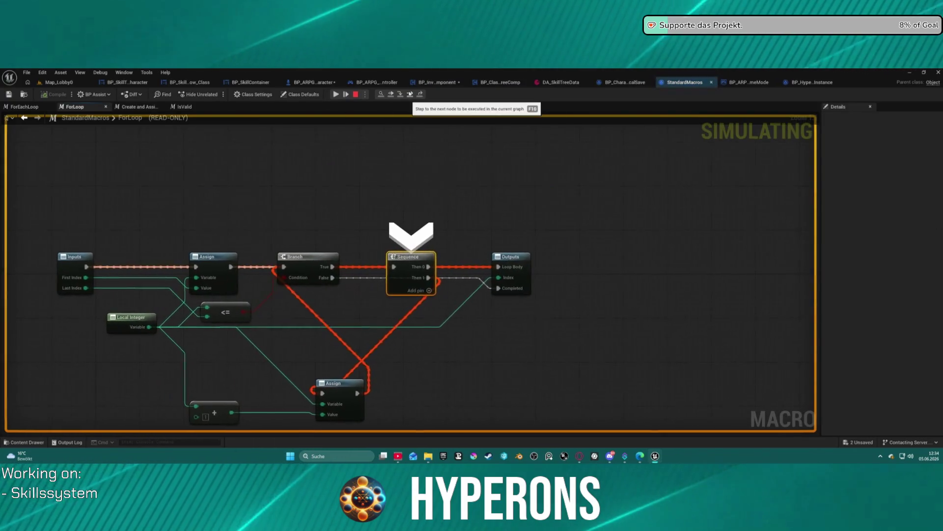
pyautogui.click(401, 94)
pyautogui.click(400, 94)
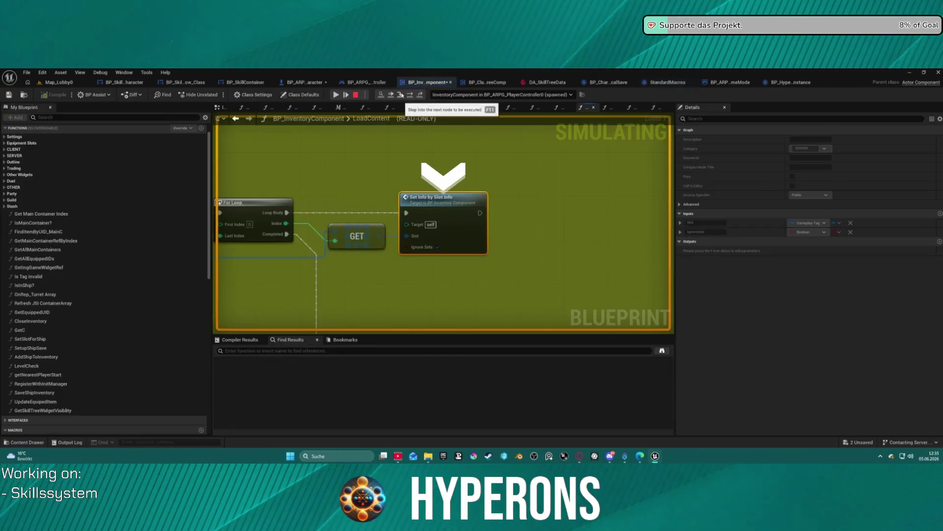
pyautogui.click(400, 94)
pyautogui.click(401, 94)
pyautogui.click(400, 94)
pyautogui.click(400, 94)
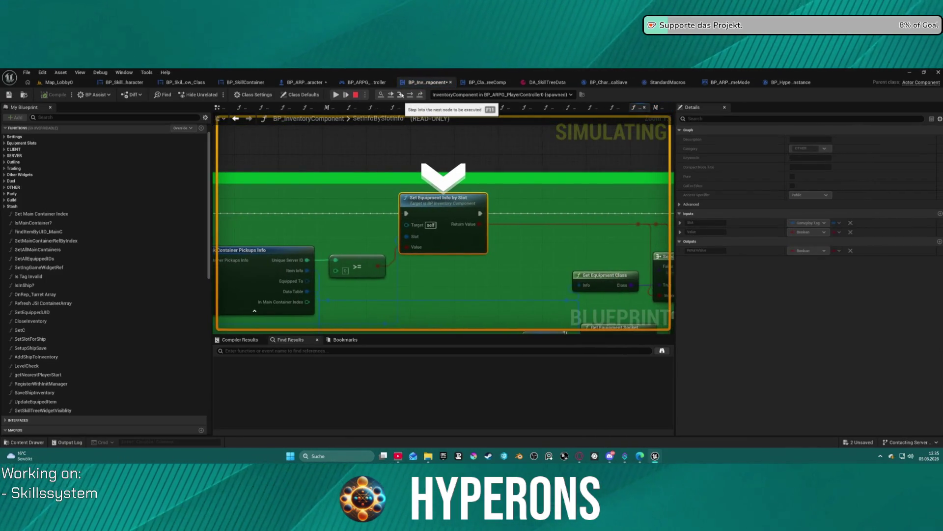
pyautogui.click(400, 94)
pyautogui.click(400, 94)
pyautogui.click(400, 94)
pyautogui.click(400, 94)
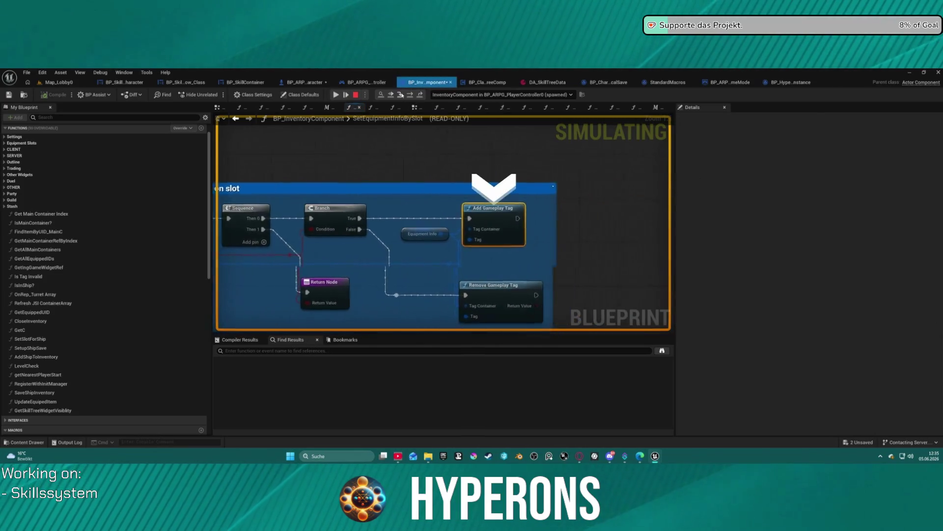
# Step: Step back out to LoadContent and past SET Credits to the Set Player Stats call
pyautogui.click(420, 94)
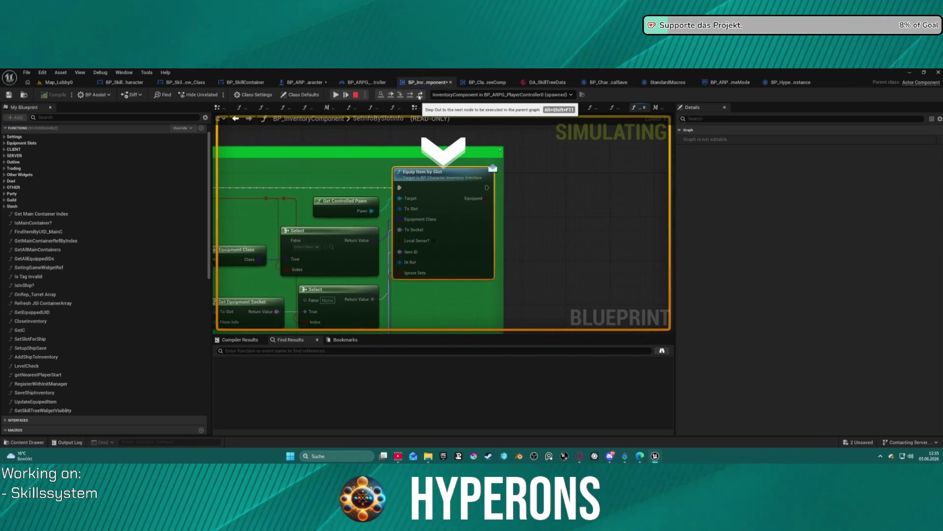
pyautogui.click(420, 94)
pyautogui.click(420, 94)
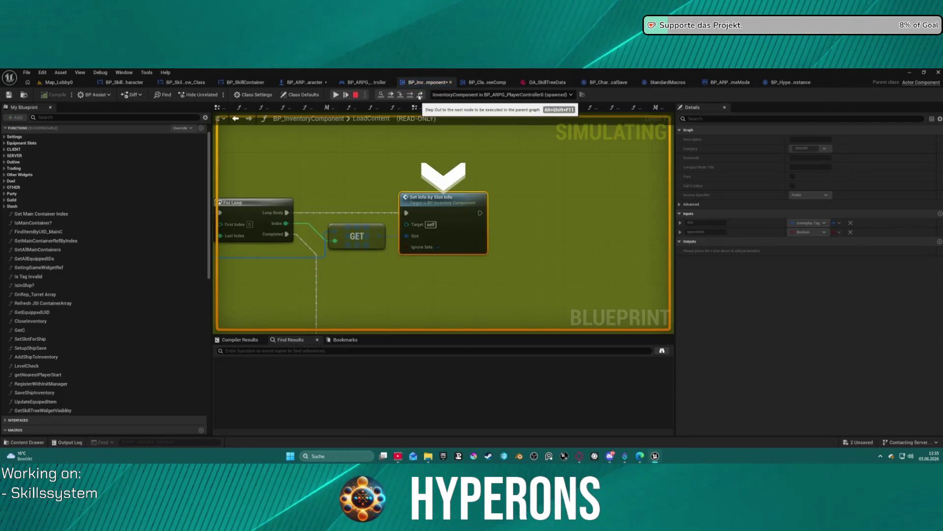
pyautogui.click(420, 95)
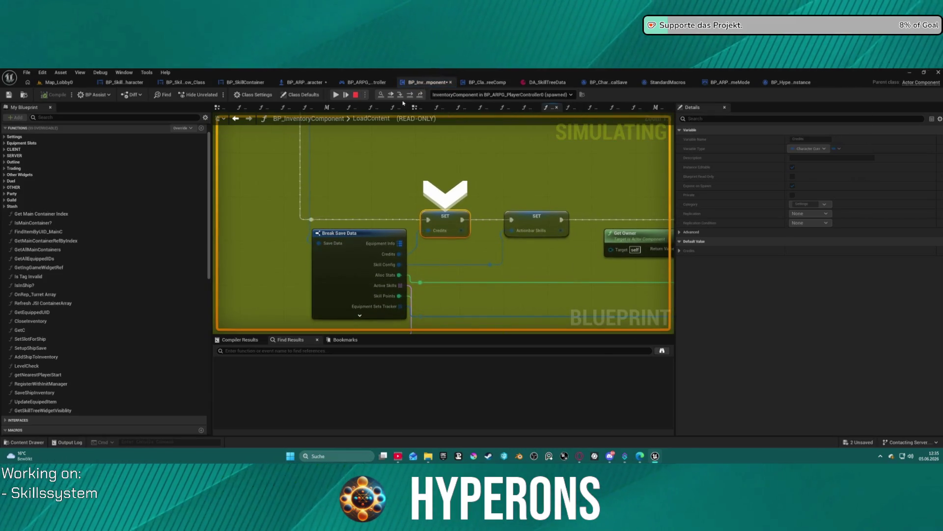
pyautogui.click(414, 97)
pyautogui.click(414, 97)
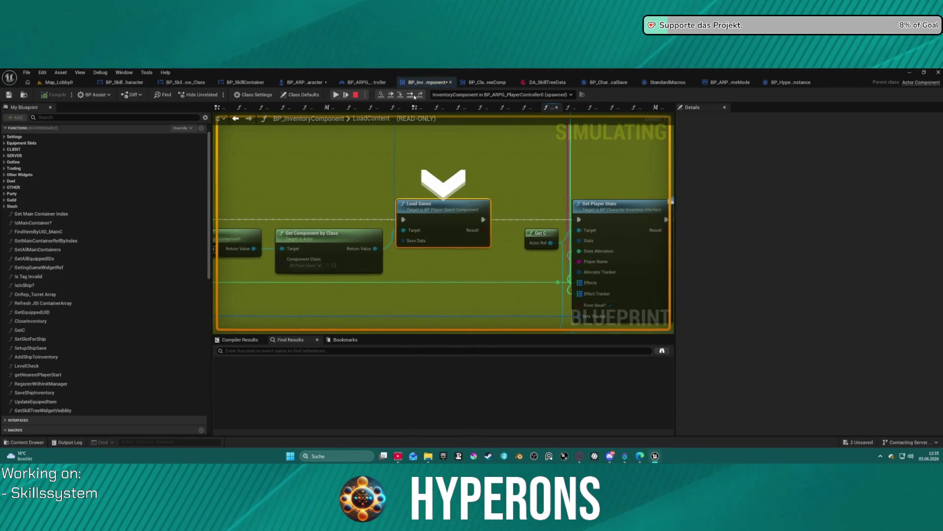
pyautogui.click(414, 97)
pyautogui.moveTo(367, 206)
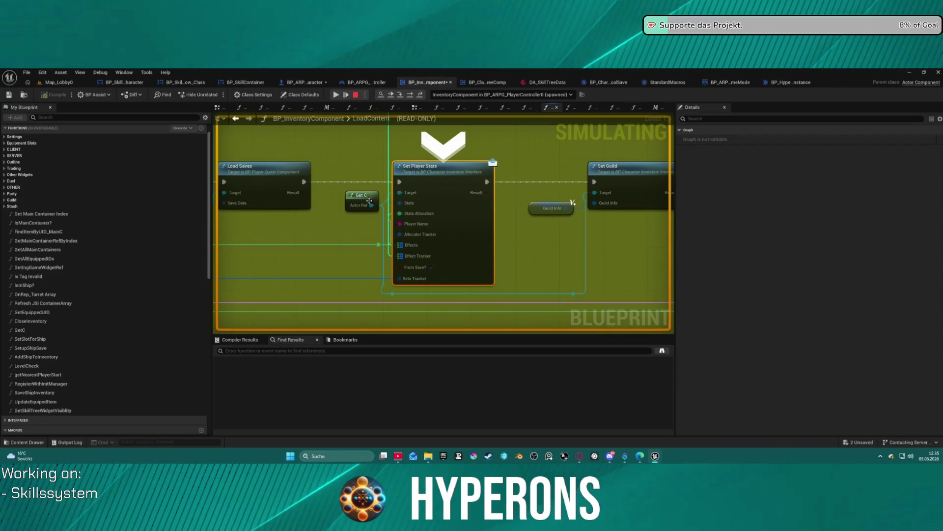
pyautogui.moveTo(415, 210)
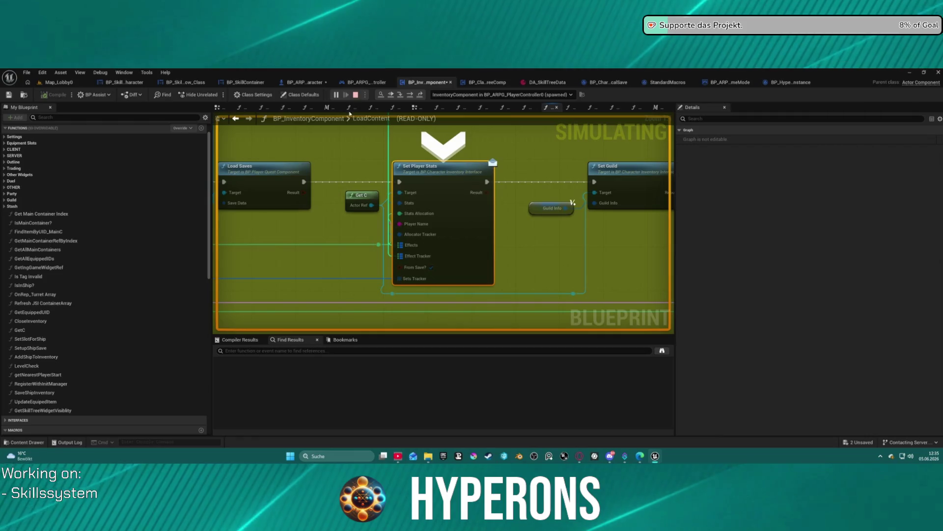
# Step: Stop the simulation, wire a new Get Player Pawn into Set Player Stats' Target, and play again
pyautogui.click(356, 95)
pyautogui.rightClick(328, 153)
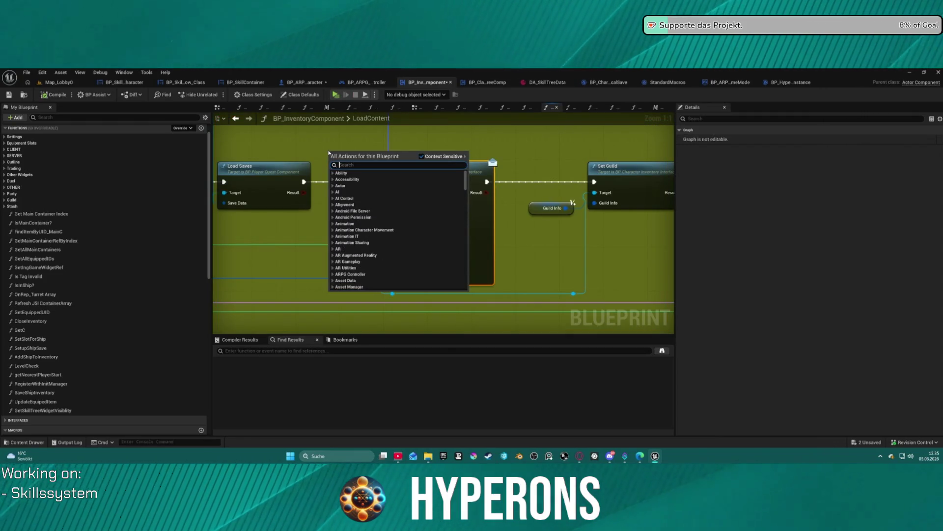
pyautogui.write('get player')
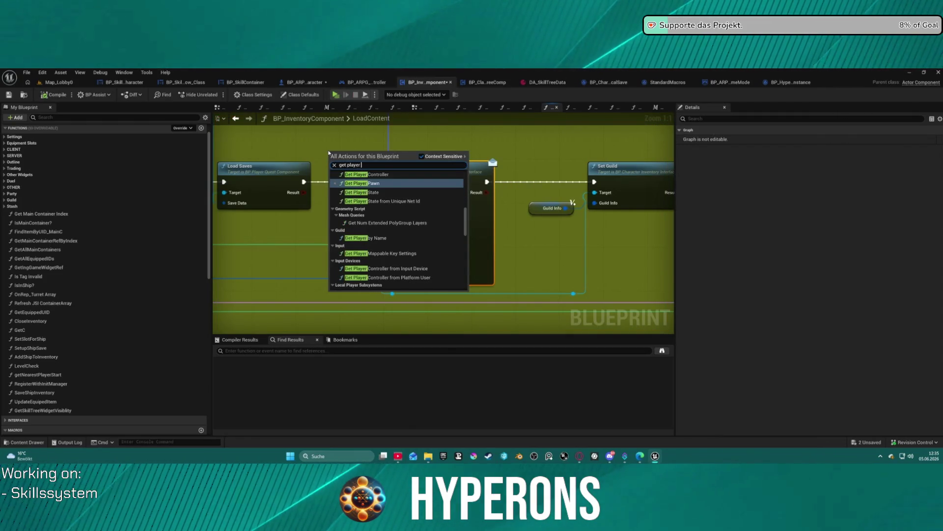
pyautogui.press('Return')
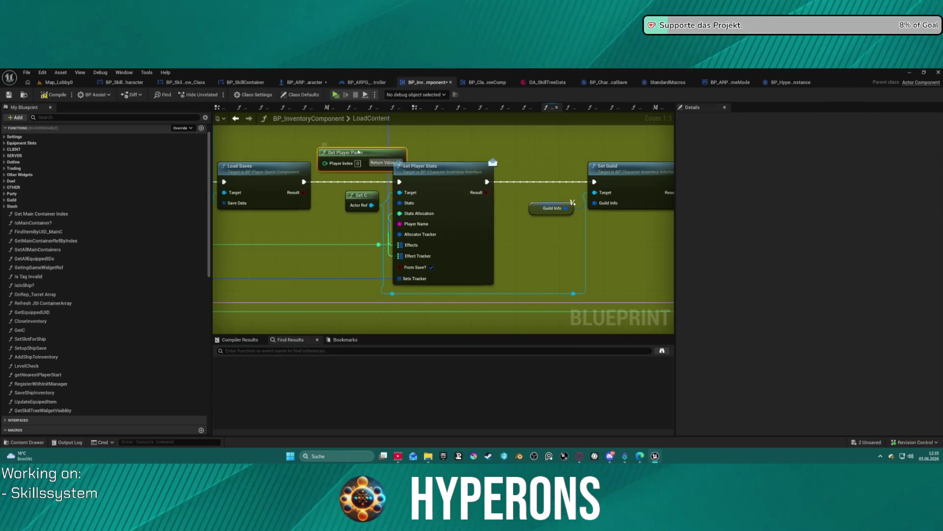
pyautogui.moveTo(358, 152); pyautogui.dragTo(331, 141)
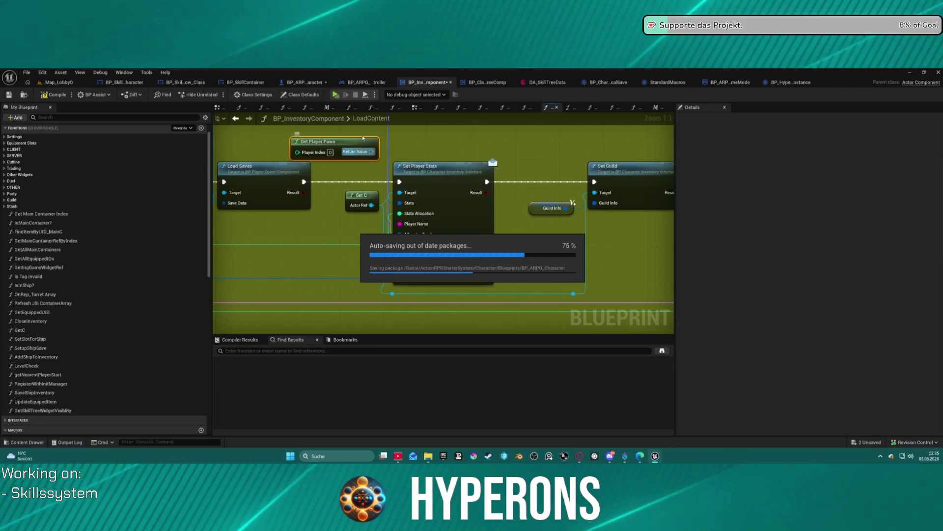
pyautogui.moveTo(372, 152)
pyautogui.mouseDown()
pyautogui.moveTo(399, 196)
pyautogui.moveTo(345, 213)
pyautogui.mouseUp()
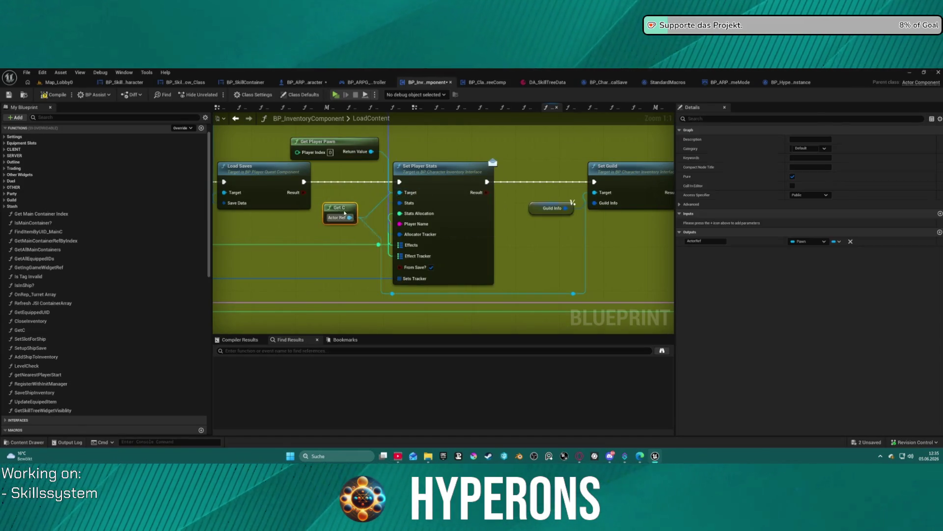
pyautogui.click(375, 208)
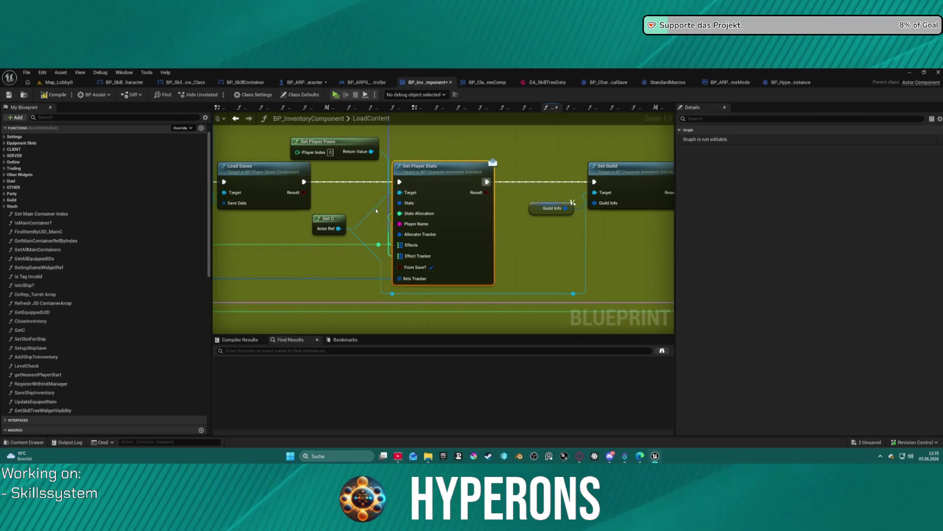
pyautogui.click(336, 95)
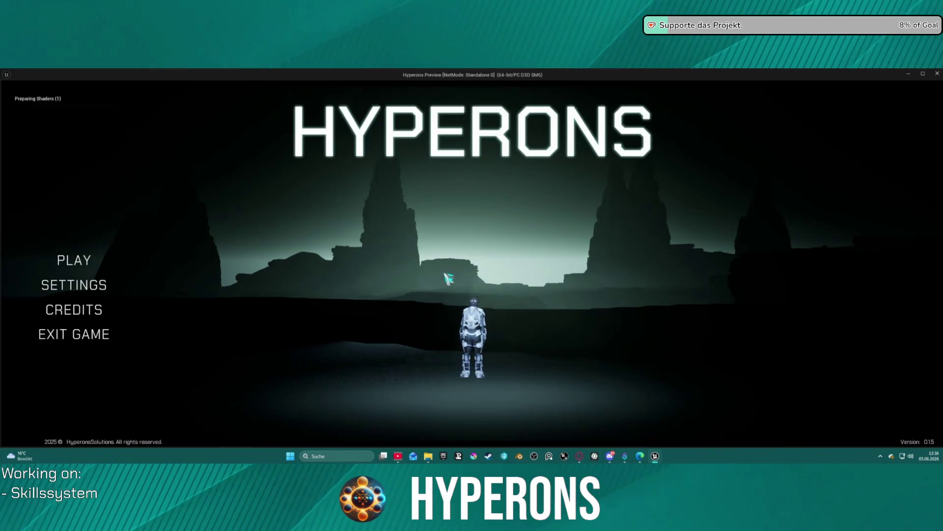
# Step: Start a new game from the main menu as the dsasad character
pyautogui.click(87, 266)
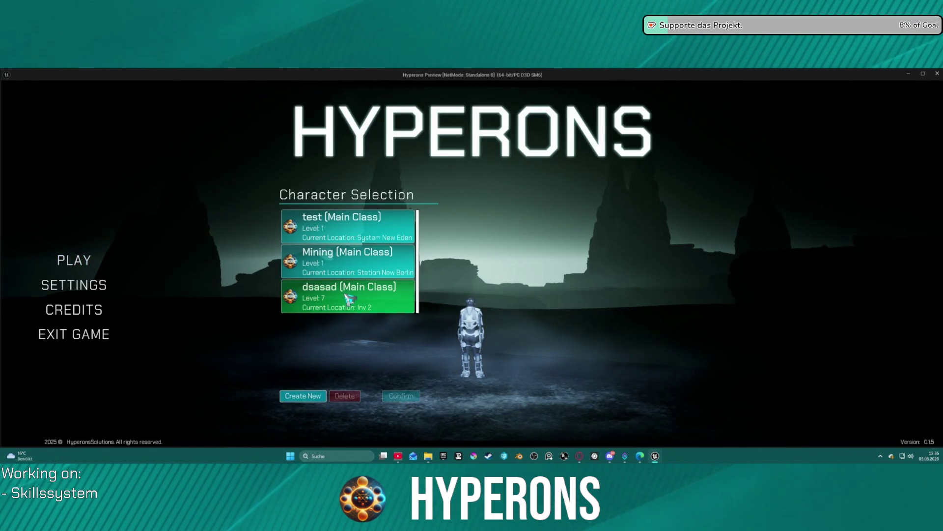
pyautogui.click(348, 298)
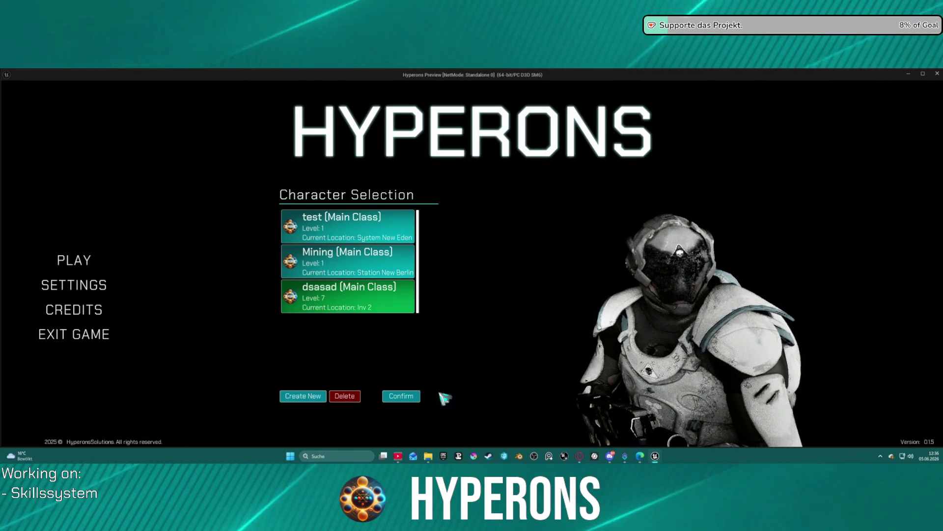
pyautogui.click(410, 400)
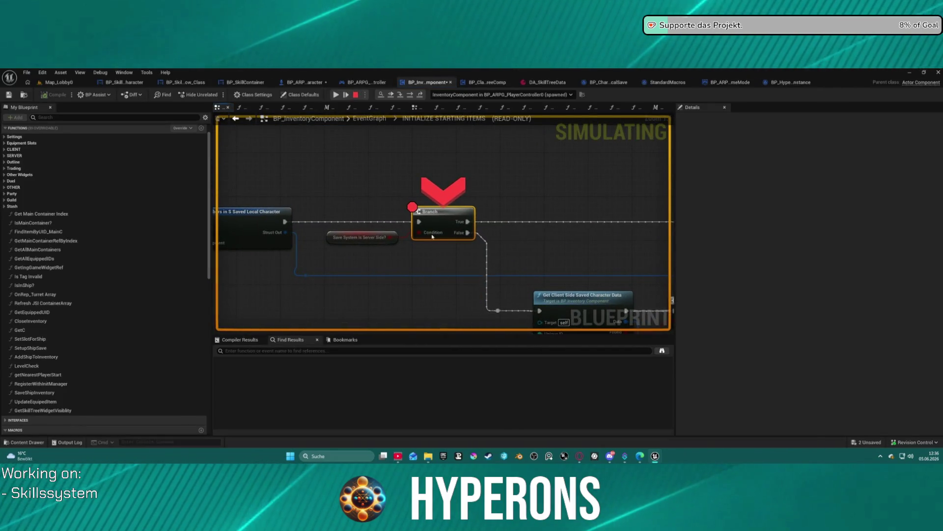
# Step: Remove the breakpoint from the Branch node and resume the paused game
pyautogui.rightClick(437, 213)
pyautogui.click(462, 274)
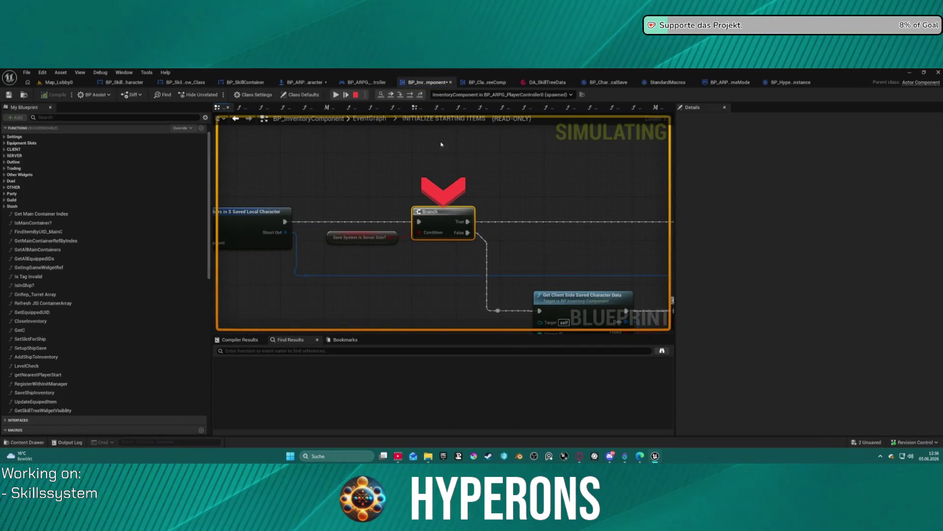
pyautogui.click(336, 94)
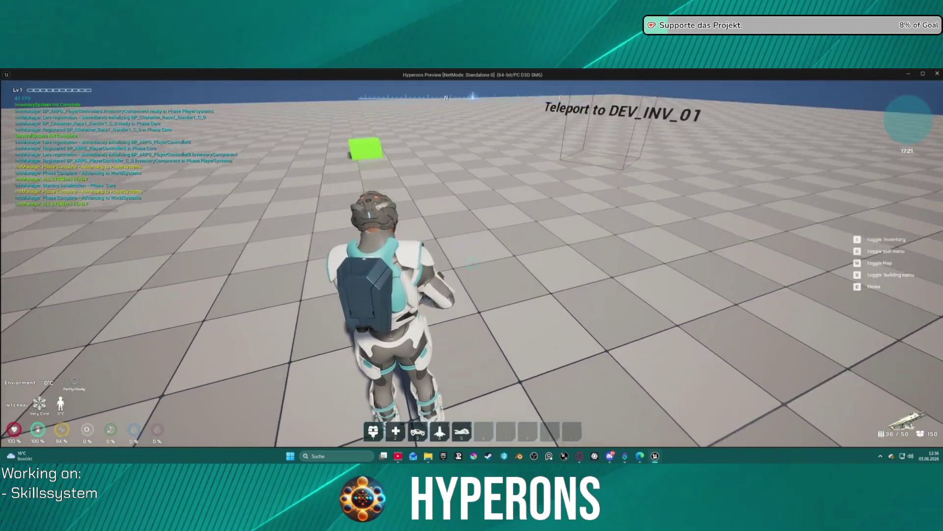
# Step: Shoot at the teleport box, raise STR to 12 under inventory Attributes, then save from the pause menu
pyautogui.click(471, 264)
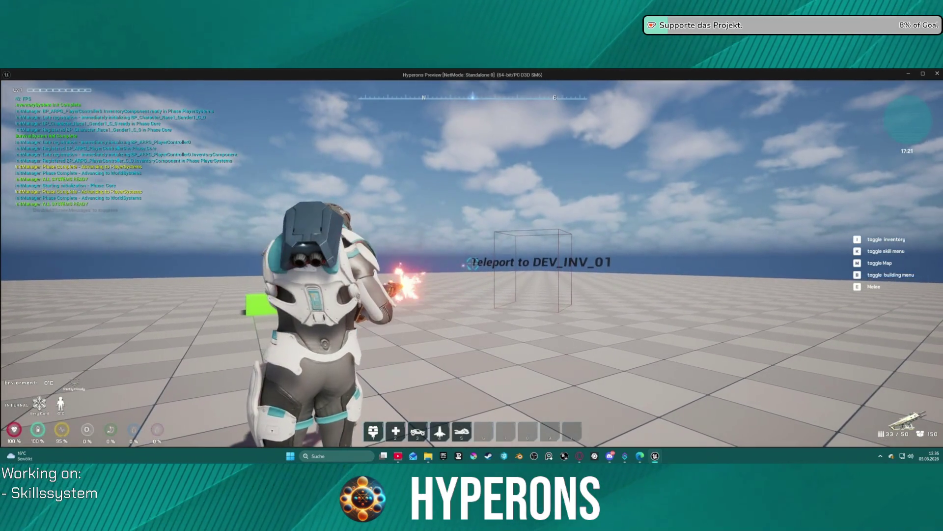
pyautogui.click(472, 264)
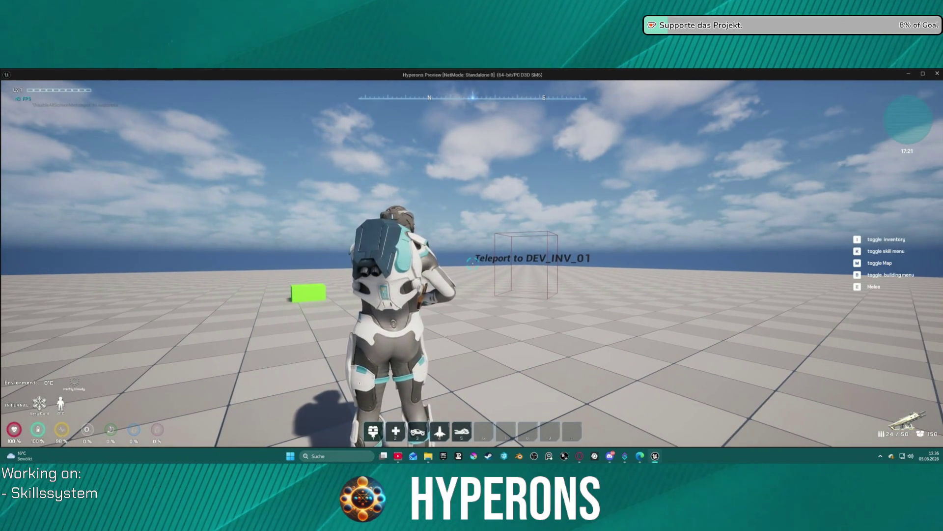
pyautogui.press('i')
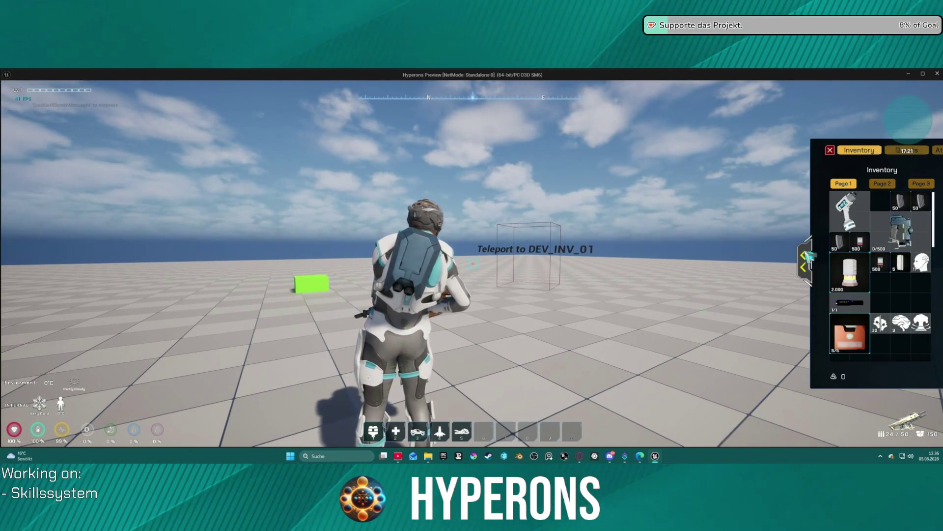
pyautogui.click(808, 255)
pyautogui.click(819, 152)
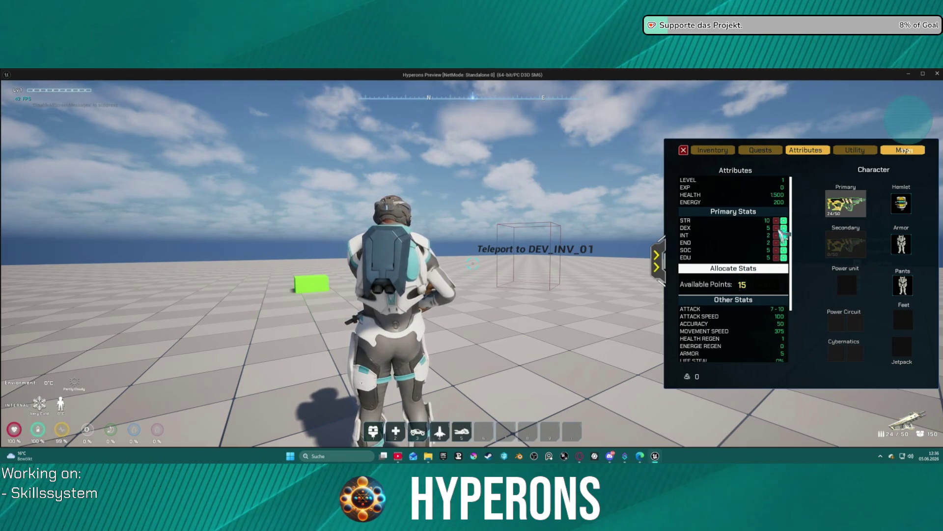
pyautogui.click(784, 221)
pyautogui.click(784, 221)
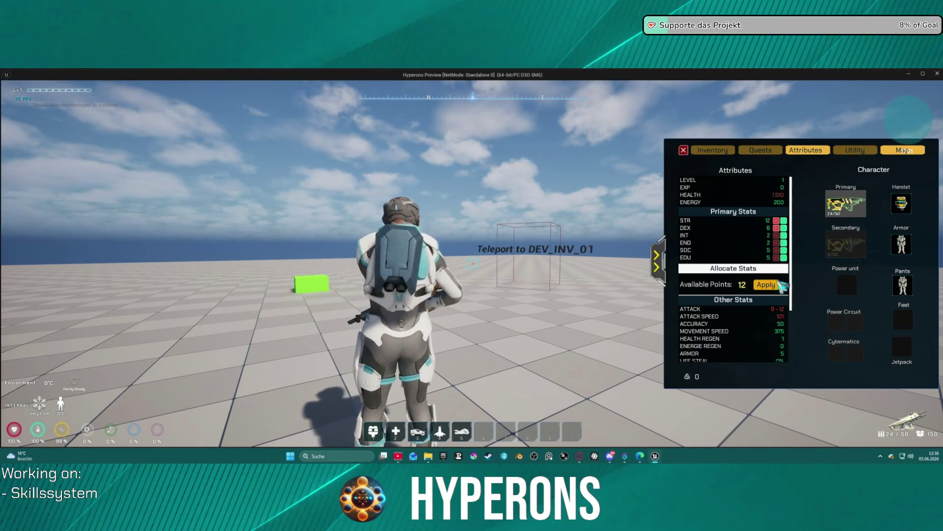
pyautogui.press('Escape')
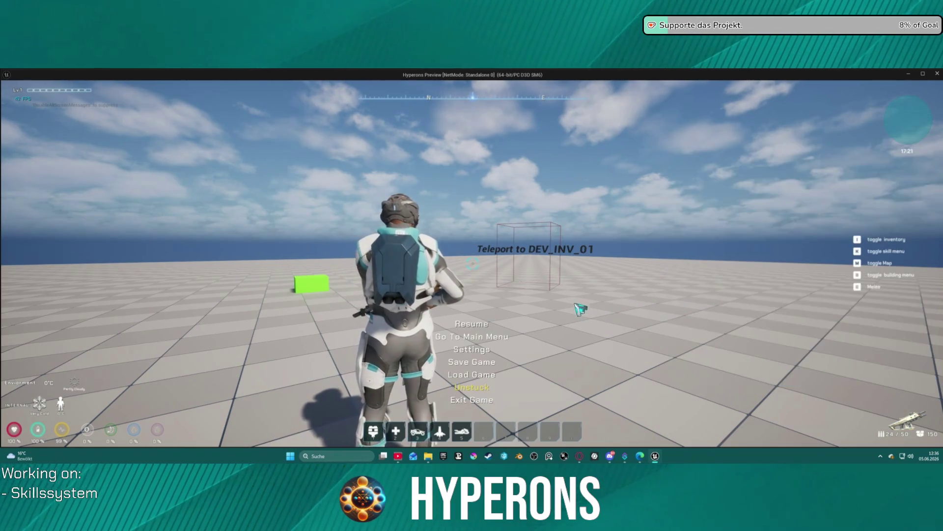
pyautogui.click(484, 364)
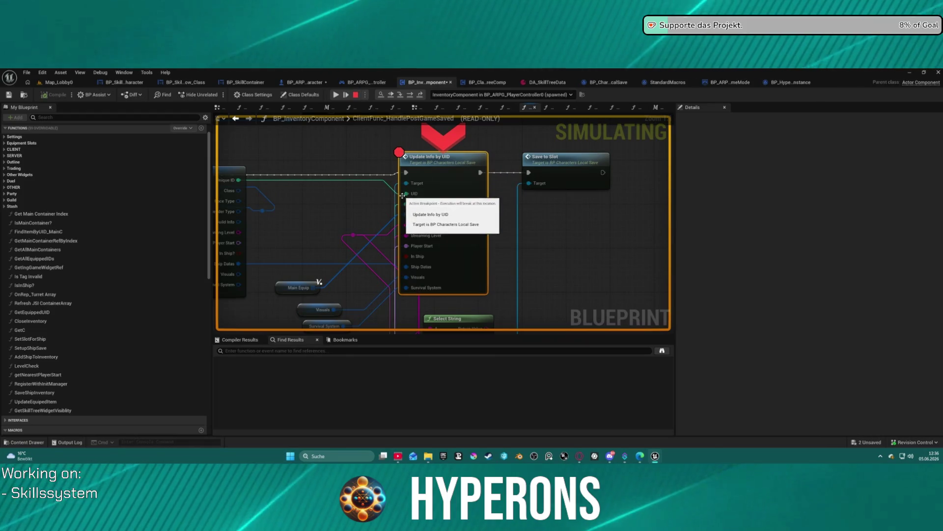
# Step: Inspect the Level value on Update Info by UID, stop play, and pan to Break S Saved Local Character
pyautogui.moveTo(418, 206)
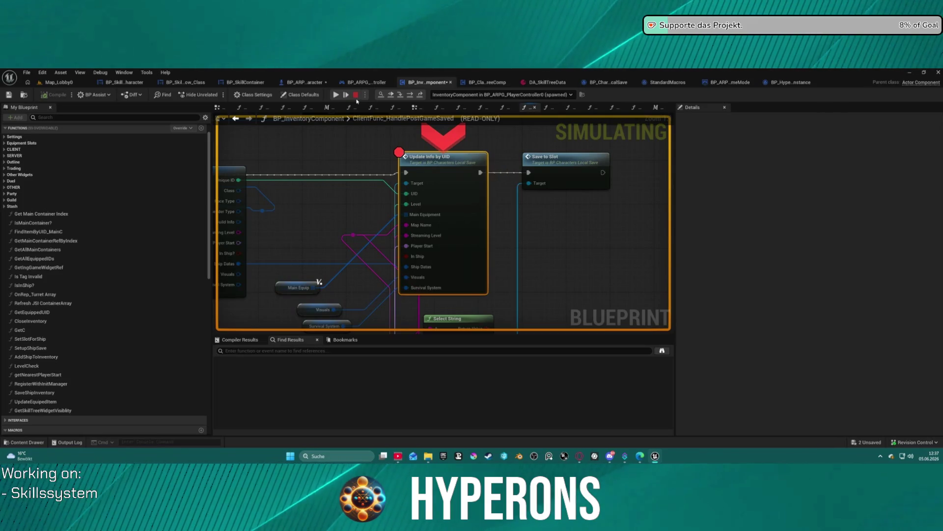
pyautogui.click(356, 95)
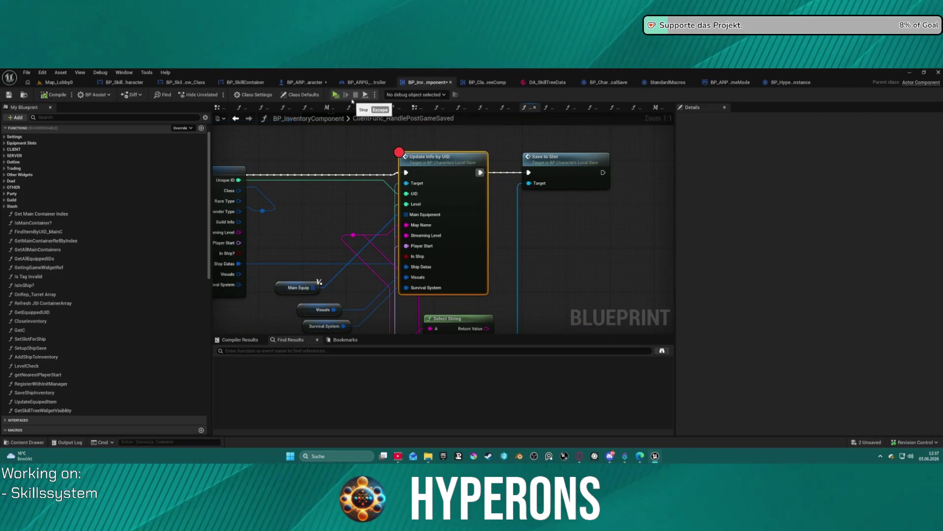
pyautogui.moveTo(295, 200)
pyautogui.mouseDown()
pyautogui.moveTo(423, 178)
pyautogui.moveTo(506, 185)
pyautogui.moveTo(478, 170)
pyautogui.mouseUp()
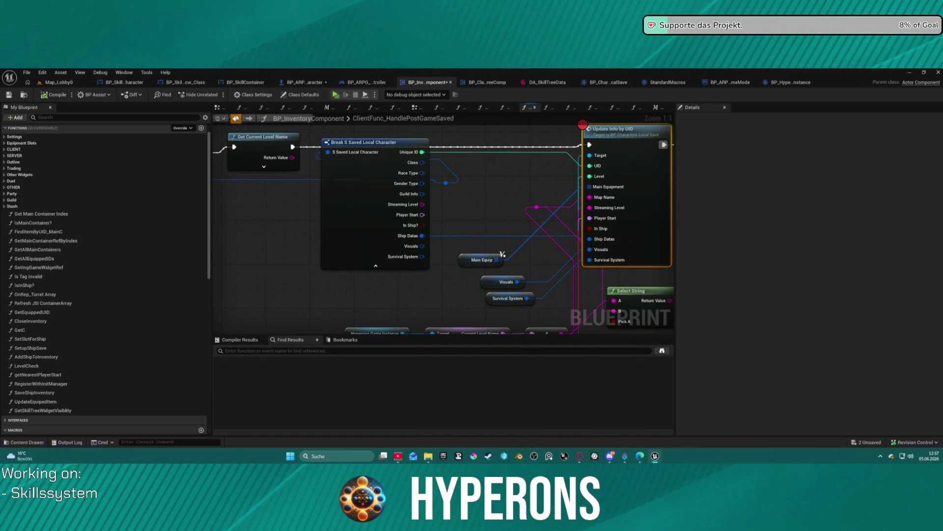
# Step: Look over the INITIALIZE STARTING ITEMS graph's Branch node, then return to LoadContent
pyautogui.click(218, 107)
pyautogui.scroll(-3, 428, 205)
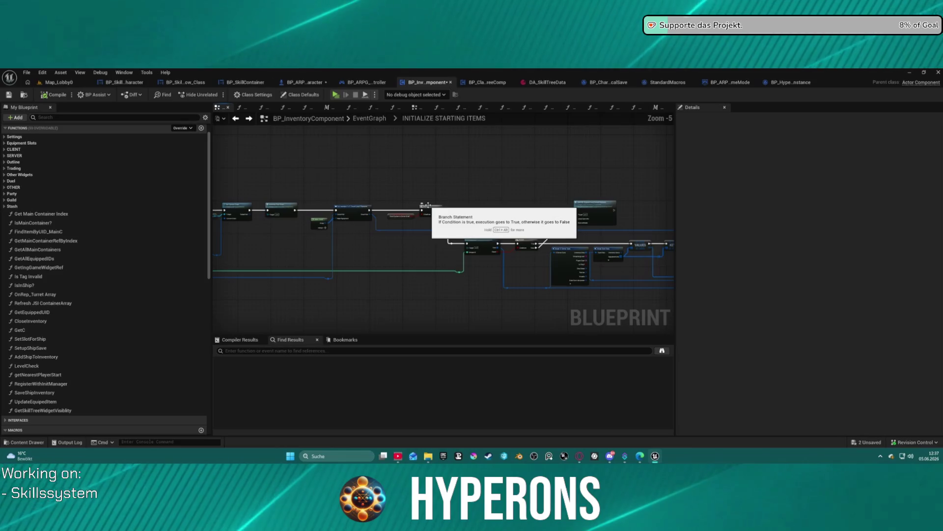
pyautogui.rightClick(428, 205)
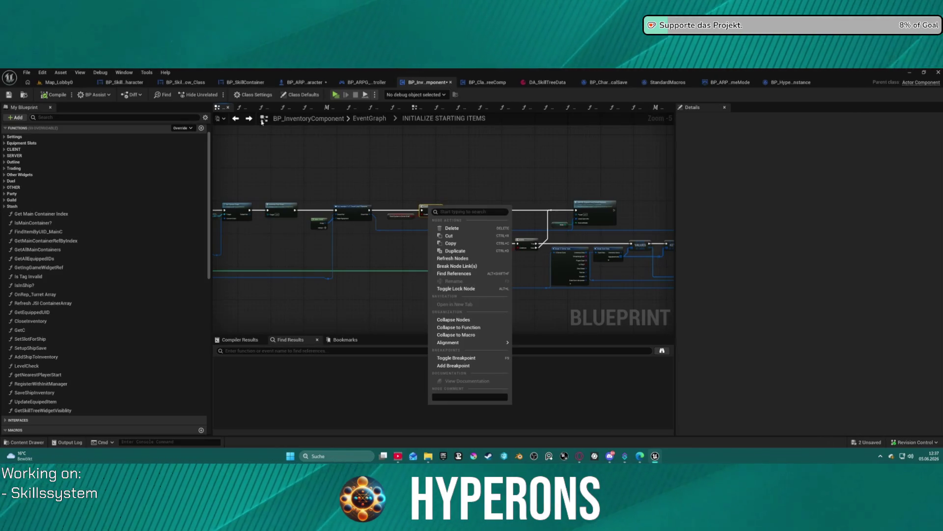
pyautogui.click(236, 118)
pyautogui.click(236, 119)
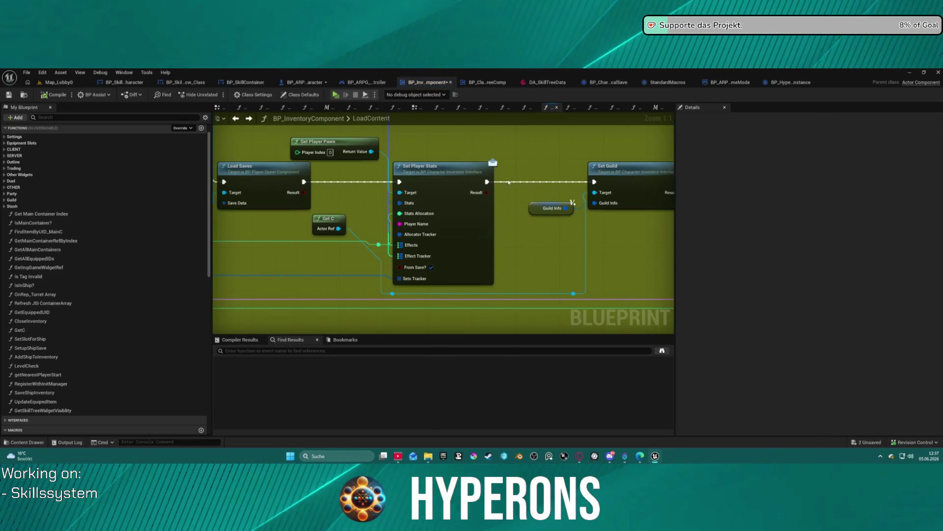
# Step: Wire Get C's Actor Ref into the Target pin beside Get Player Pawn
pyautogui.moveTo(338, 232); pyautogui.dragTo(398, 195)
pyautogui.rightClick(316, 141)
pyautogui.press('Escape')
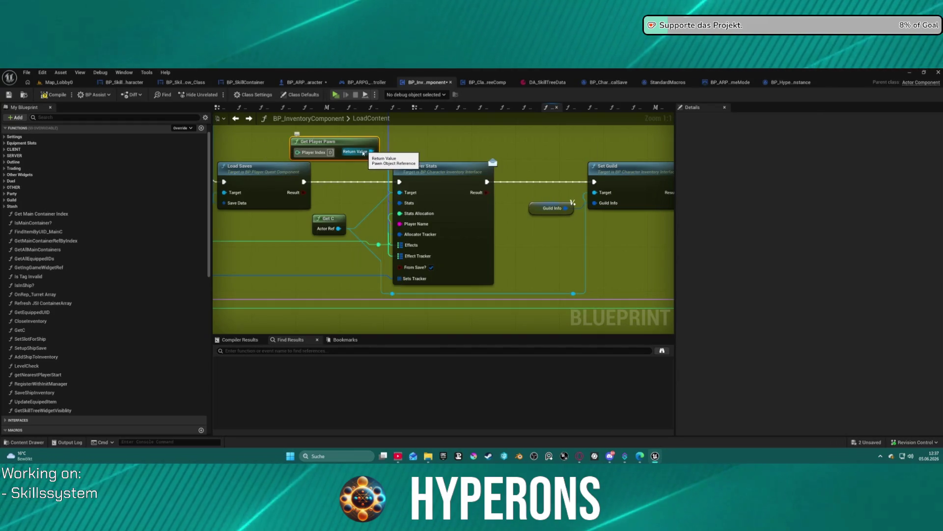
# Step: Review the Load content, Load Saves and Break Save Data sections of LoadContent
pyautogui.scroll(-7, 544, 222)
pyautogui.press('Home')
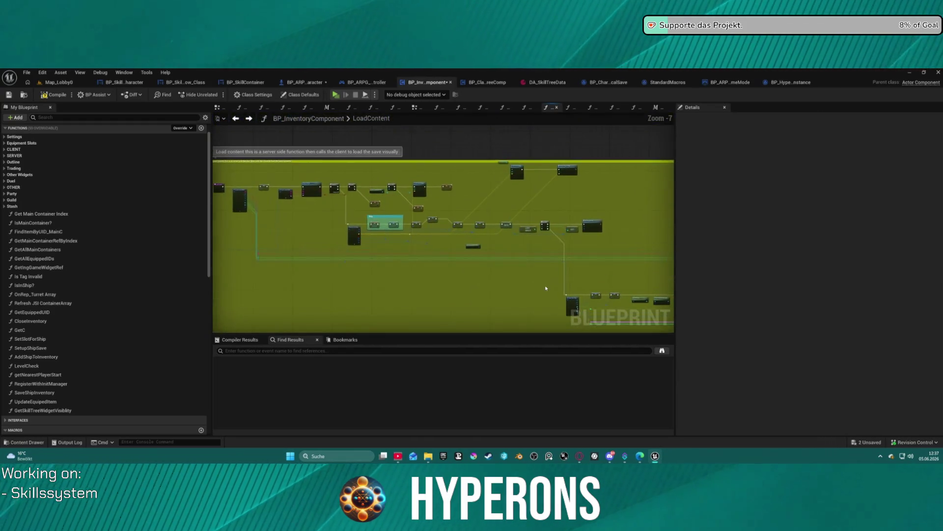
pyautogui.scroll(7, 368, 232)
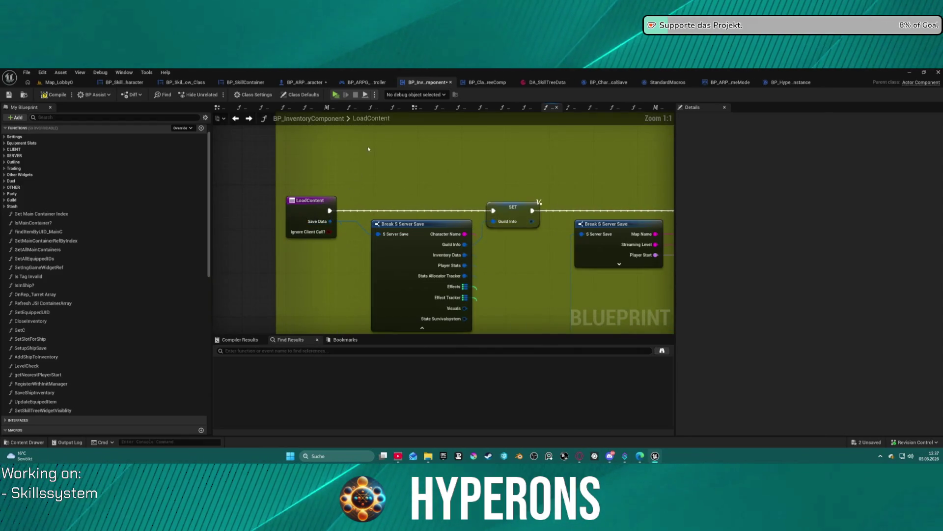
pyautogui.click(235, 118)
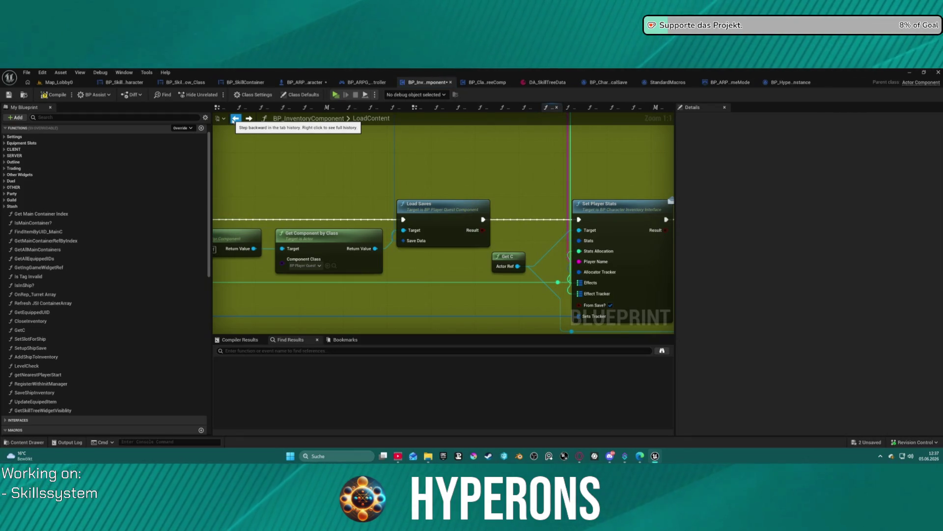
pyautogui.scroll(-6, 407, 147)
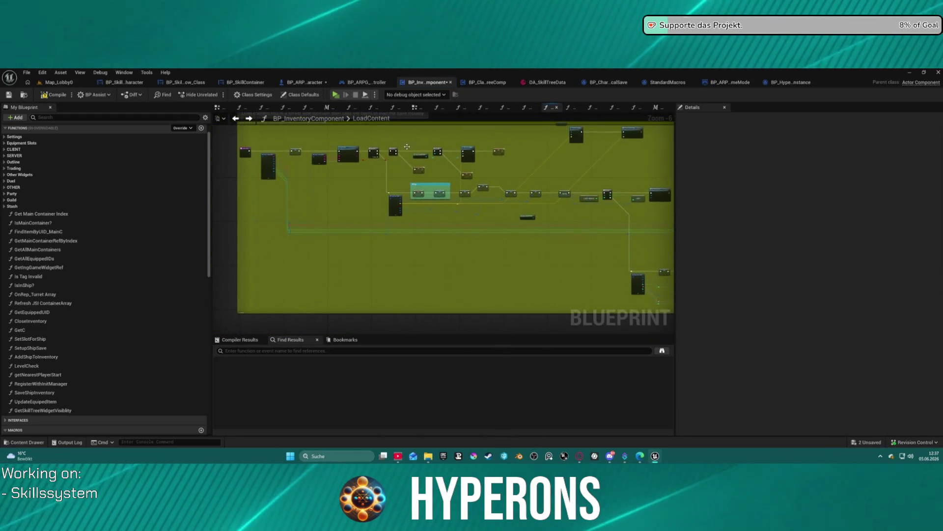
pyautogui.click(234, 119)
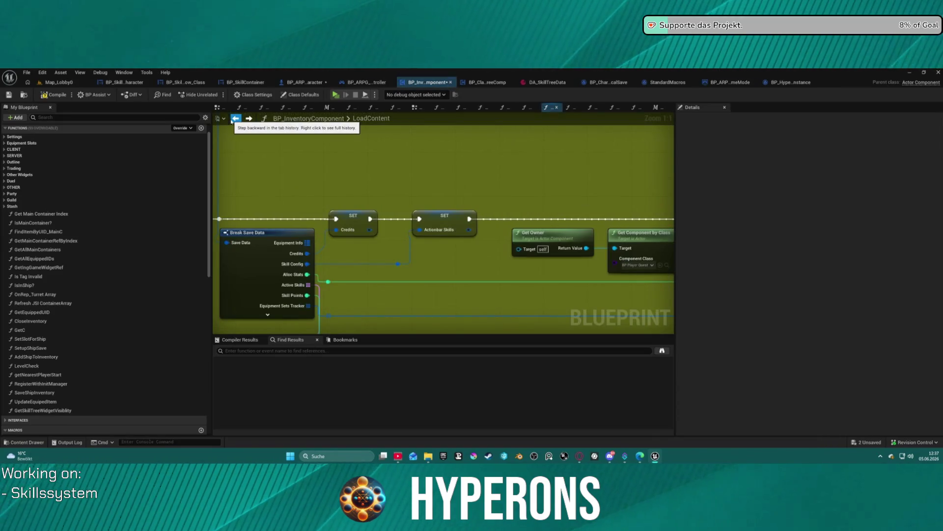